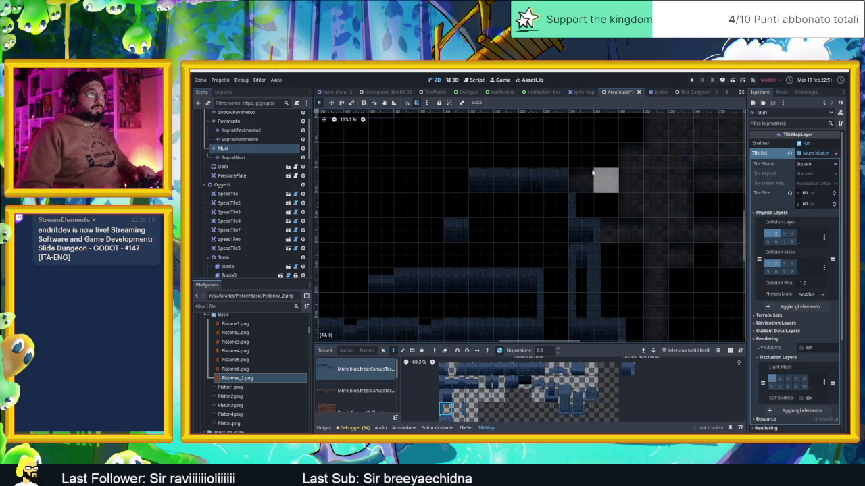
Pick a wall tile from the atlas and paint it at the top wall's left end on Muri.
click(455, 408)
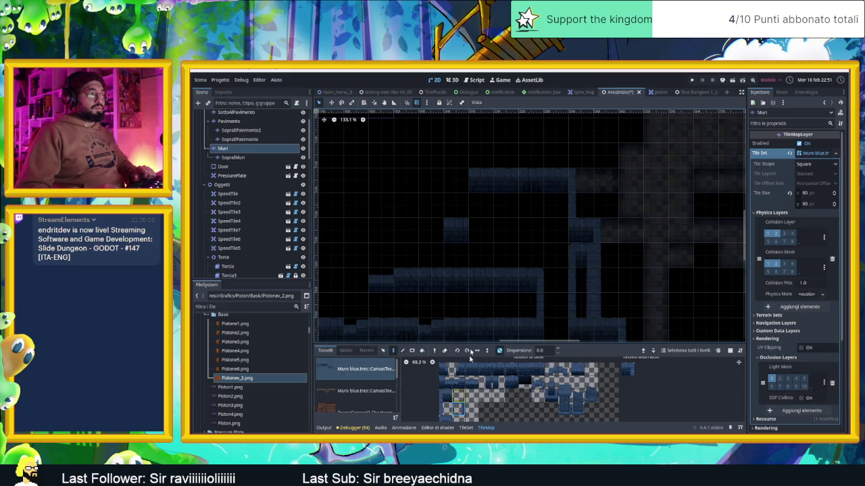
click(455, 179)
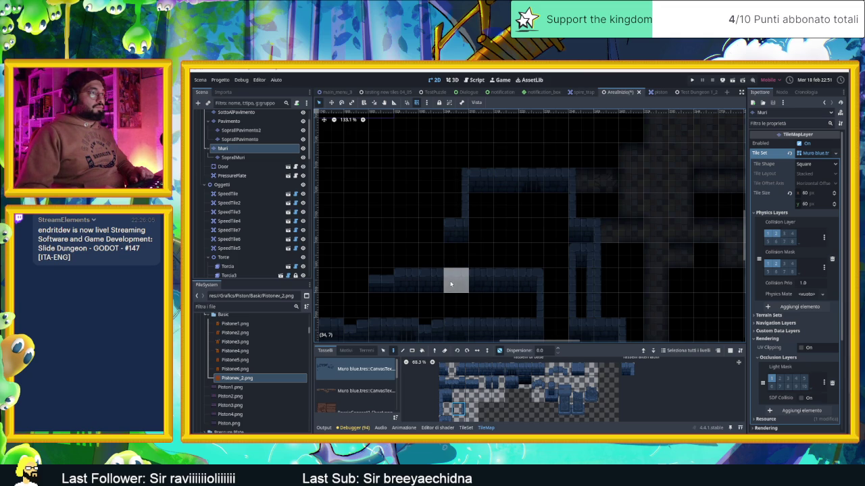
scroll(584, 223, down, 3)
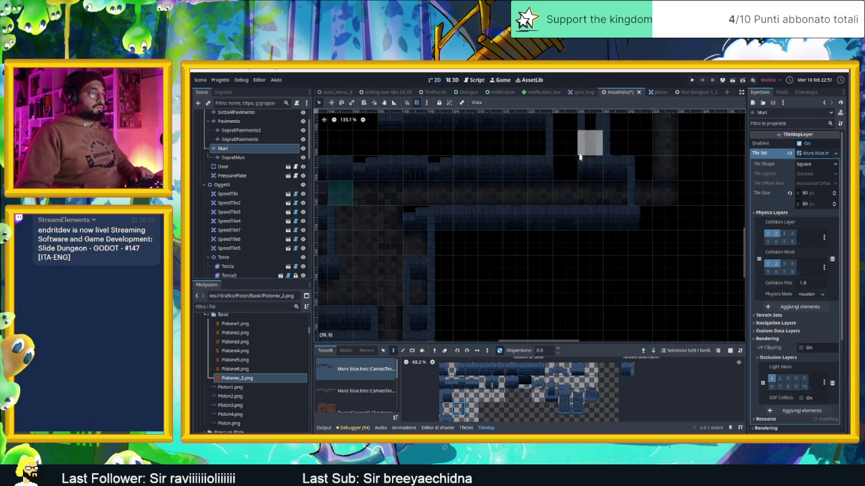
scroll(635, 196, down, 2)
scroll(645, 202, up, 2)
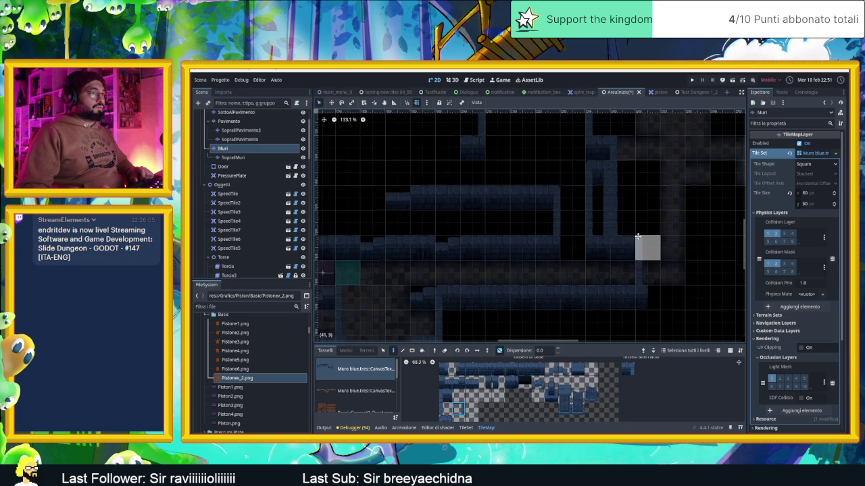
scroll(576, 156, down, 2)
scroll(575, 156, down, 1)
scroll(574, 169, up, 2)
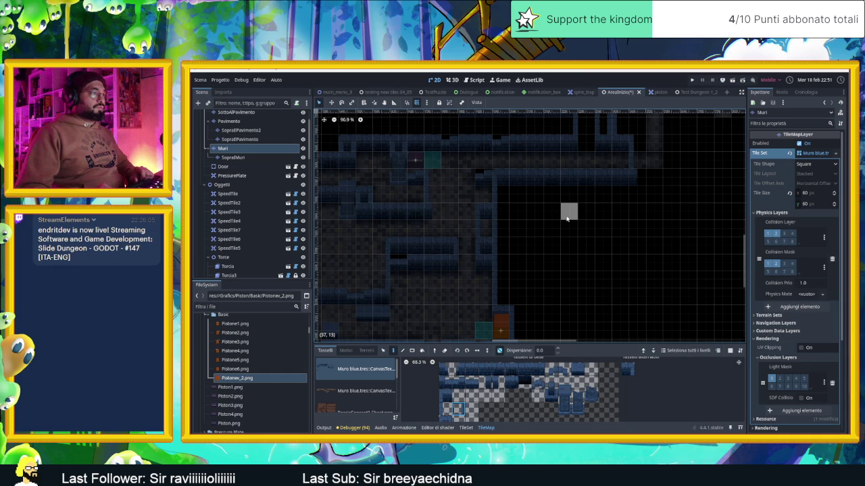
scroll(570, 231, up, 5)
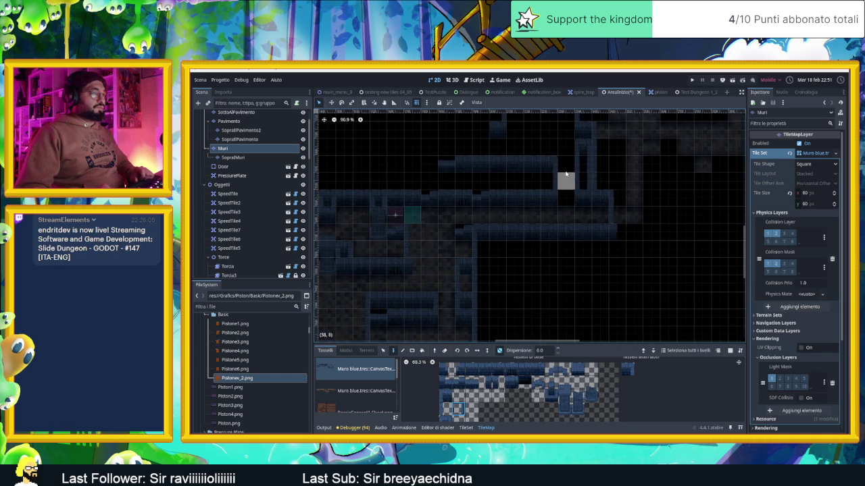
scroll(563, 234, down, 3)
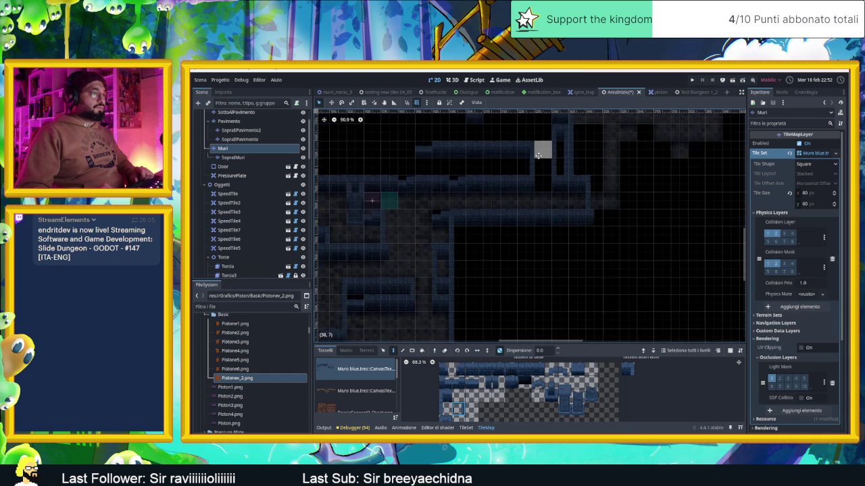
scroll(540, 205, down, 3)
scroll(548, 172, up, 4)
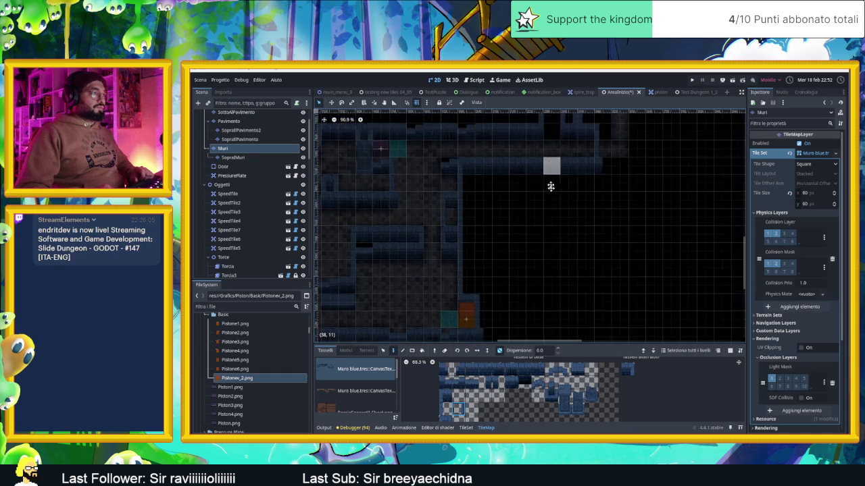
scroll(555, 200, up, 2)
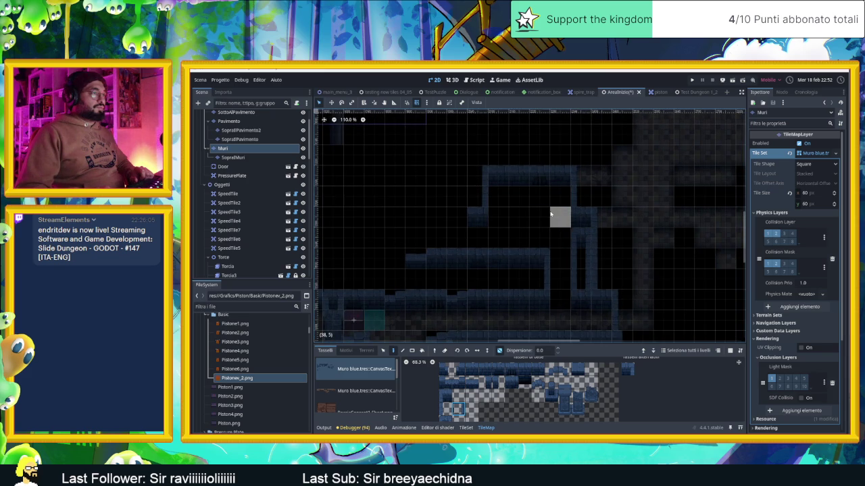
scroll(550, 214, up, 4)
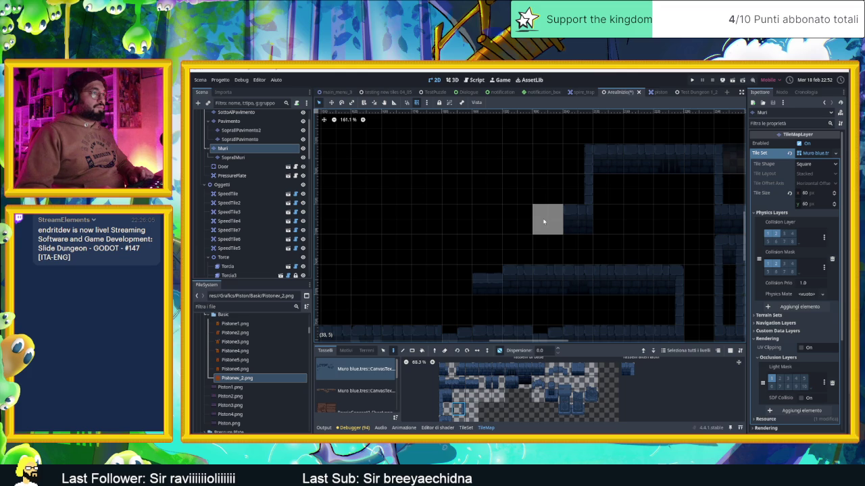
Select a six-tile wall row and paint a two-row wall block leftward along the top wall.
mouse_move(538, 370)
mouse_down()
mouse_move(478, 371)
mouse_move(442, 383)
mouse_up()
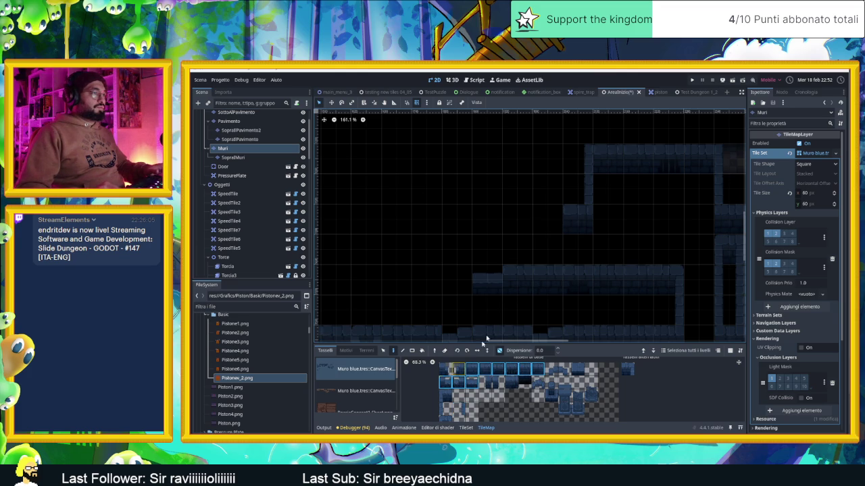
mouse_move(542, 218)
mouse_down()
mouse_move(491, 222)
mouse_move(585, 247)
mouse_up()
scroll(587, 214, down, 2)
drag(614, 188, 576, 215)
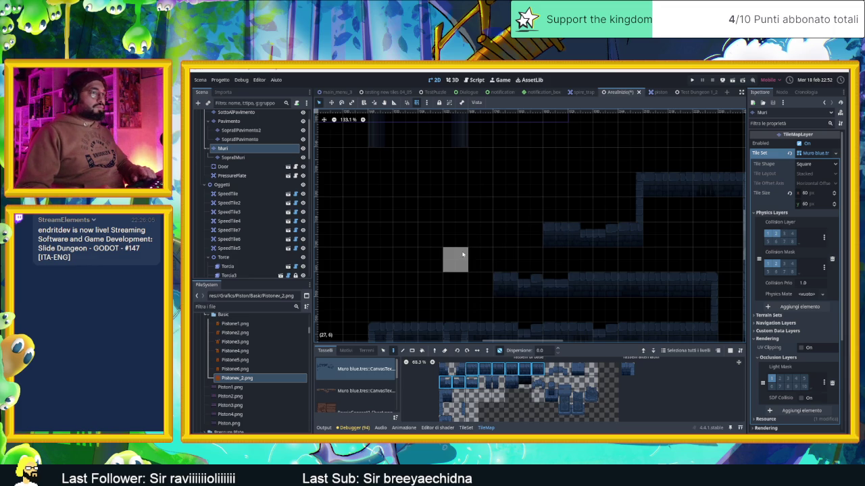
scroll(477, 254, down, 2)
scroll(476, 254, up, 1)
scroll(483, 255, down, 1)
scroll(486, 254, up, 2)
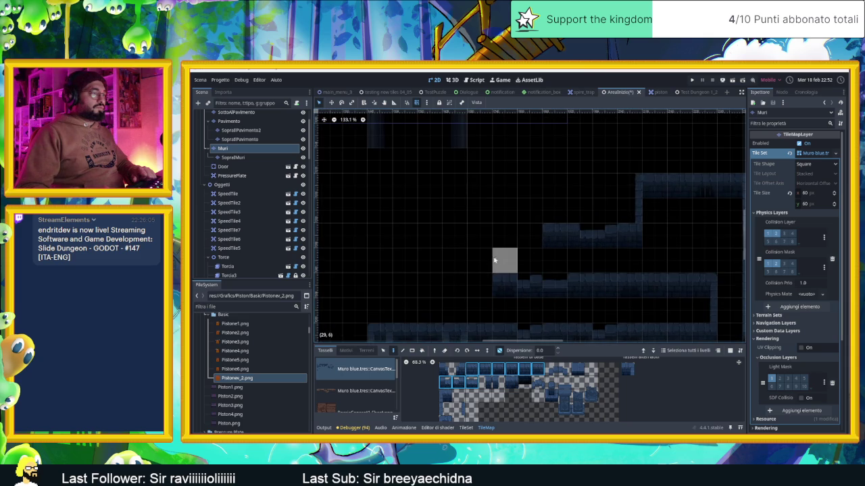
scroll(496, 260, up, 1)
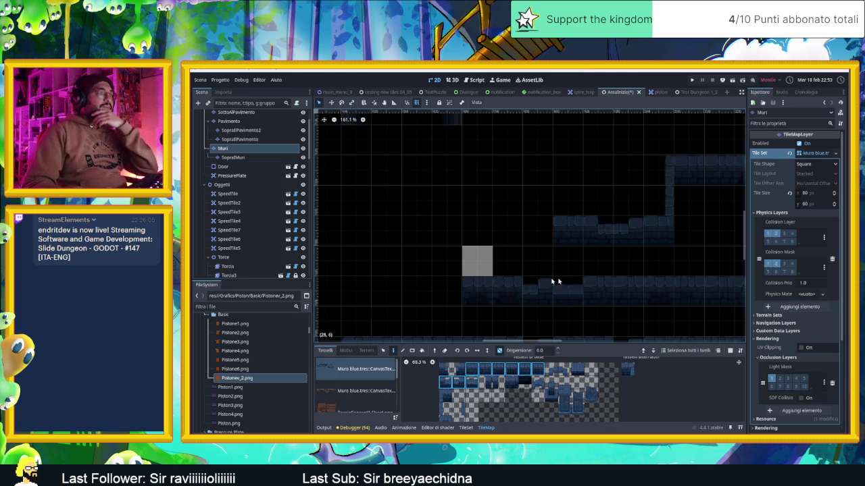
scroll(524, 281, down, 6)
scroll(537, 280, up, 4)
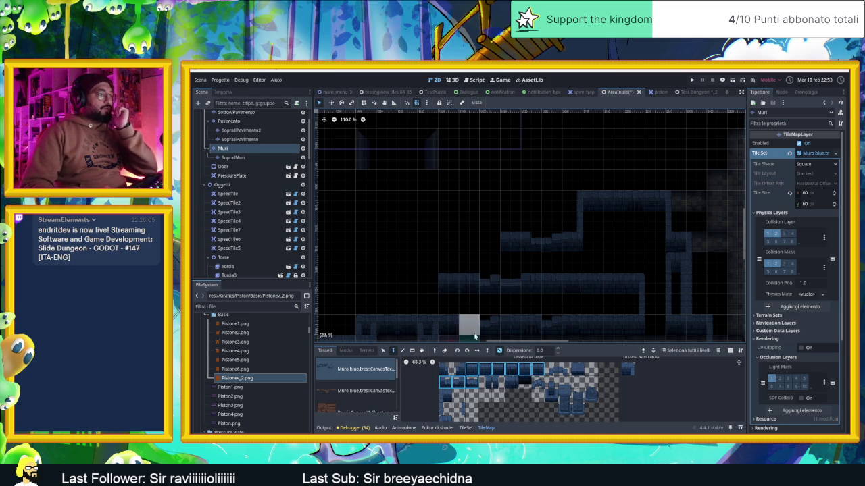
Try out several single wall tiles and a three-tile strip from the TileMap atlas.
click(485, 382)
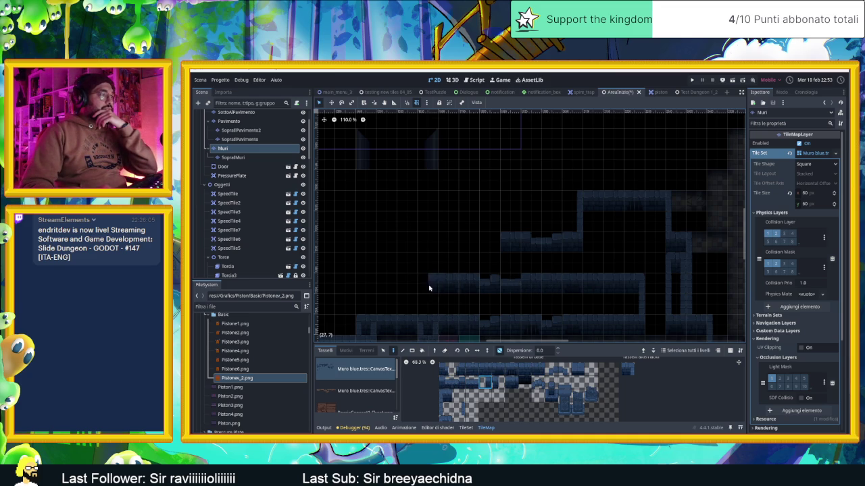
scroll(407, 261, up, 2)
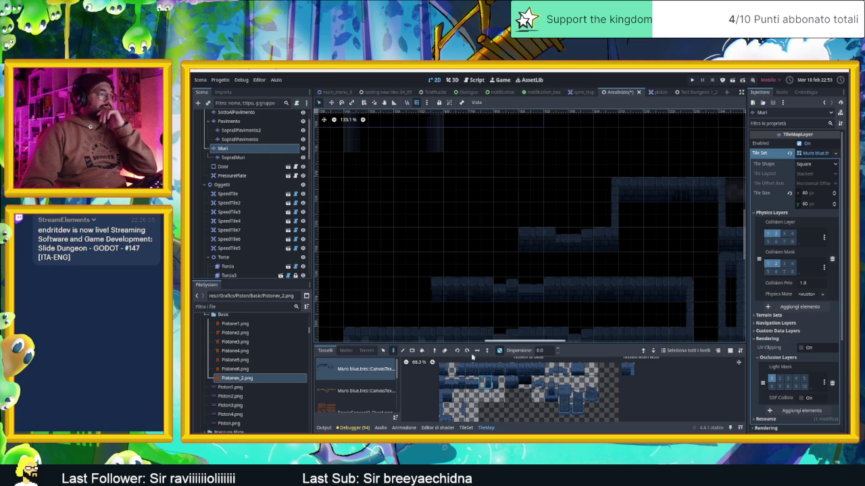
click(498, 383)
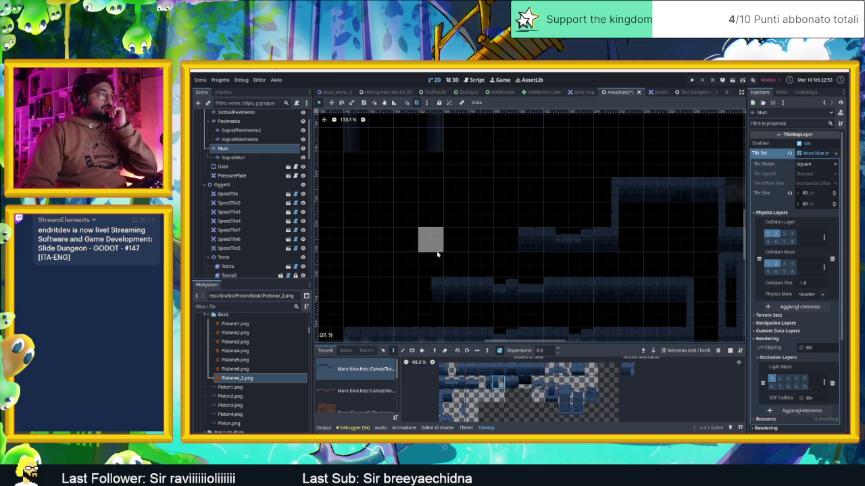
drag(471, 368, 498, 368)
click(458, 410)
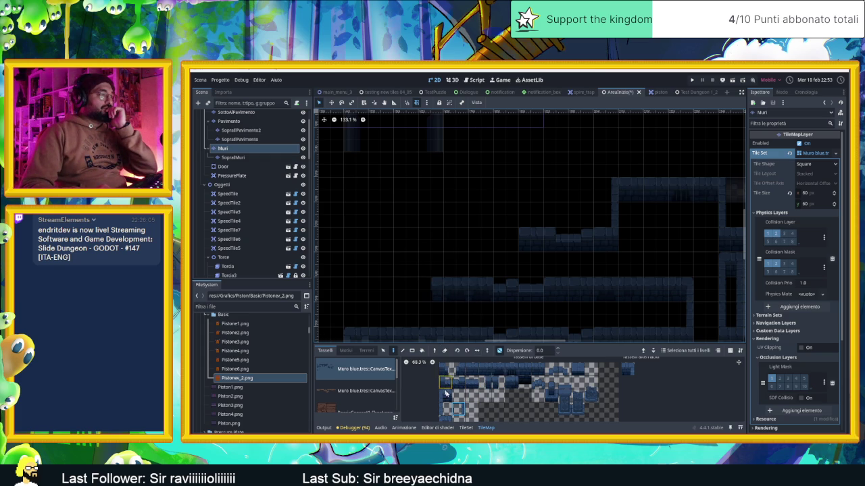
click(446, 409)
click(458, 409)
scroll(500, 248, up, 2)
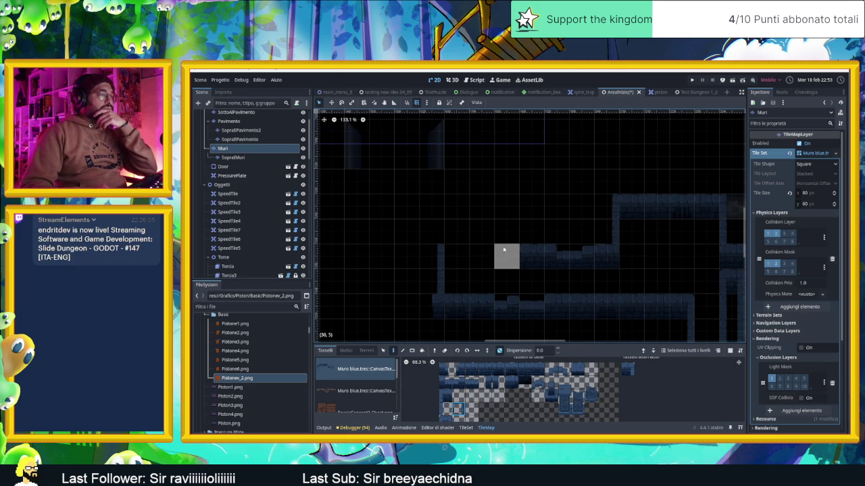
Erase the wall tile at cell (28,7) and select the Altro group.
right_click(457, 306)
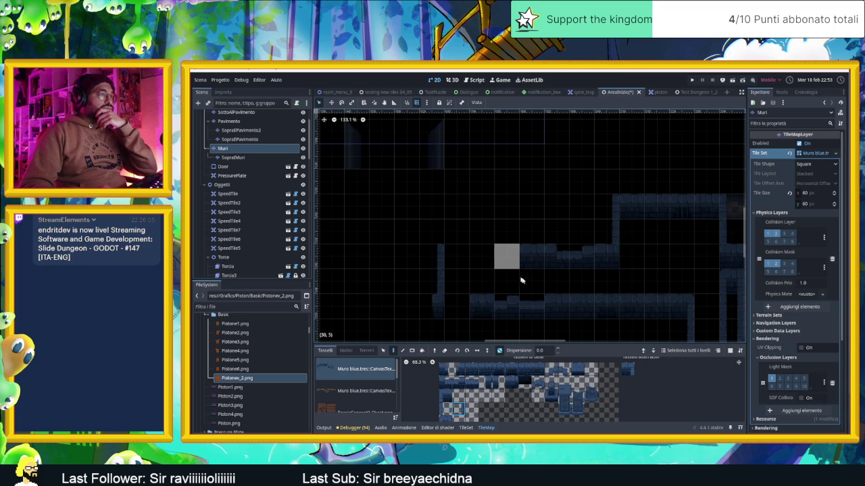
scroll(556, 280, down, 3)
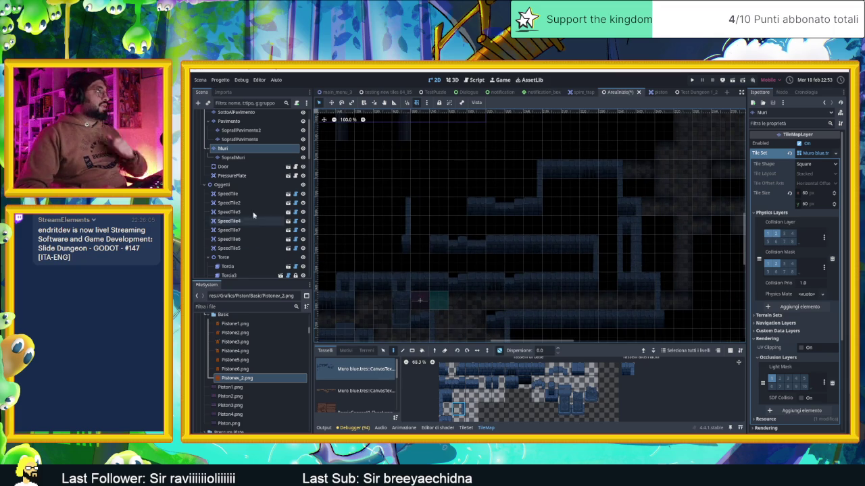
scroll(245, 159, down, 4)
scroll(245, 159, down, 2)
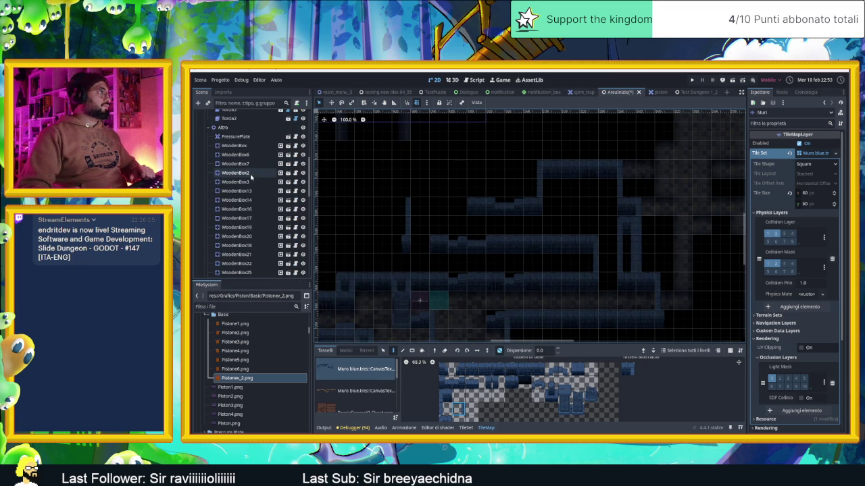
click(223, 127)
Duplicate Piston2 as Piston3 at the lower corridor's right end, facing left, then copy it as Piston4.
scroll(463, 276, down, 1)
scroll(463, 276, down, 2)
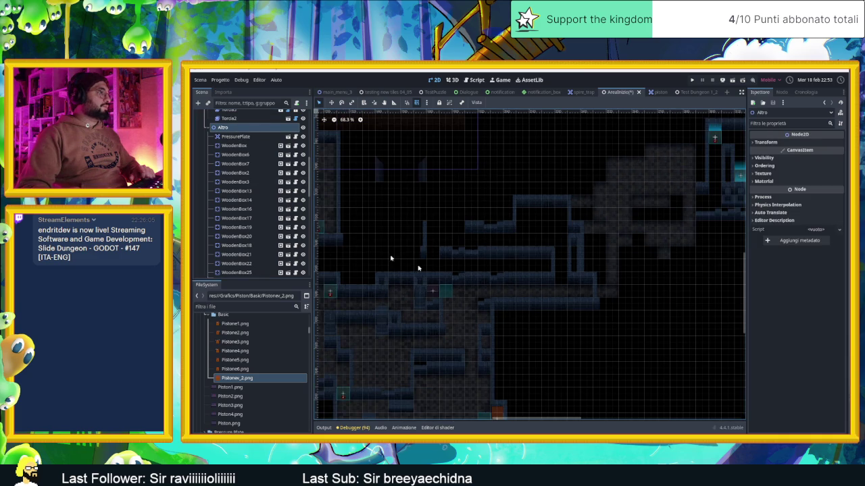
scroll(236, 200, down, 4)
click(229, 215)
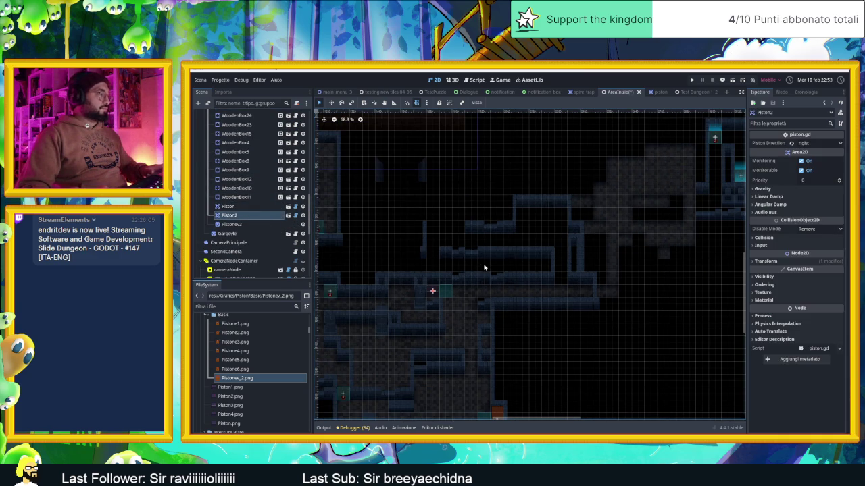
key(ctrl+d)
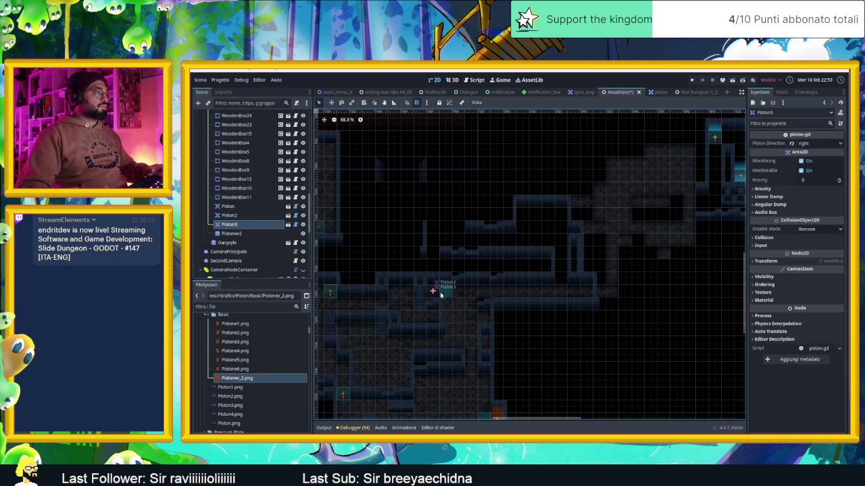
mouse_move(451, 287)
mouse_down()
mouse_move(533, 253)
mouse_move(566, 228)
mouse_move(554, 243)
mouse_move(613, 329)
mouse_up()
scroll(554, 239, up, 5)
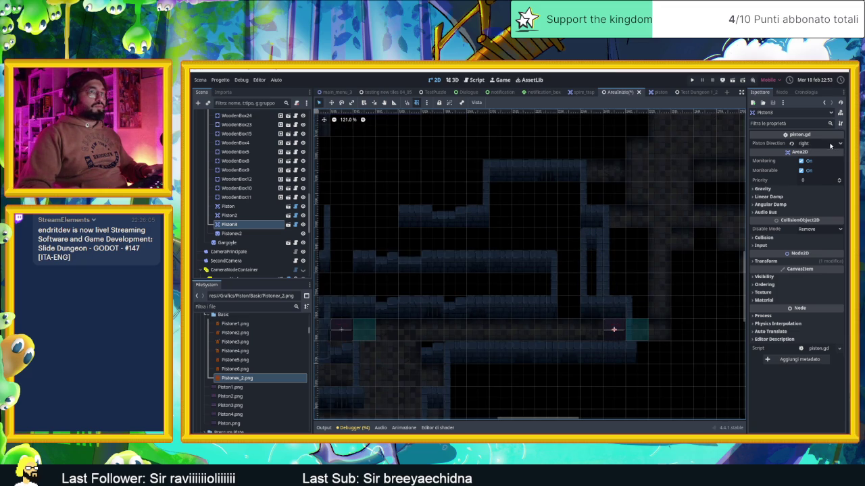
click(830, 143)
click(819, 156)
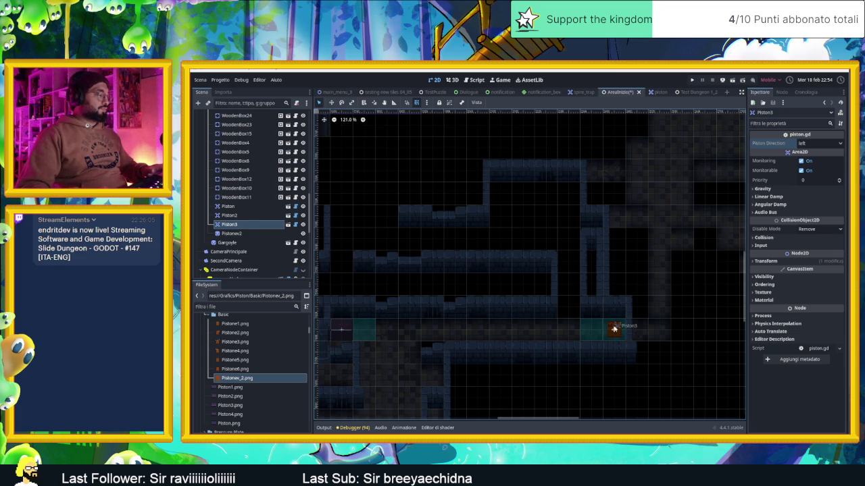
key(ctrl+d)
Move Piston4 up into the upper corridor and set its Piston Direction to down.
drag(603, 304, 558, 168)
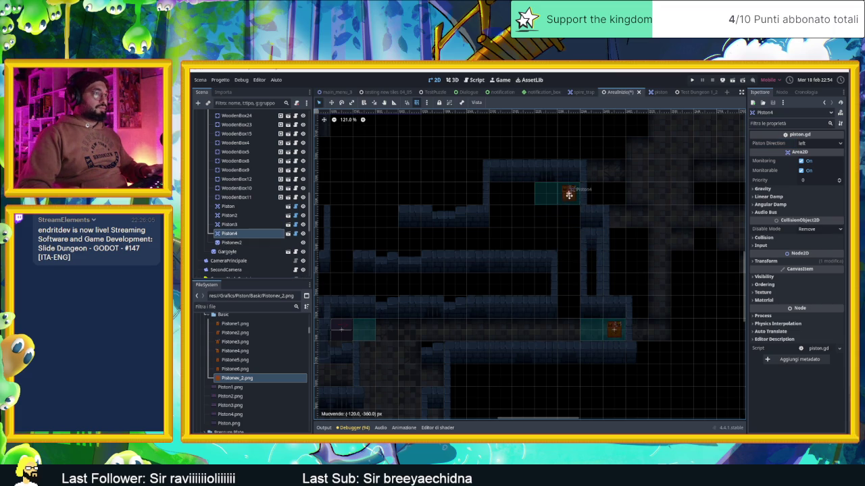
click(818, 143)
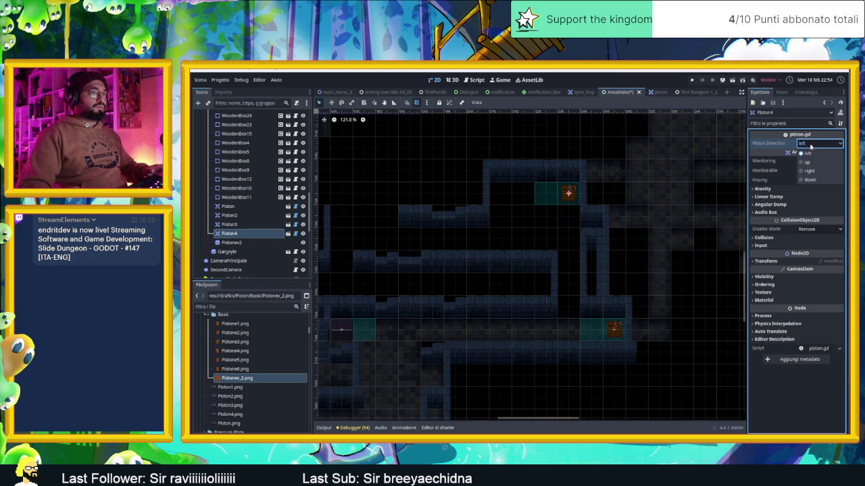
click(816, 182)
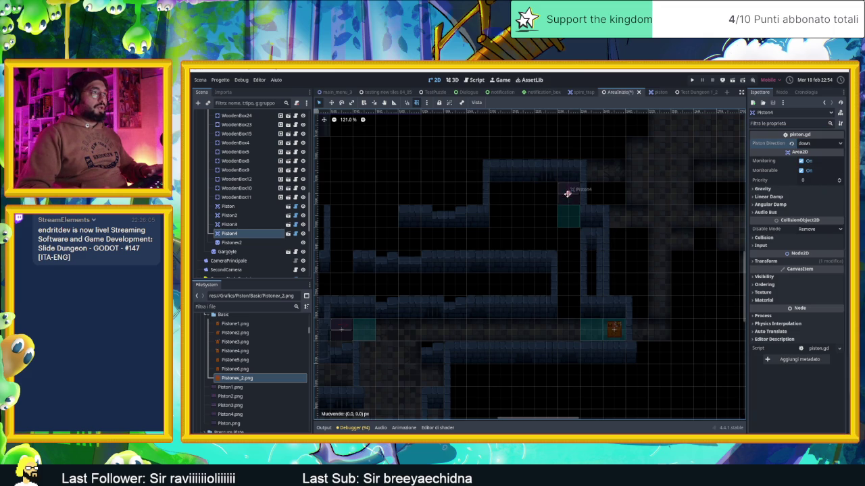
scroll(554, 218, left, 3)
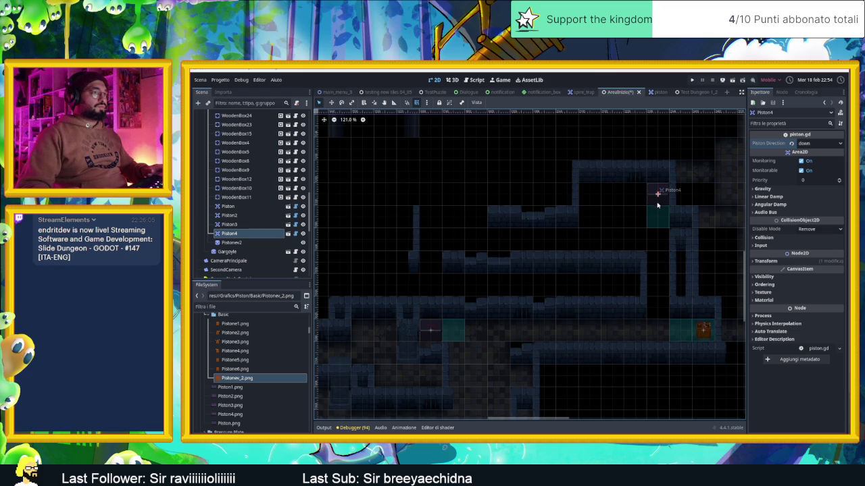
Duplicate Piston4 as Piston5, place it left and down, and point it up.
key(ctrl+d)
drag(661, 200, 432, 262)
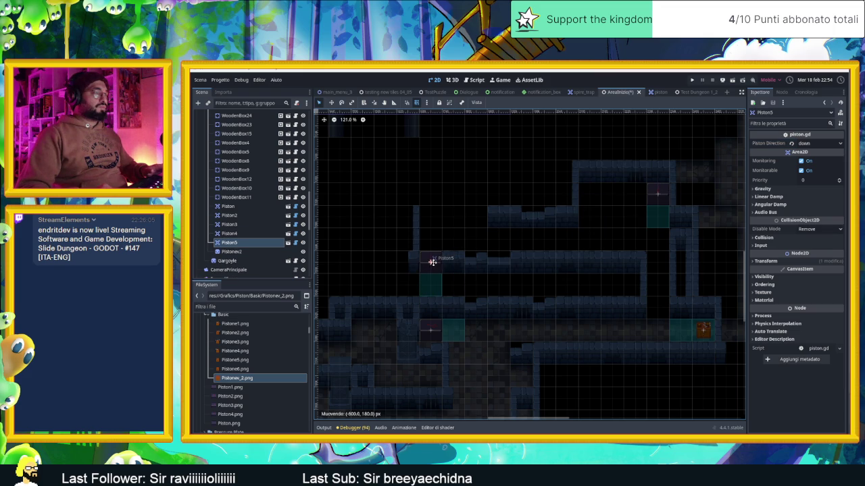
drag(433, 263, 431, 262)
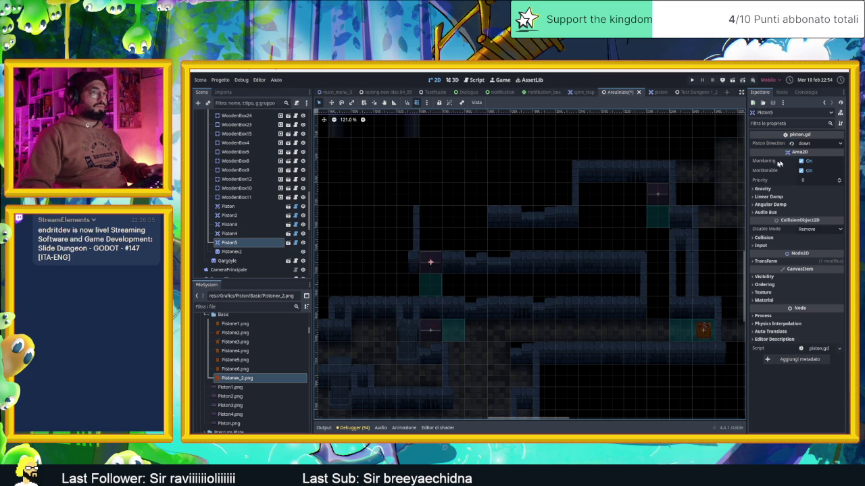
click(808, 145)
click(807, 162)
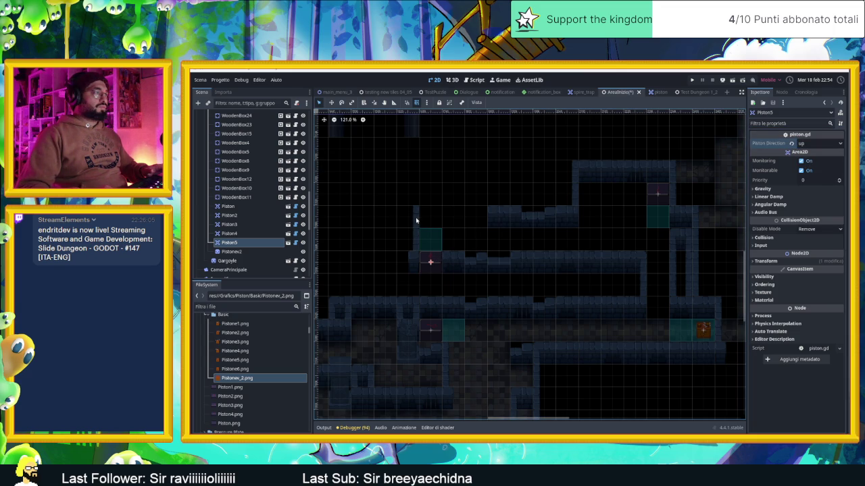
Duplicate Piston5 as Piston6, place it up and to the left, and point it right.
key(ctrl+d)
mouse_move(428, 263)
mouse_down()
mouse_move(400, 214)
mouse_move(406, 217)
mouse_up()
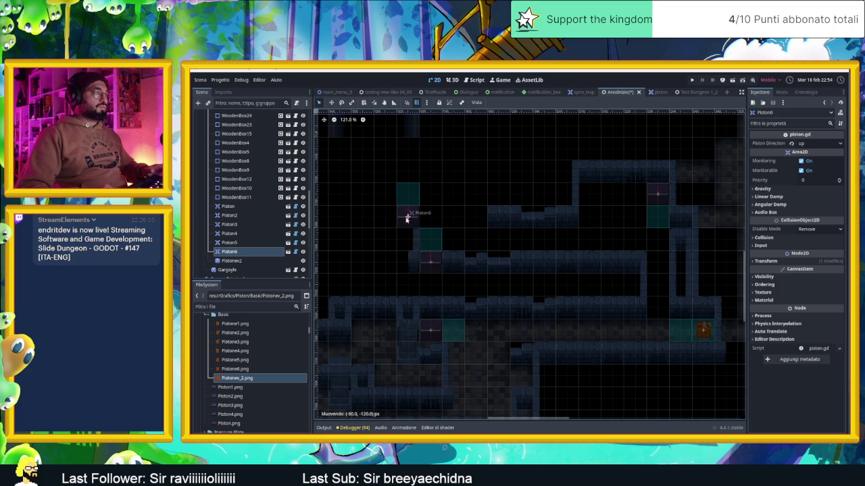
click(820, 143)
click(818, 173)
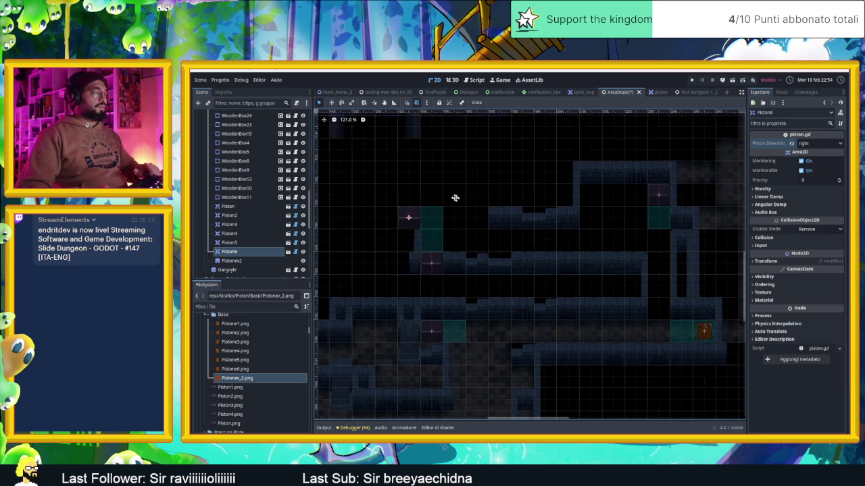
drag(452, 195, 487, 213)
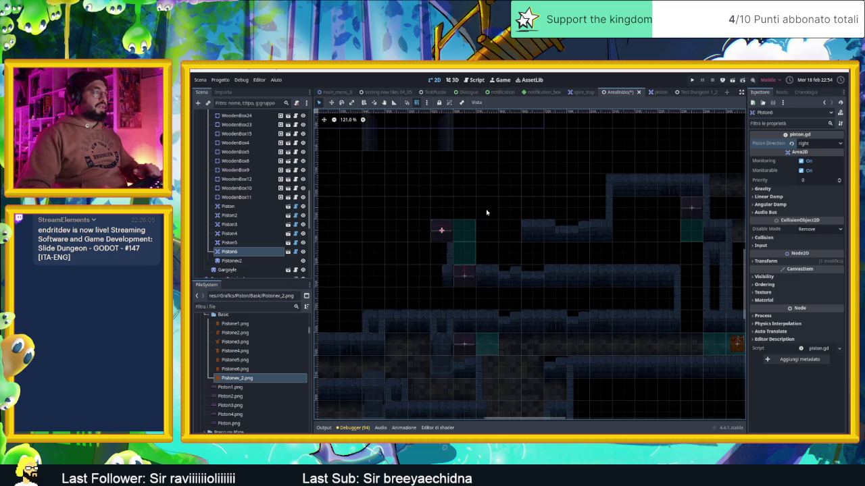
Save and run the scene, slide the player through several rooms with the arrow keys, then close the game.
click(729, 84)
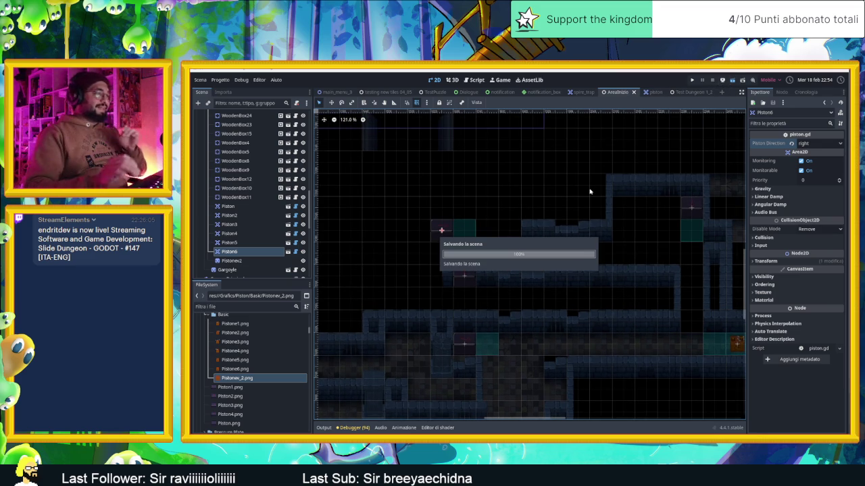
drag(643, 106, 404, 106)
key(Right)
key(Down)
key(Right)
key(Up)
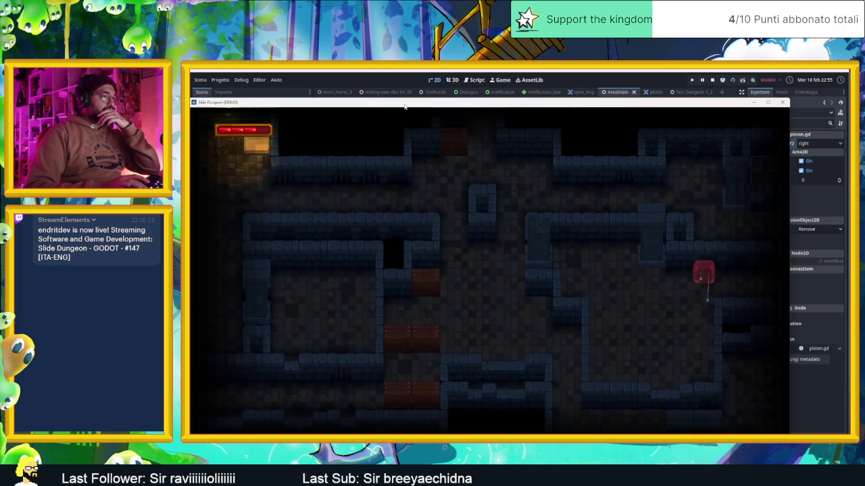
key(Down)
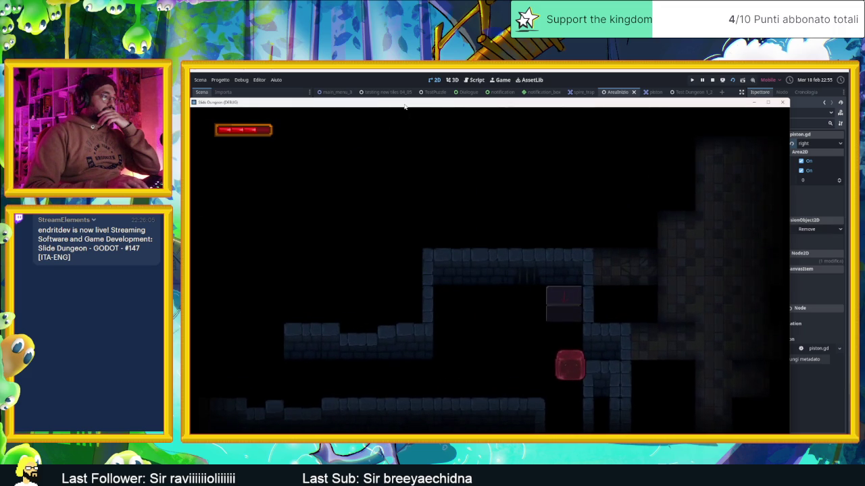
key(Left)
key(Up)
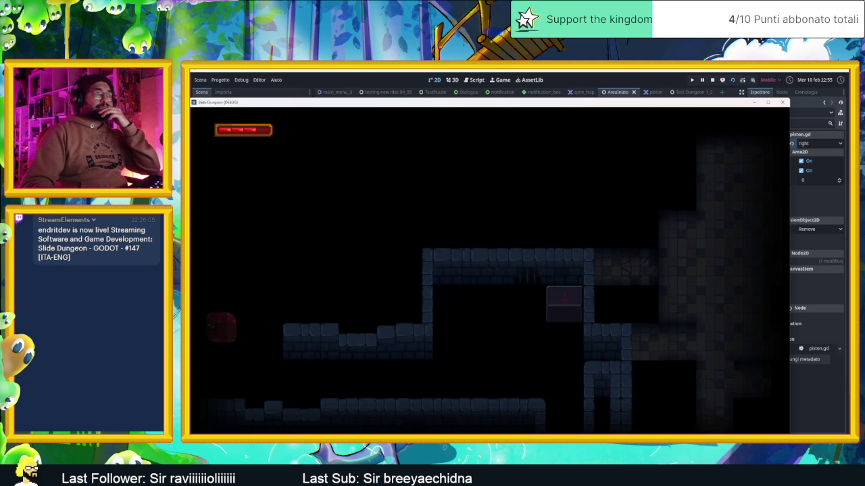
click(712, 80)
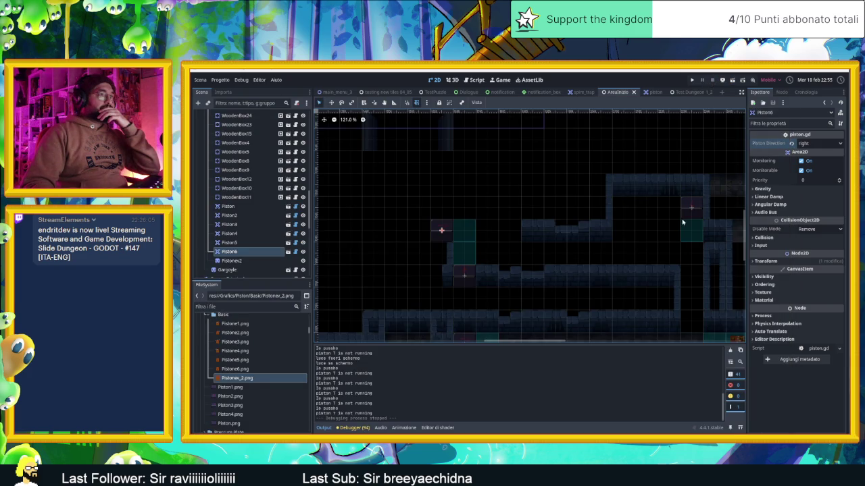
Generate the camera zone rectangles from CameraNodeContainer with Crea Camera Node.
scroll(533, 195, down, 3)
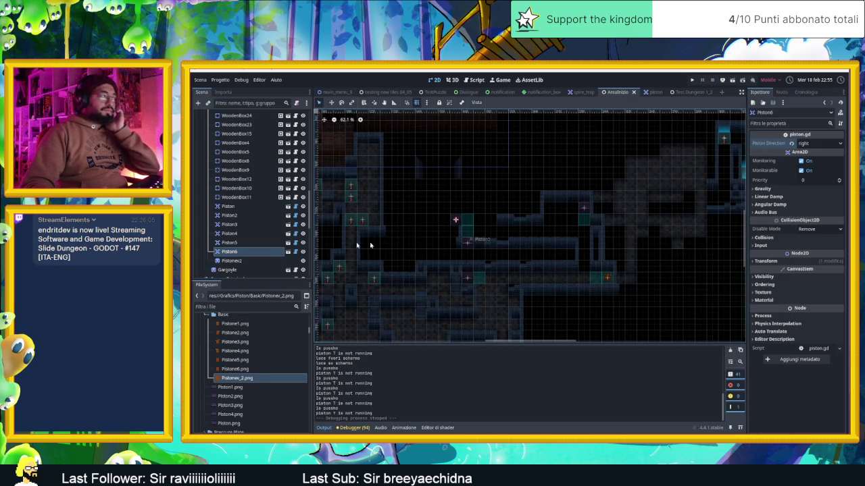
scroll(280, 260, down, 4)
click(280, 193)
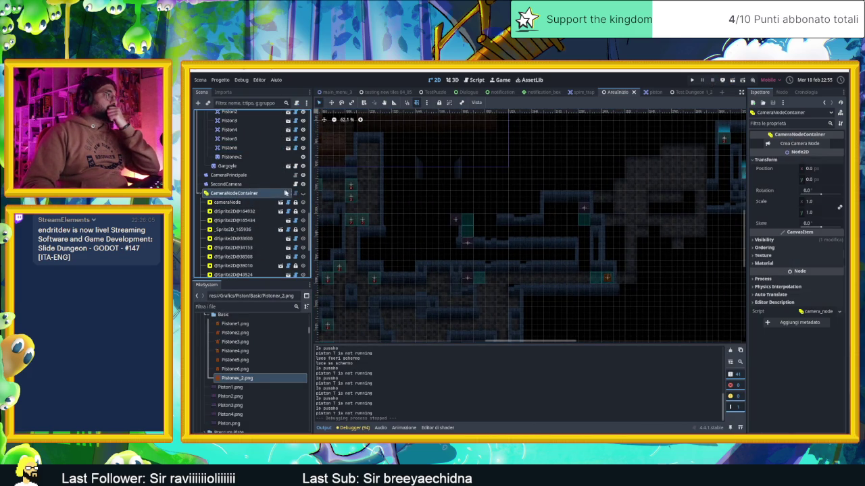
click(303, 194)
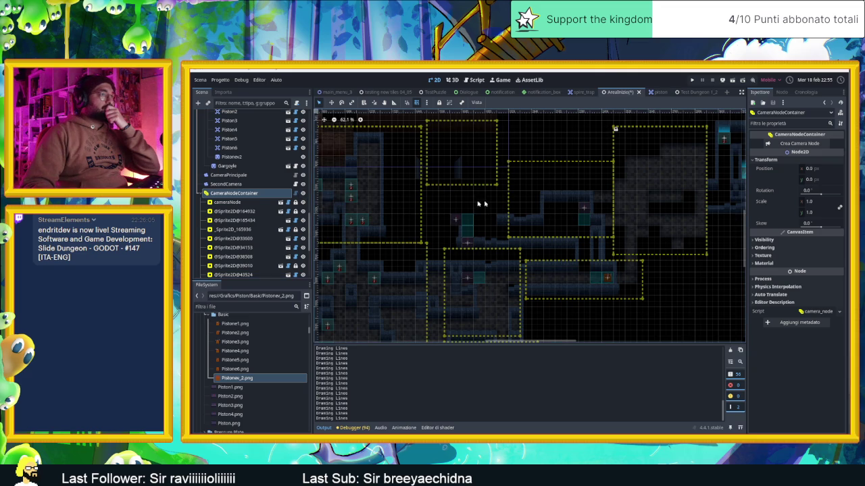
Move one camera zone, narrow its left edge, shift another zone down-right, then save and run.
scroll(545, 200, up, 2)
click(547, 160)
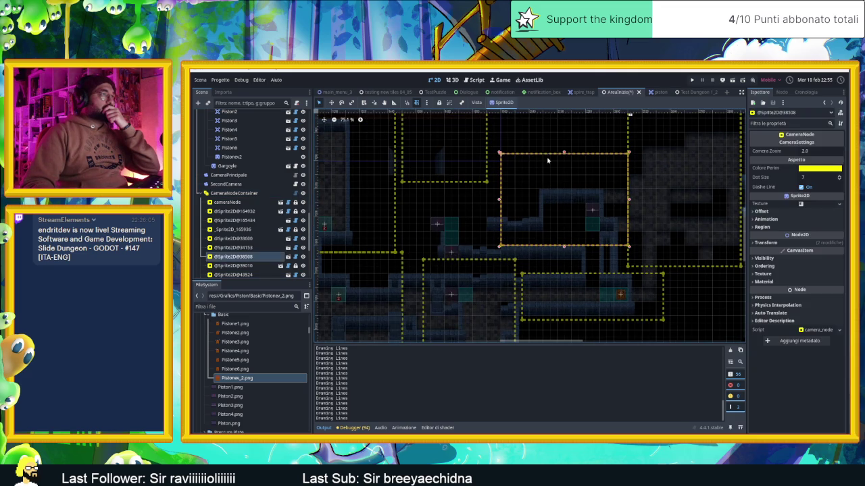
drag(559, 166, 552, 181)
drag(493, 215, 519, 216)
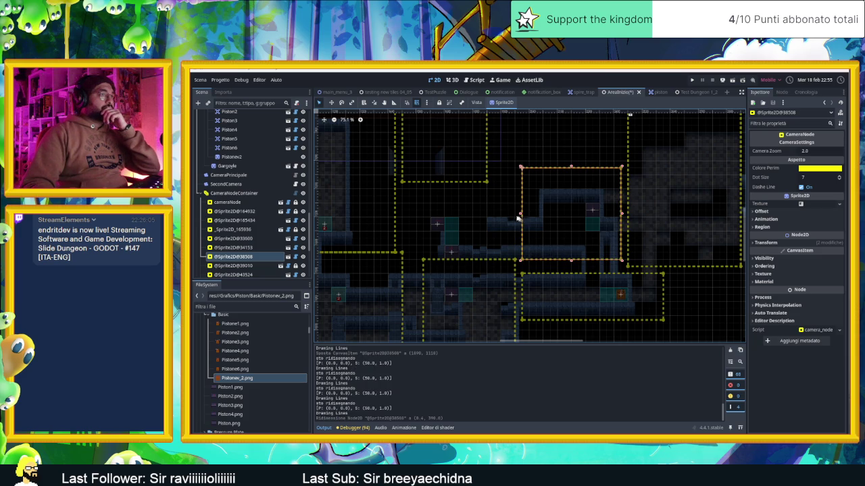
mouse_move(466, 181)
mouse_down()
mouse_move(460, 174)
mouse_move(478, 221)
mouse_up()
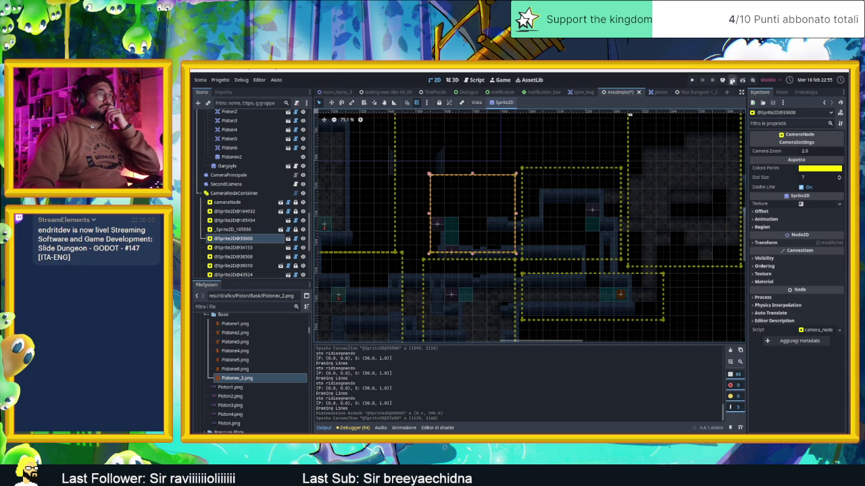
click(732, 80)
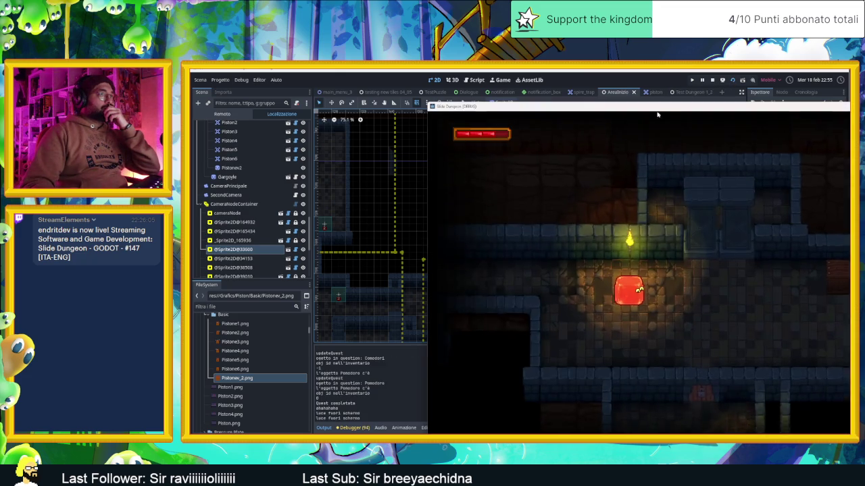
Slide the slime through the first rooms and middle corridor, checking camera transitions.
drag(523, 99, 456, 90)
key(Right)
key(Down)
key(Right)
key(Up)
key(Down)
key(Up)
key(Down)
key(Up)
key(Down)
key(Up)
key(Right)
key(Up)
key(Left)
key(Down)
key(Up)
key(Down)
key(Up)
key(Down)
key(Left)
Guide the slime through the remaining rooms and bottom corridor, then close the game window.
key(Left)
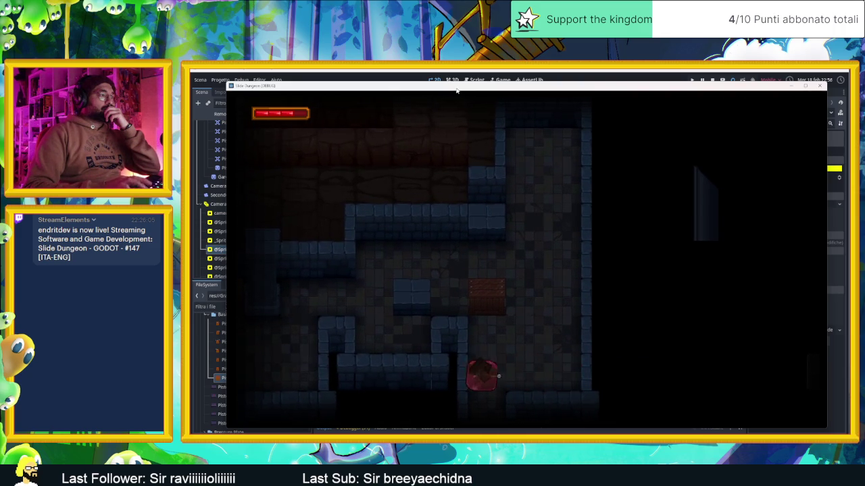
key(Up)
key(Left)
key(Right)
key(Left)
key(Right)
key(Down)
key(Left)
key(Down)
key(Right)
key(Down)
key(Down)
key(Right)
key(Up)
key(Right)
key(Down)
key(Up)
key(Left)
key(Up)
key(Right)
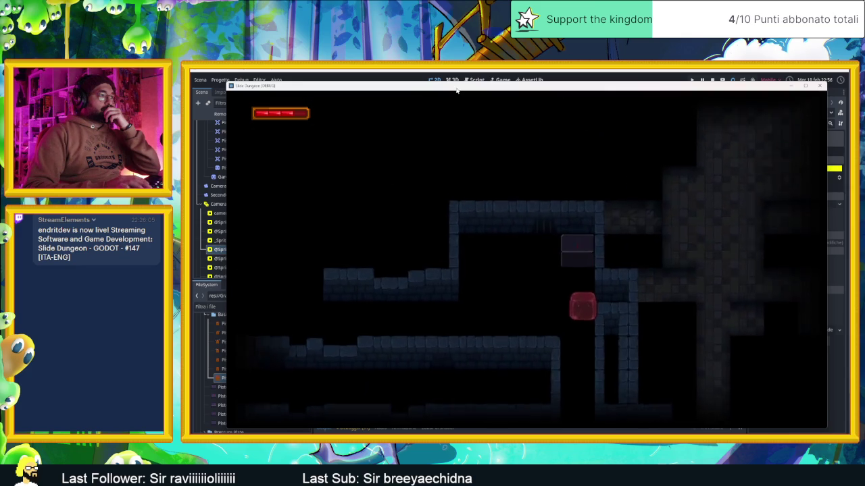
key(Left)
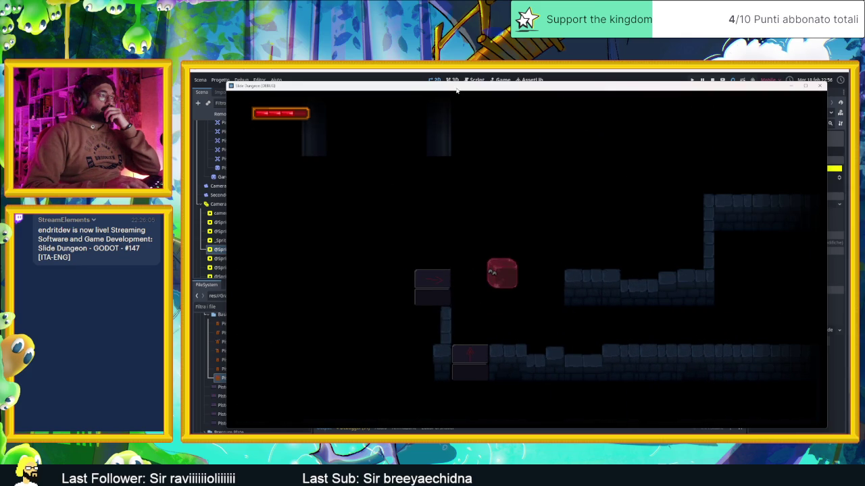
key(Down)
key(Up)
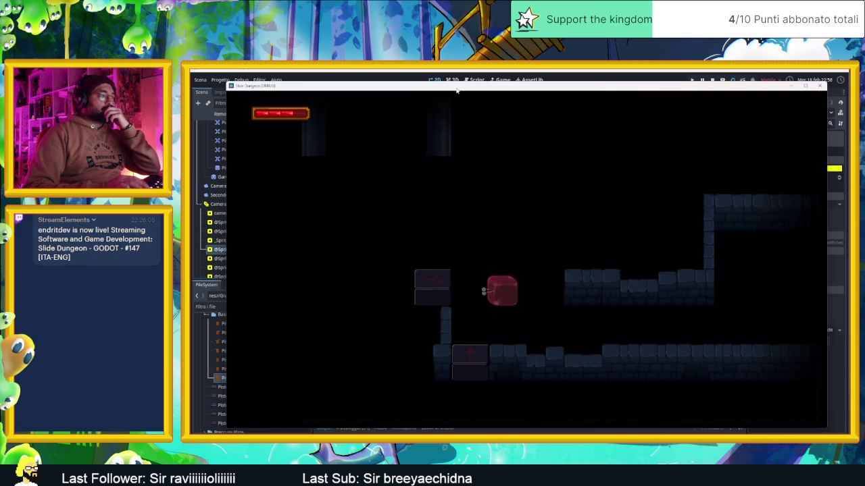
key(Down)
key(Left)
key(Up)
key(Down)
key(Left)
key(Up)
key(Down)
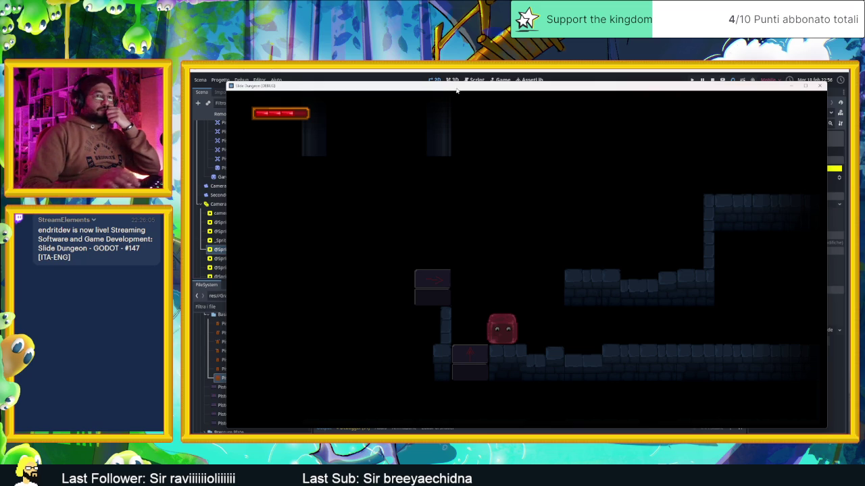
click(818, 87)
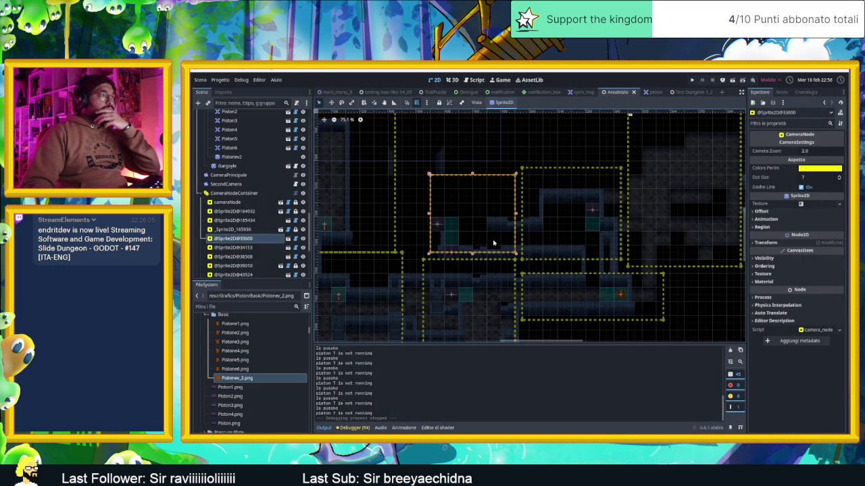
Hide the camera zone outlines under CameraNodeContainer.
scroll(463, 245, up, 5)
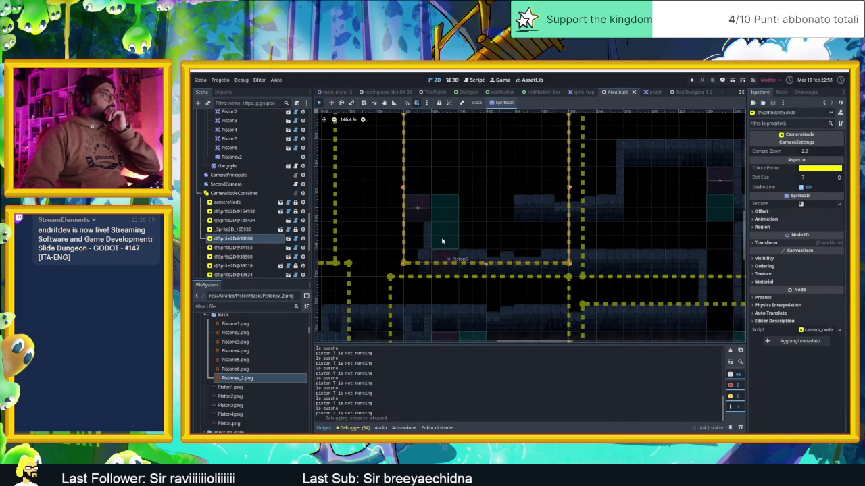
scroll(442, 241, up, 2)
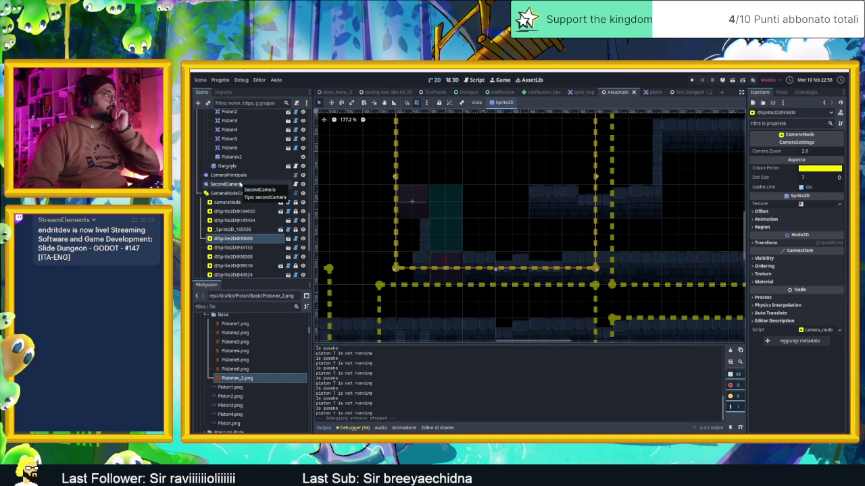
scroll(240, 203, down, 5)
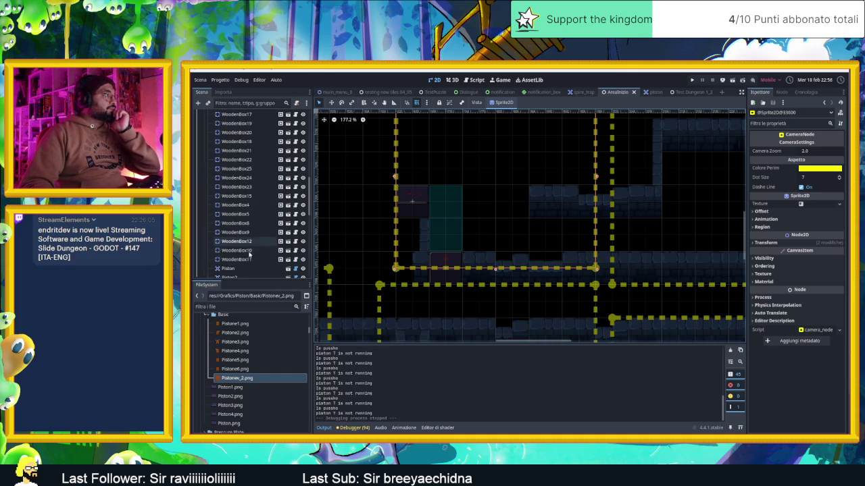
click(248, 251)
click(236, 260)
scroll(541, 267, down, 6)
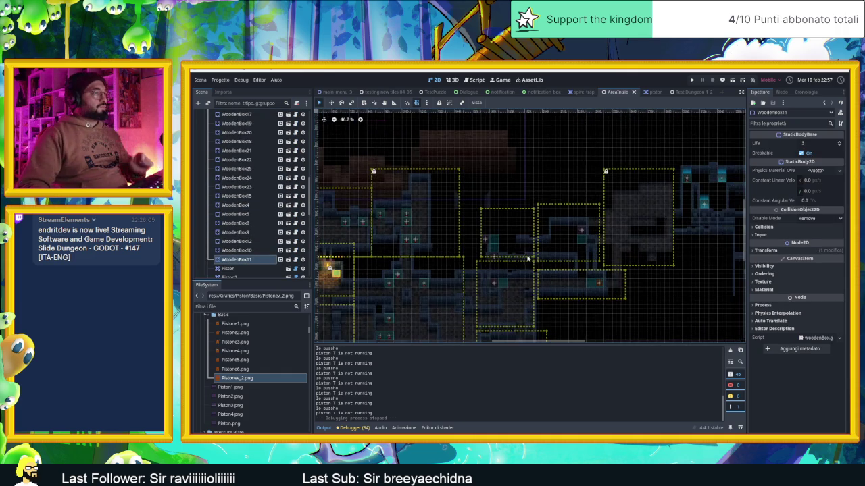
scroll(550, 257, up, 3)
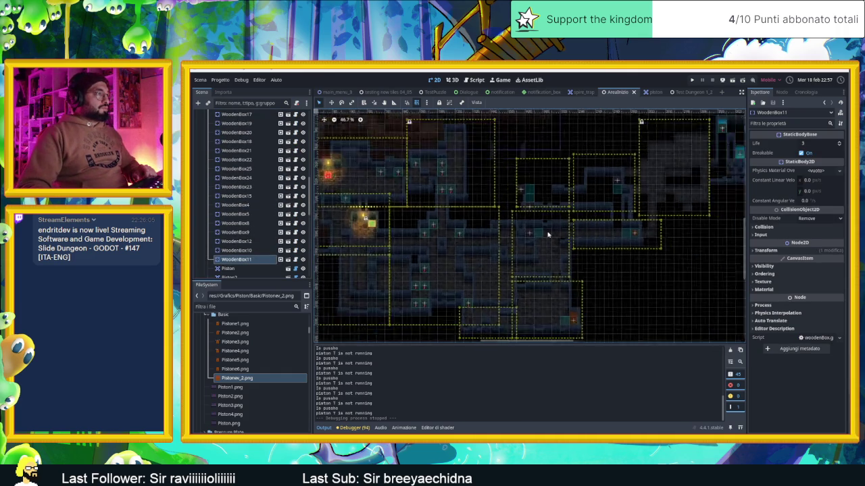
click(446, 325)
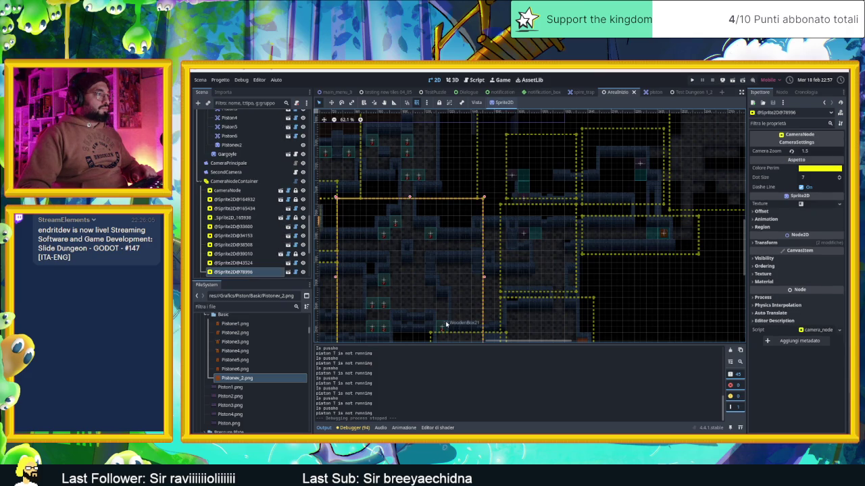
click(303, 181)
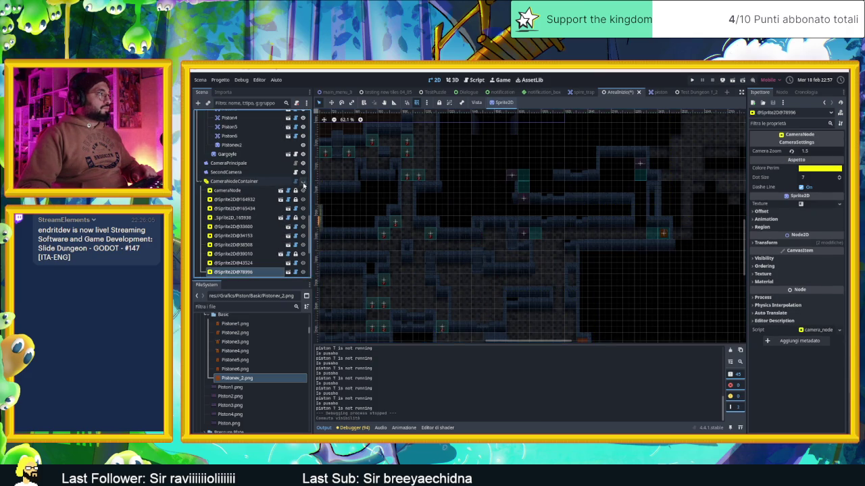
Duplicate a wooden box and try placing copies near Piston5, then undo the misplaced move.
click(441, 328)
key(ctrl+d)
drag(457, 321, 525, 186)
scroll(547, 183, up, 7)
click(465, 205)
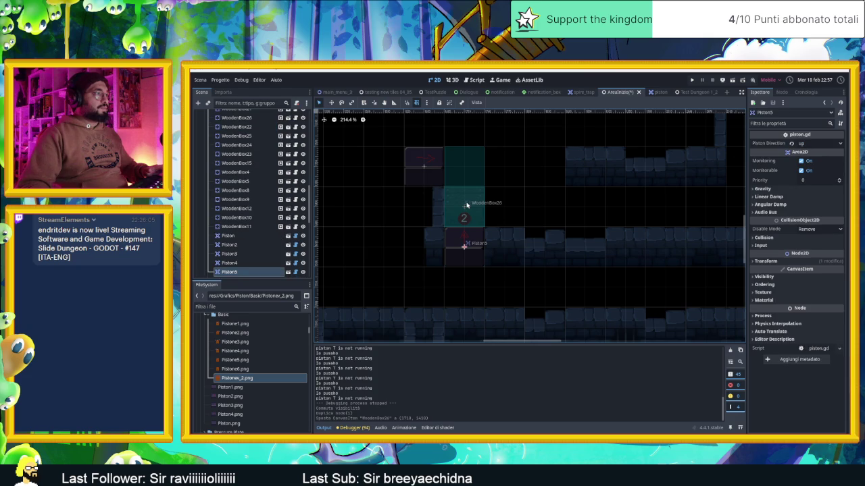
click(257, 226)
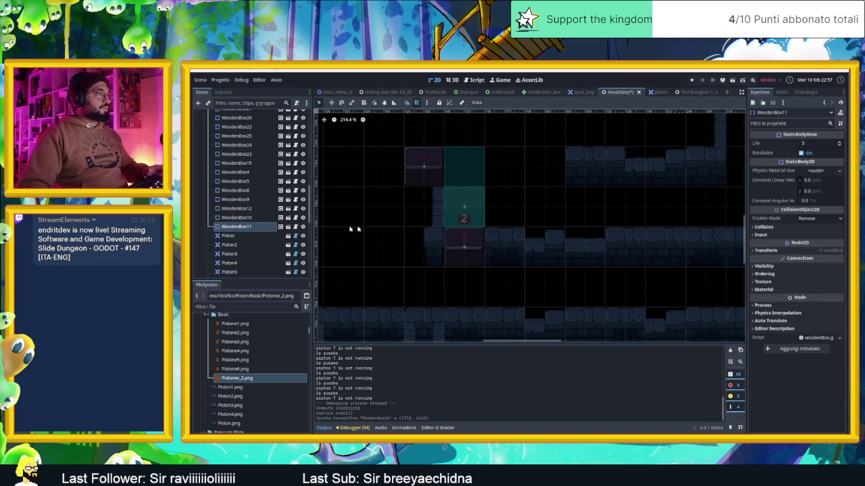
key(ctrl+d)
drag(466, 208, 512, 209)
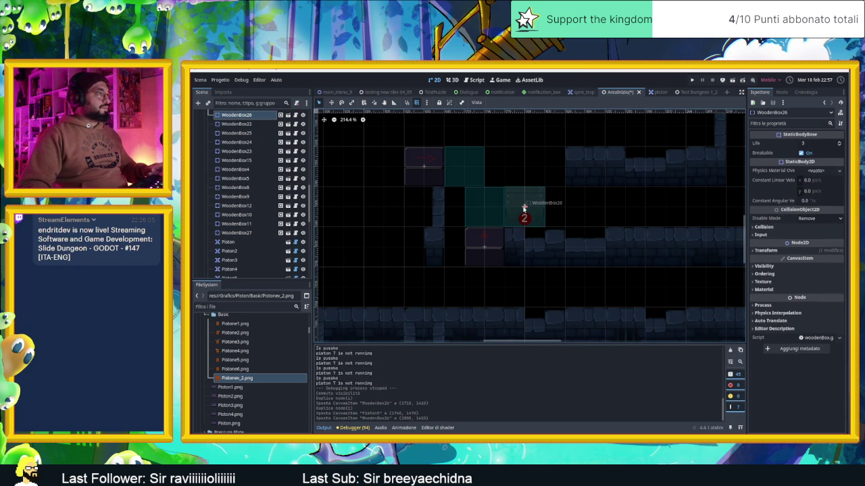
key(ctrl+z)
key(ctrl+z)
key(ctrl+z)
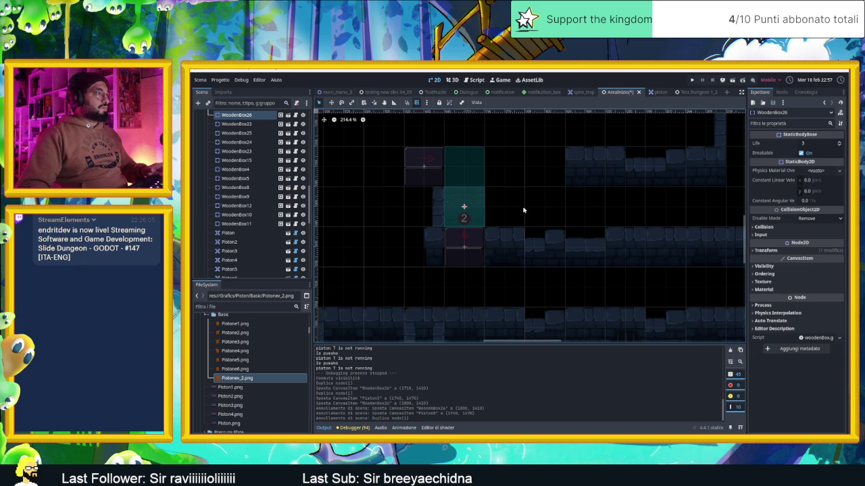
Duplicate a wooden box, move the copy one tile right, and save the scene.
click(256, 124)
key(ctrl+d)
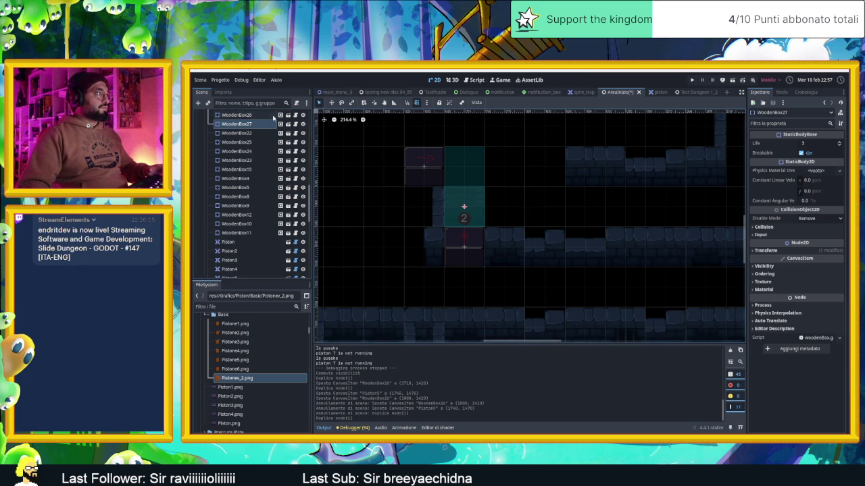
drag(465, 208, 505, 209)
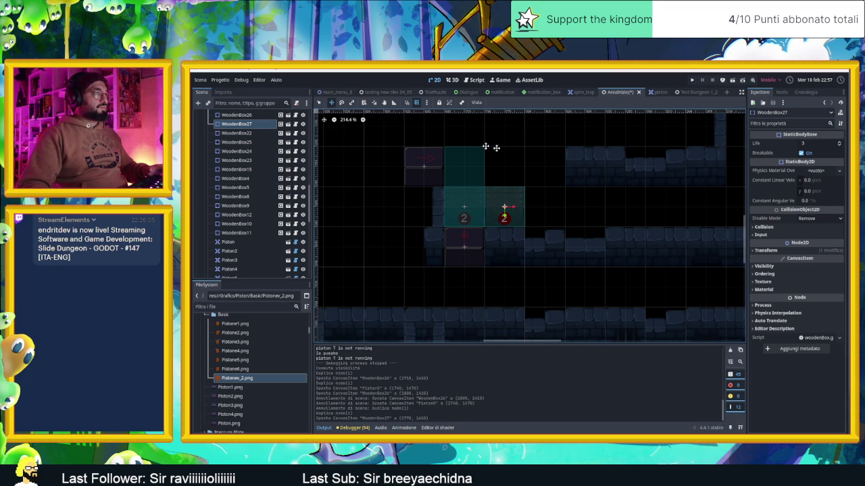
click(614, 216)
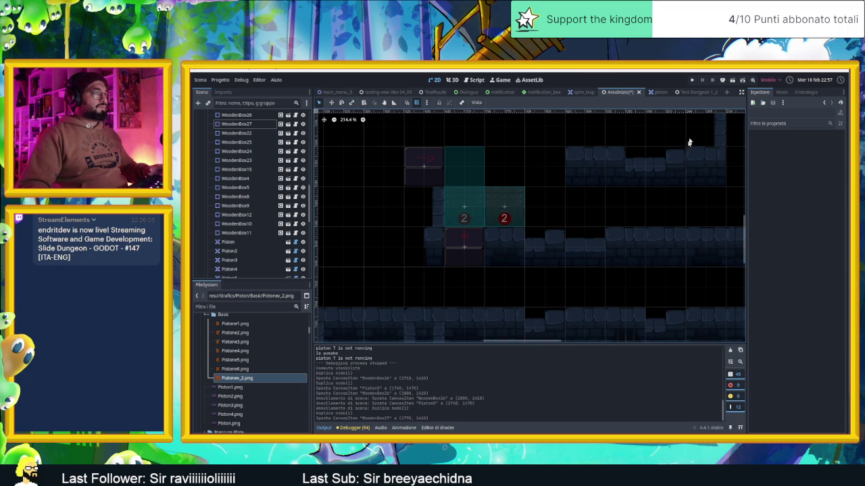
key(ctrl+s)
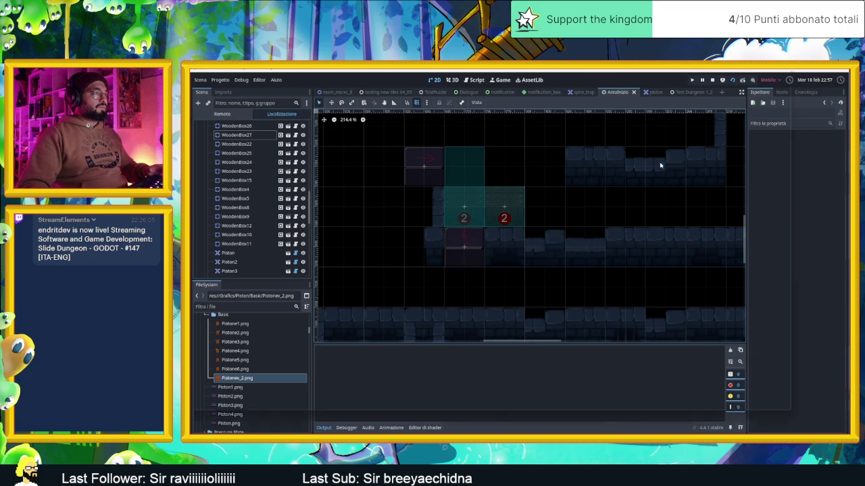
Move the game window left and slide the slime around the rooms with the arrow keys.
drag(655, 112, 488, 103)
key(Down)
key(Right)
key(Up)
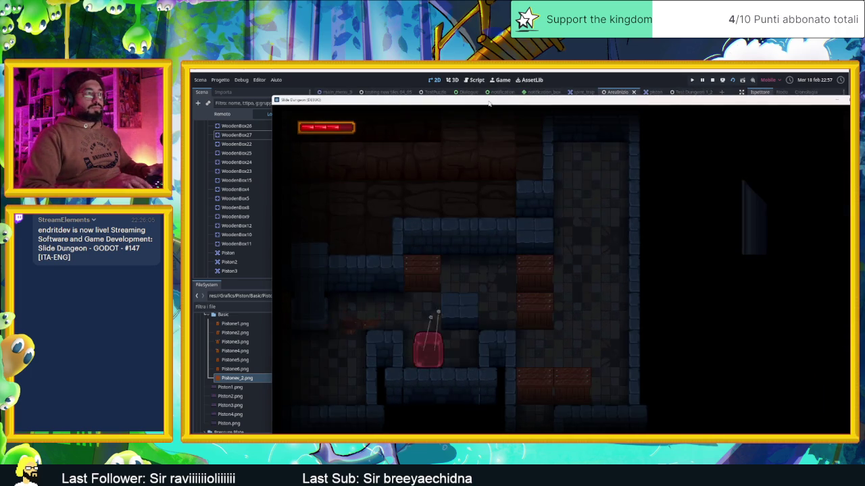
key(Down)
key(Up)
key(Right)
key(Left)
key(Right)
key(Up)
key(Down)
key(Down)
key(Right)
key(Left)
Relaunch the game larger, test sliding onto the spiked floor, then close the game.
key(F5)
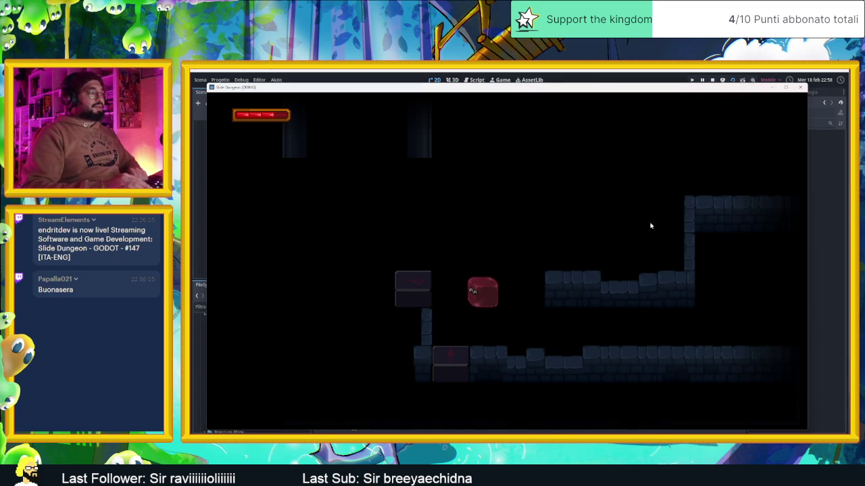
key(Right)
key(Left)
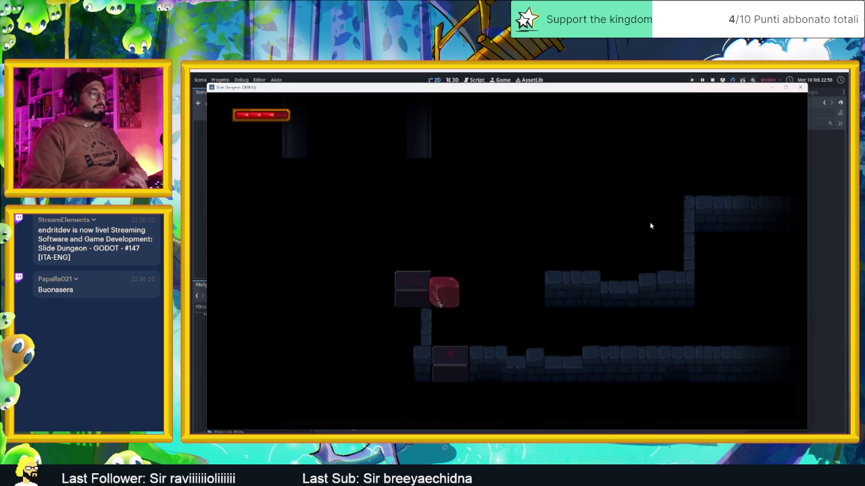
key(Down)
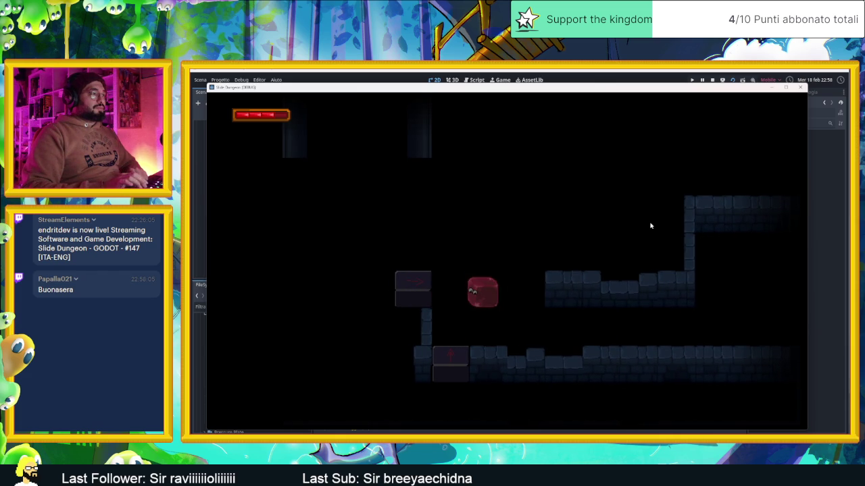
key(Down)
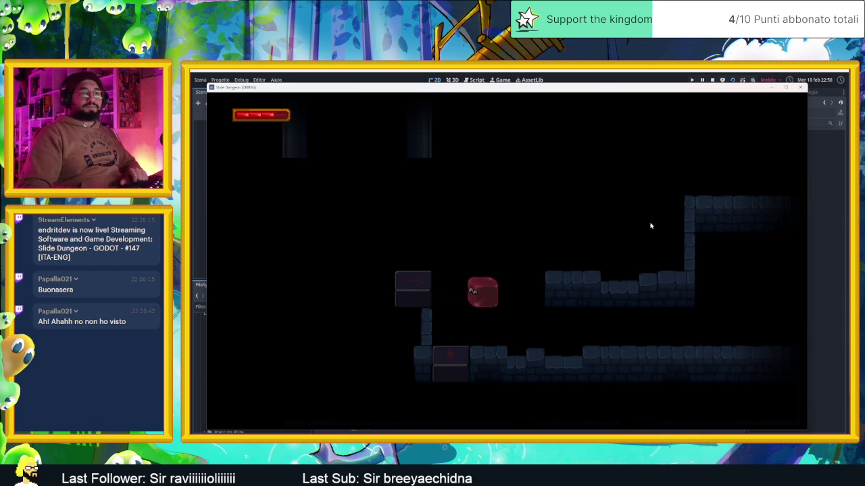
click(800, 92)
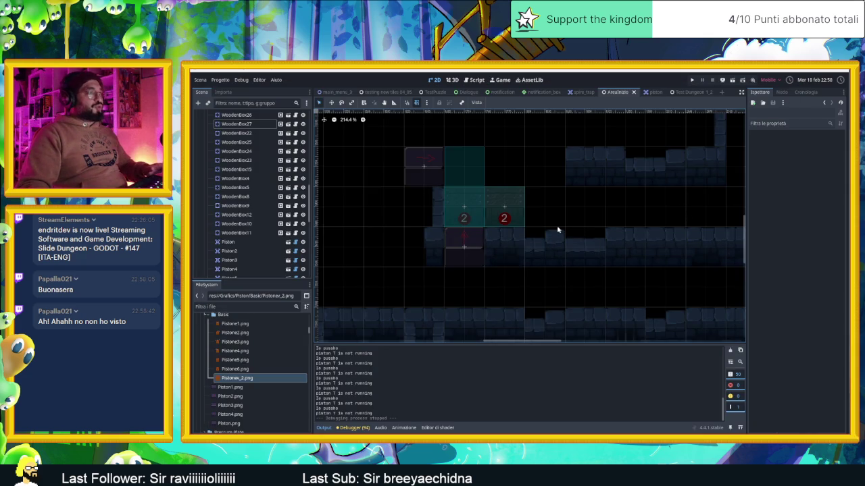
Move WoodenBox26 up and right onto the upper row, then deselect it.
scroll(559, 229, down, 4)
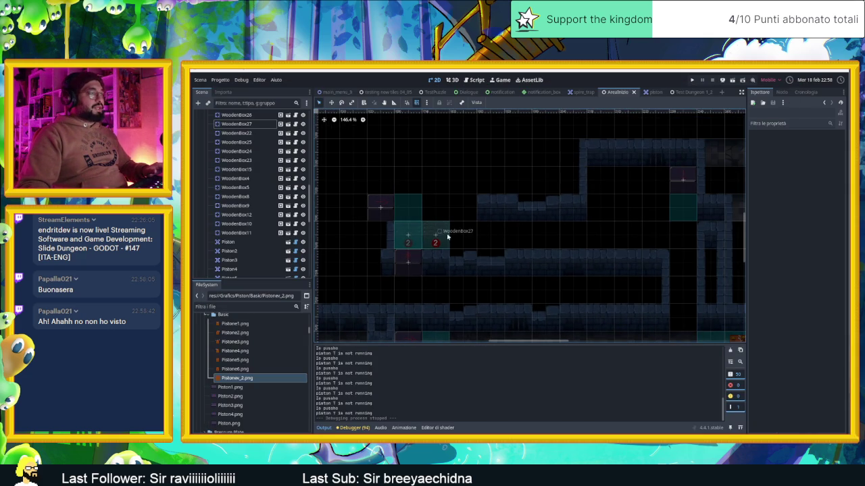
click(240, 115)
click(331, 103)
mouse_move(411, 235)
mouse_down()
mouse_move(461, 206)
mouse_move(439, 207)
mouse_move(460, 208)
mouse_up()
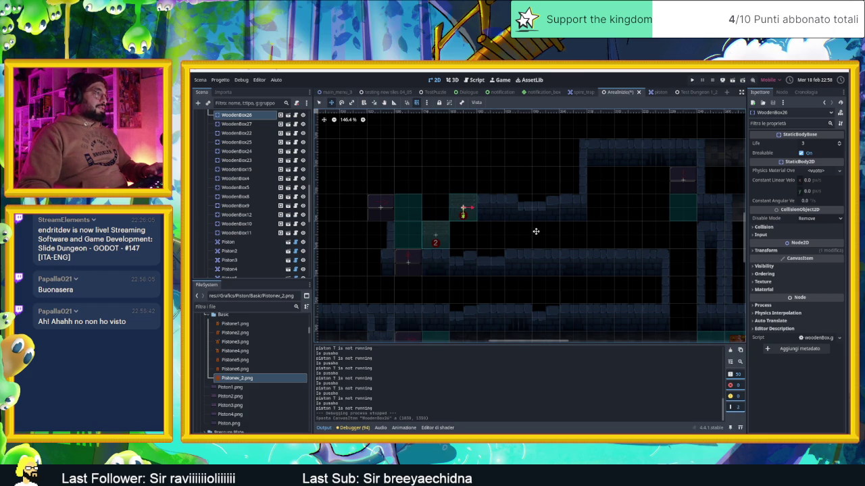
click(320, 102)
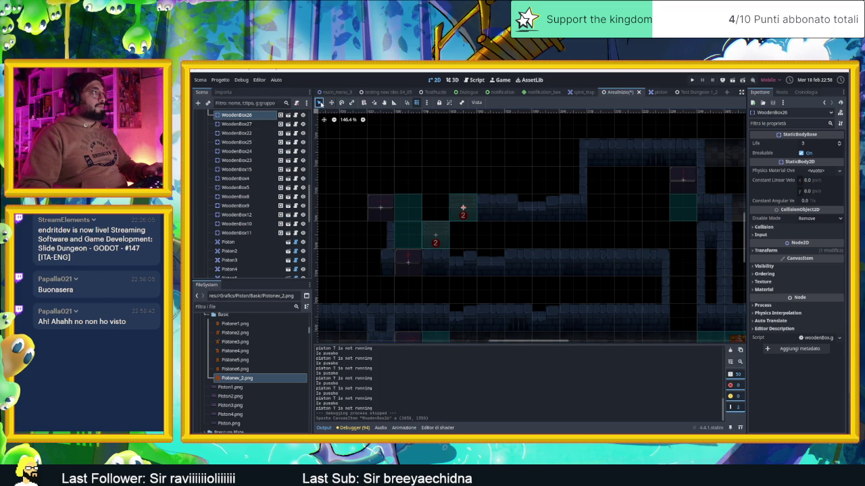
click(514, 178)
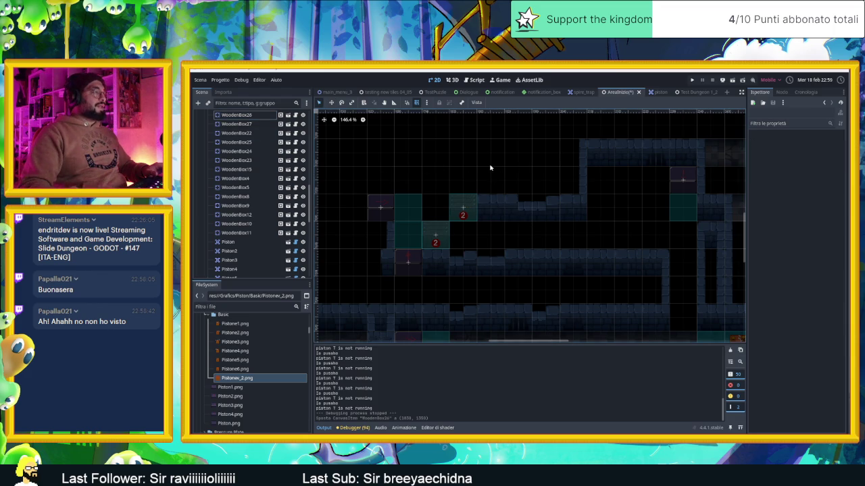
Select the Muri wall layer in the scene tree for editing.
scroll(491, 182, up, 3)
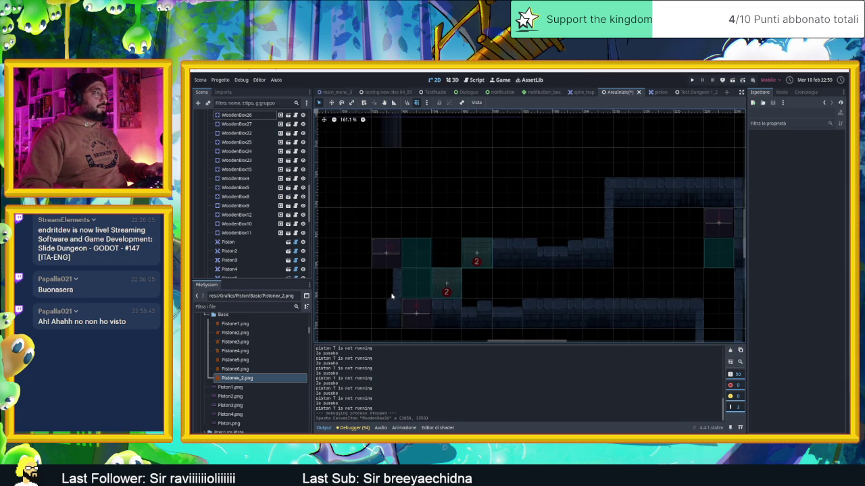
scroll(397, 295, up, 4)
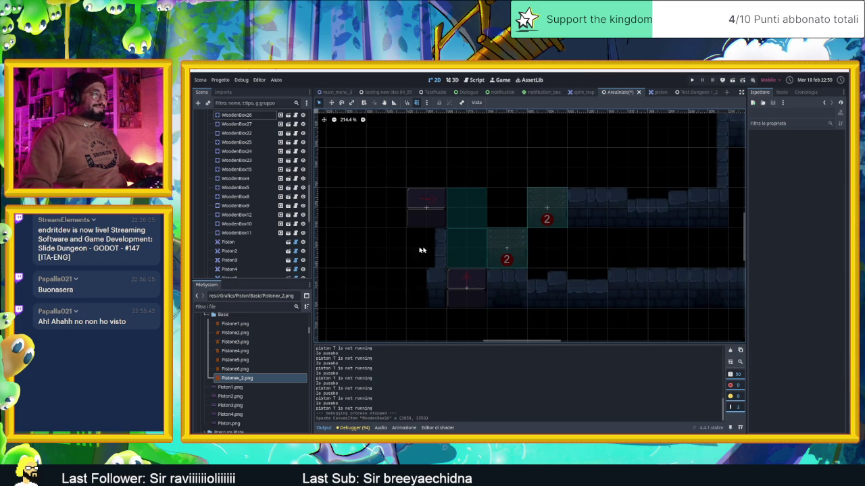
scroll(252, 152, up, 8)
scroll(252, 152, up, 1)
click(239, 145)
Paint stone wall tiles in an empty cell, left of the arrow tile, and above the pistons.
click(627, 370)
click(427, 248)
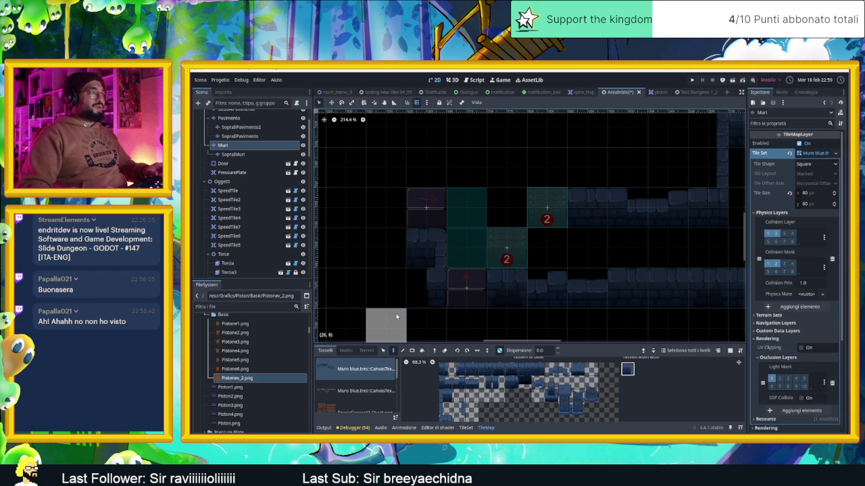
click(454, 408)
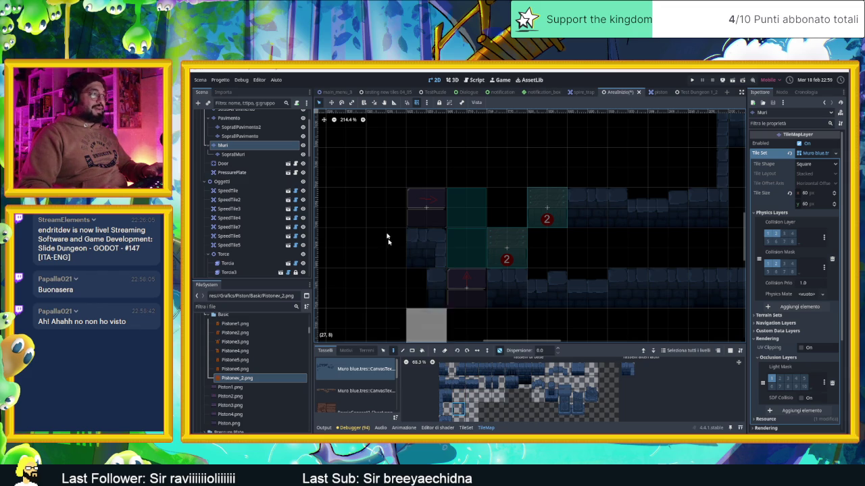
click(391, 207)
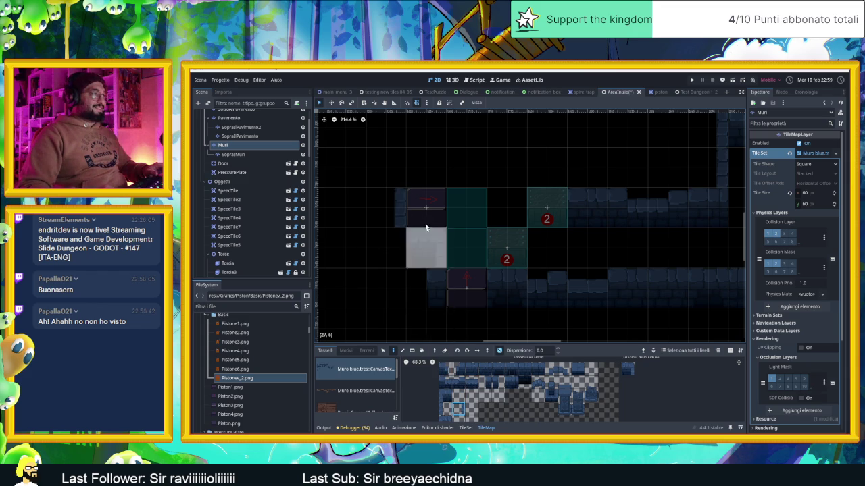
click(471, 370)
click(425, 168)
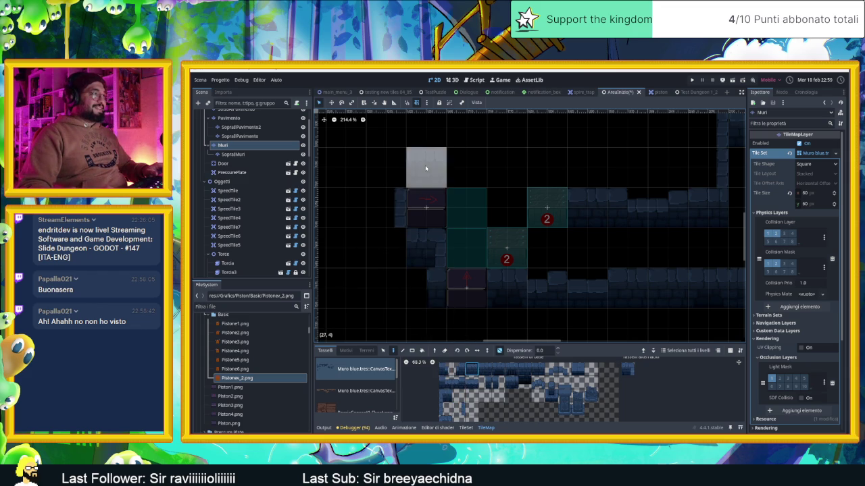
drag(527, 158, 520, 167)
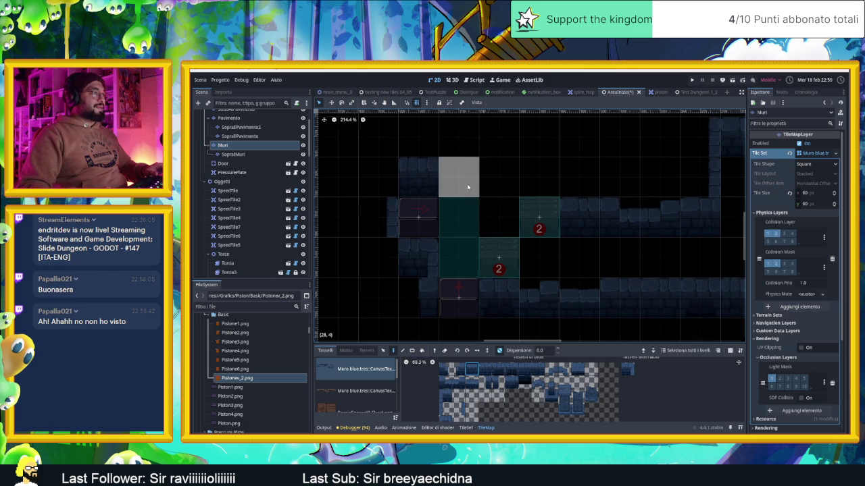
click(469, 166)
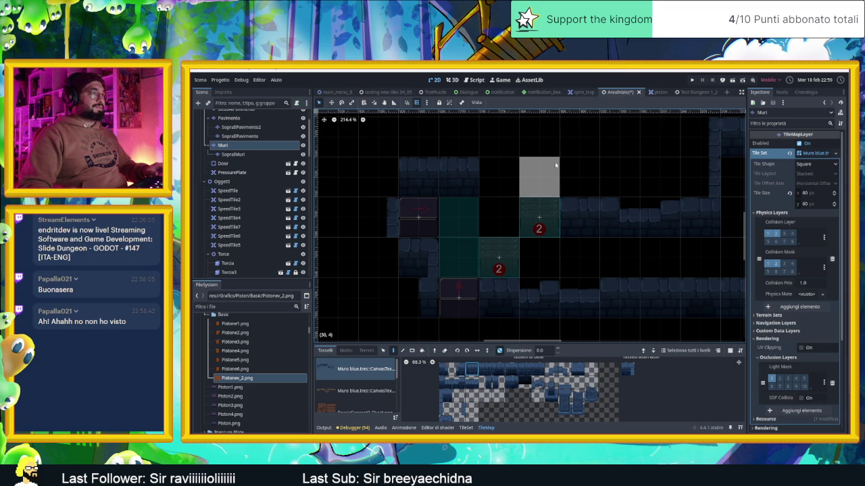
Try several wall tiles from the atlas and paint one below the red tile.
scroll(575, 203, down, 3)
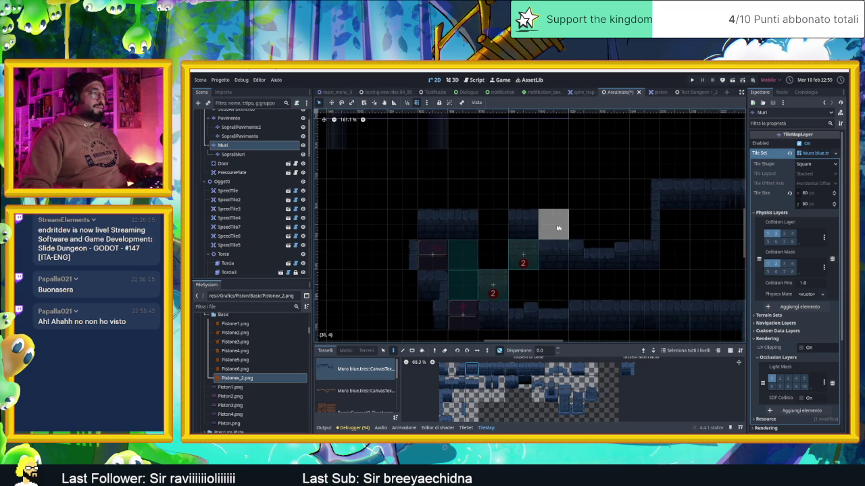
click(457, 408)
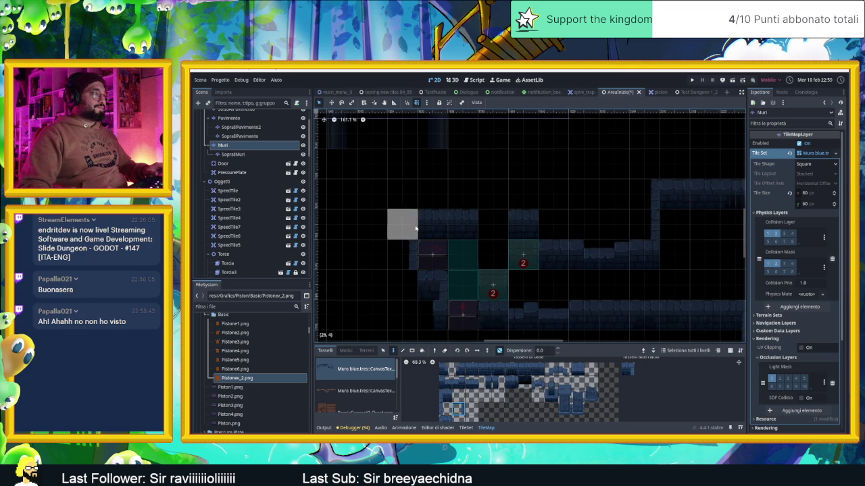
click(499, 383)
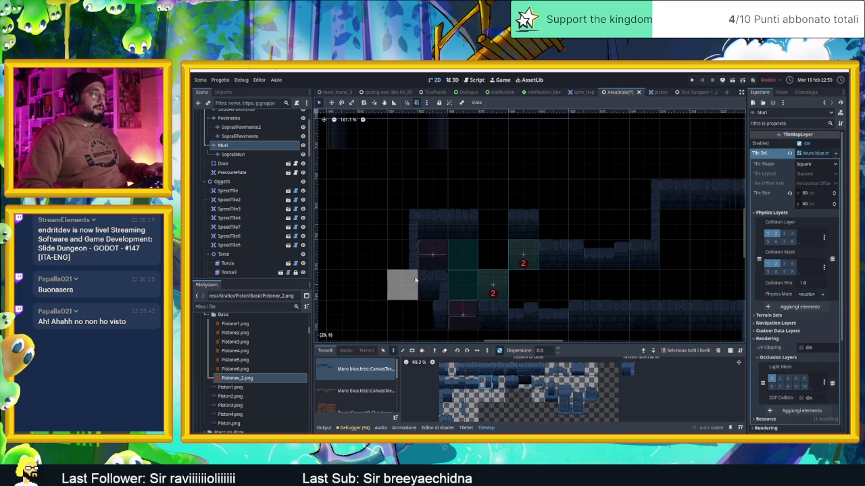
scroll(487, 272, down, 2)
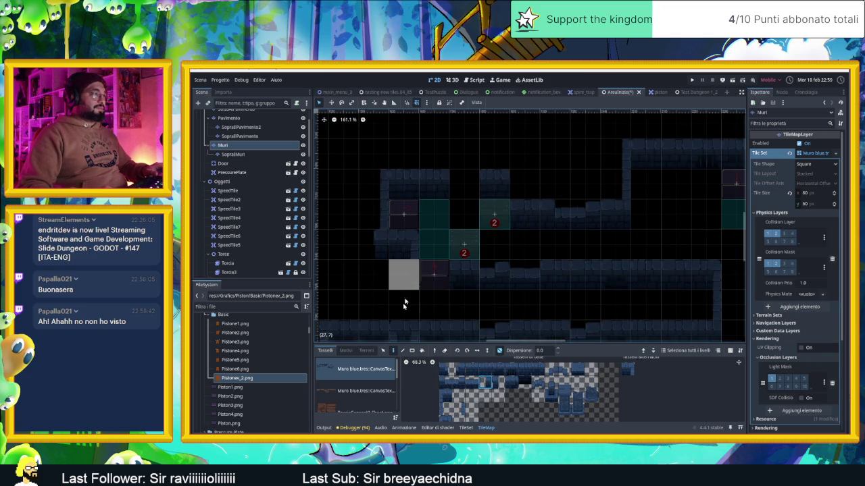
click(458, 409)
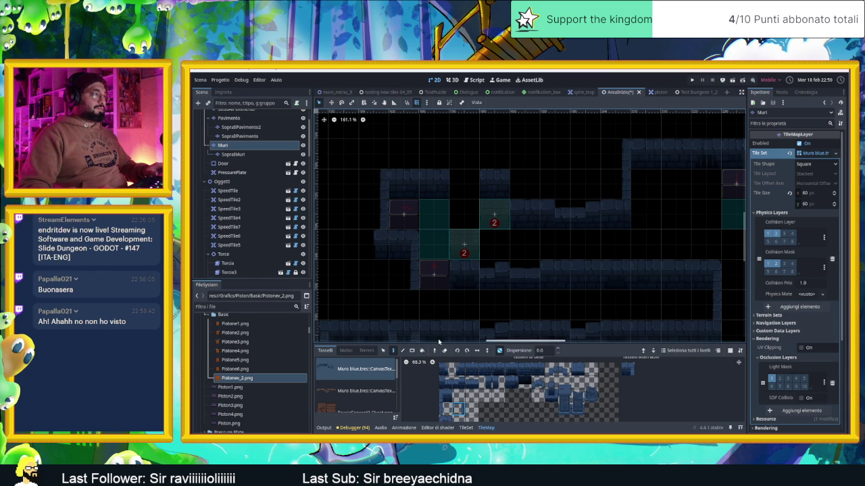
click(471, 368)
click(434, 306)
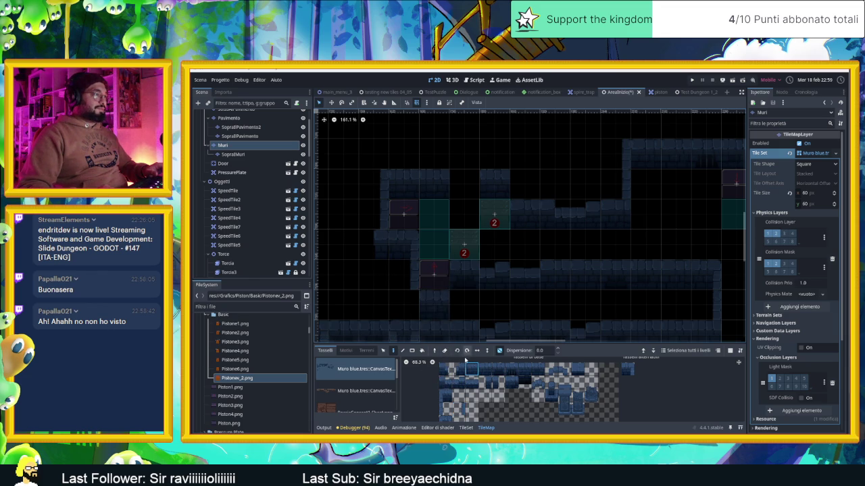
click(445, 396)
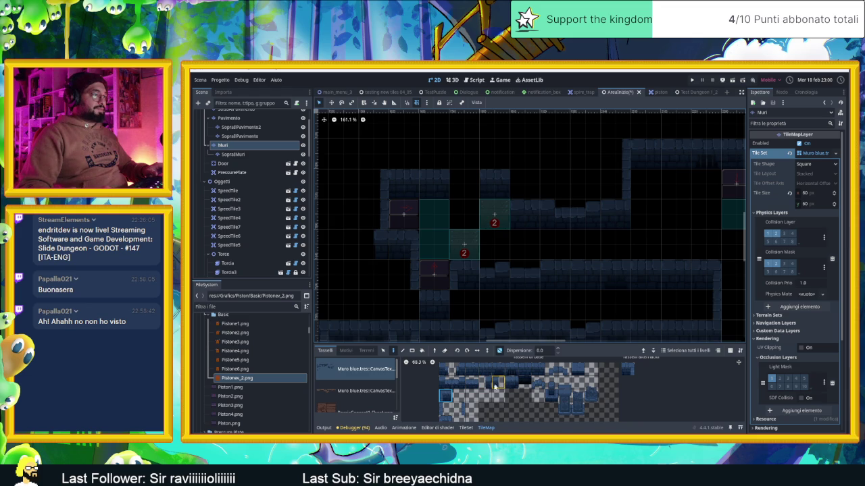
click(487, 387)
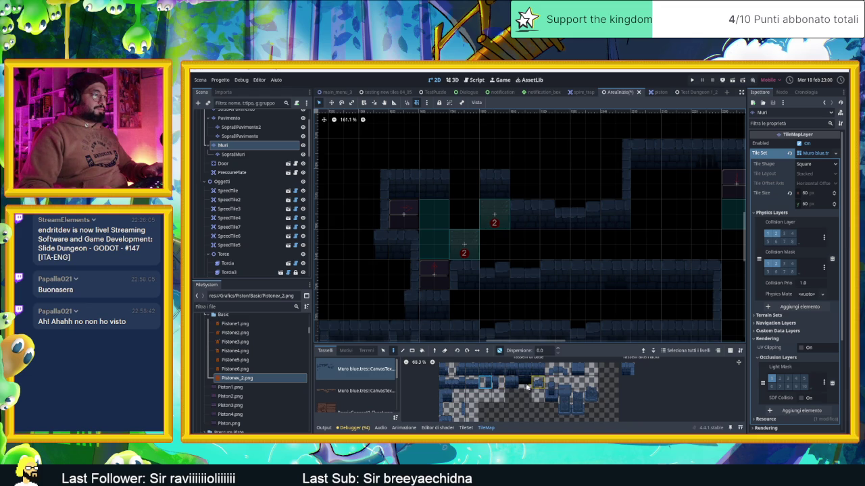
click(501, 384)
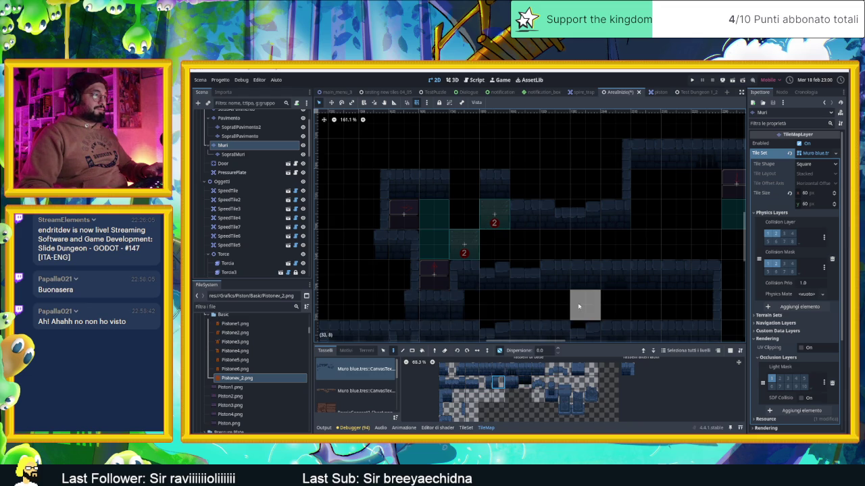
scroll(566, 301, down, 1)
scroll(527, 315, down, 1)
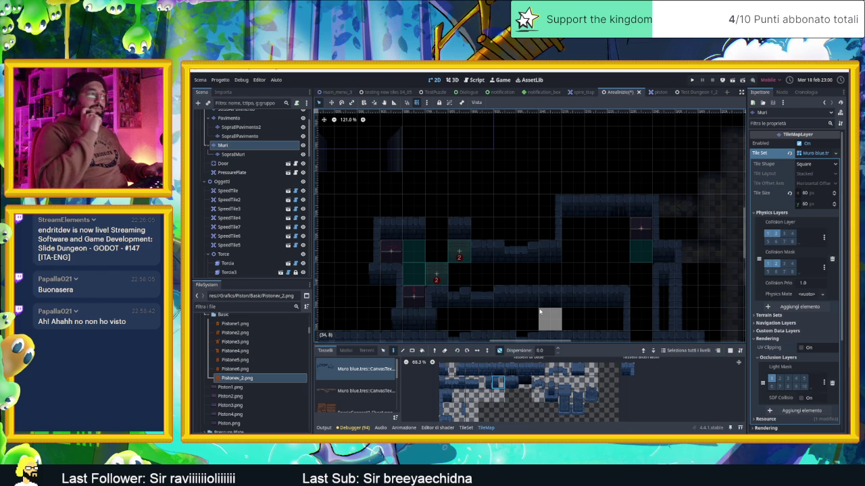
click(454, 409)
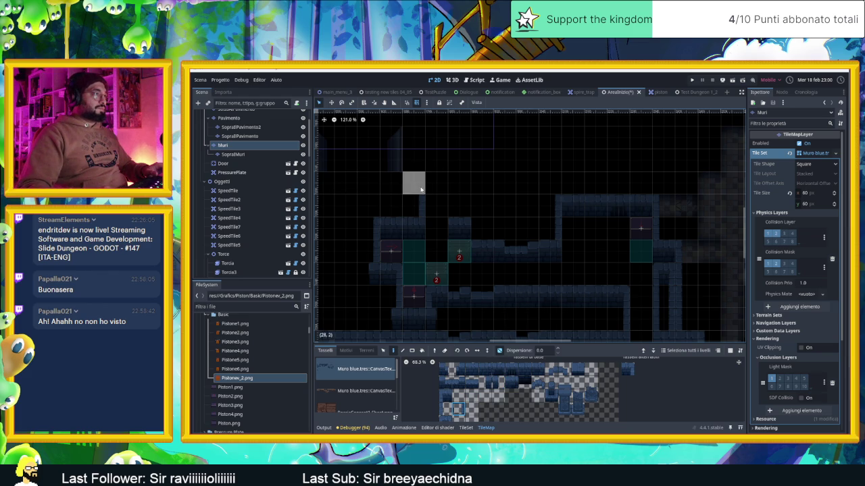
click(445, 411)
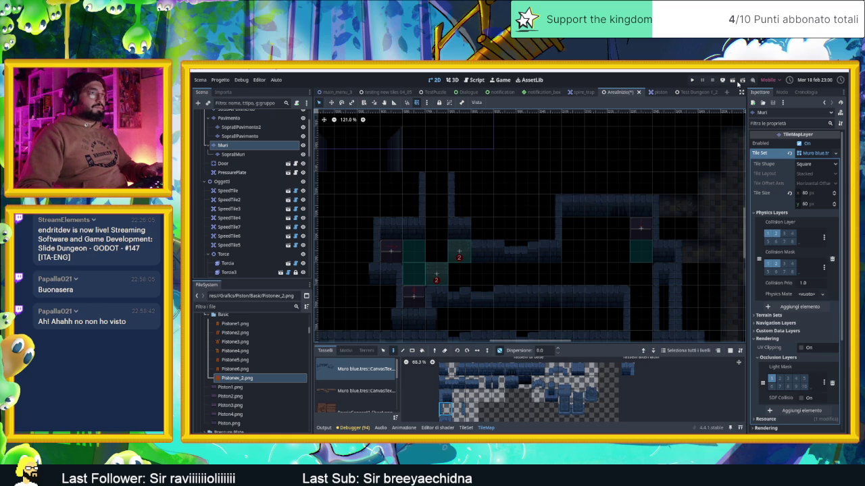
click(733, 81)
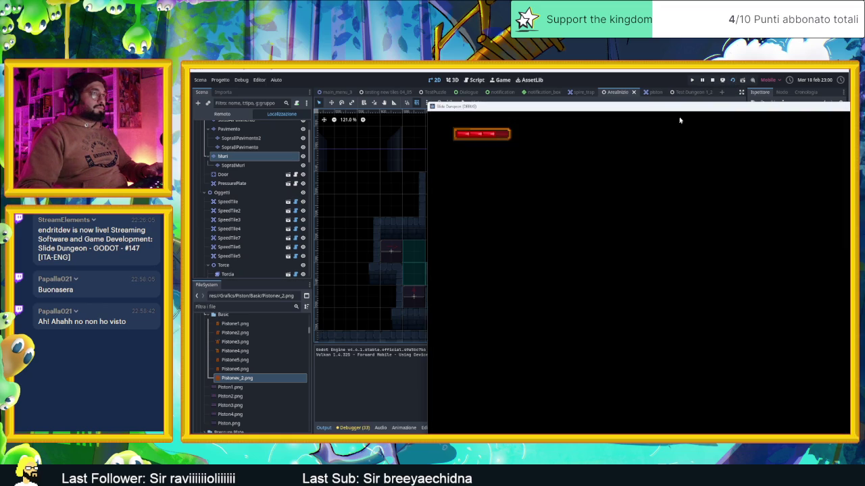
Reposition the game window and slide the slime around the starting room.
drag(680, 110, 461, 94)
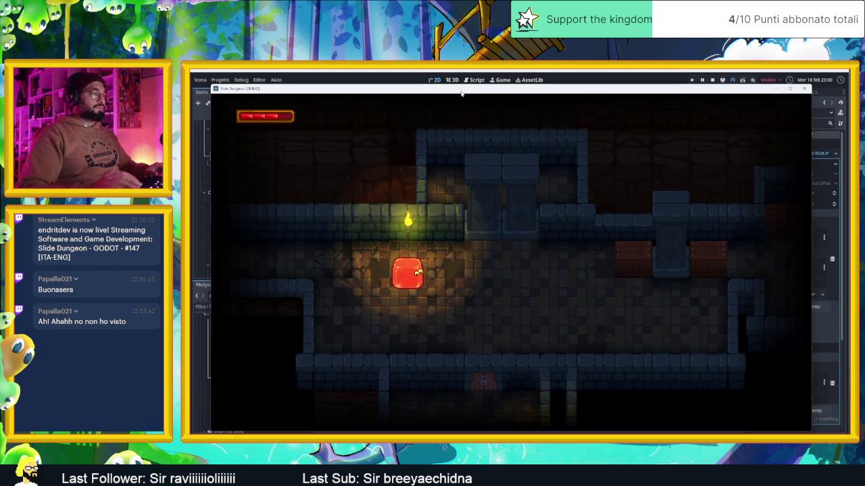
key(Right)
key(Down)
key(Up)
key(Up)
key(Down)
key(Left)
key(Right)
key(Down)
key(Right)
key(Up)
key(Down)
key(Up)
key(Down)
Slide the slime through the middle rooms and down through the door.
key(Up)
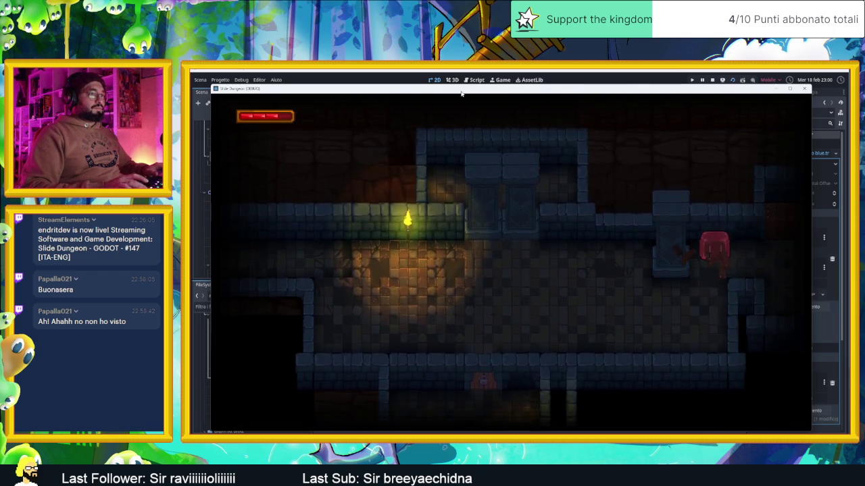
key(Down)
key(Up)
key(Down)
key(Up)
key(Down)
key(Up)
key(Right)
key(Left)
key(Right)
key(Up)
key(Left)
key(Down)
key(Up)
key(Down)
key(Up)
key(Down)
key(Right)
key(Left)
key(Right)
key(Left)
key(Down)
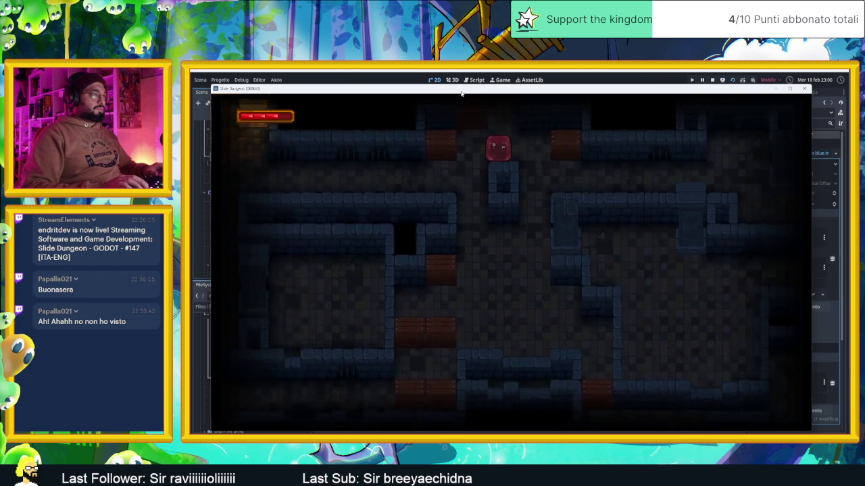
key(Right)
key(Left)
key(Right)
key(Down)
key(Left)
key(Down)
key(Right)
key(Down)
Slide the slime past box 2 through the remaining rooms, then stop the game.
key(Up)
key(Right)
key(Down)
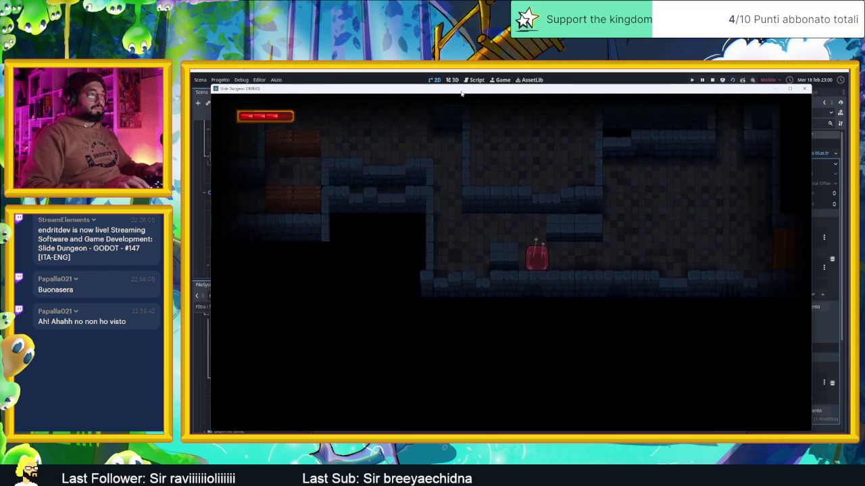
key(Right)
key(Up)
key(Right)
key(Left)
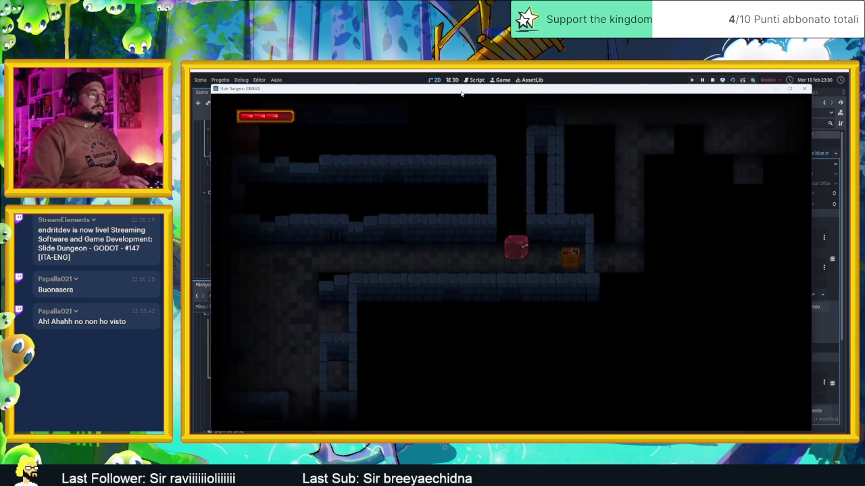
key(Right)
key(Left)
key(Down)
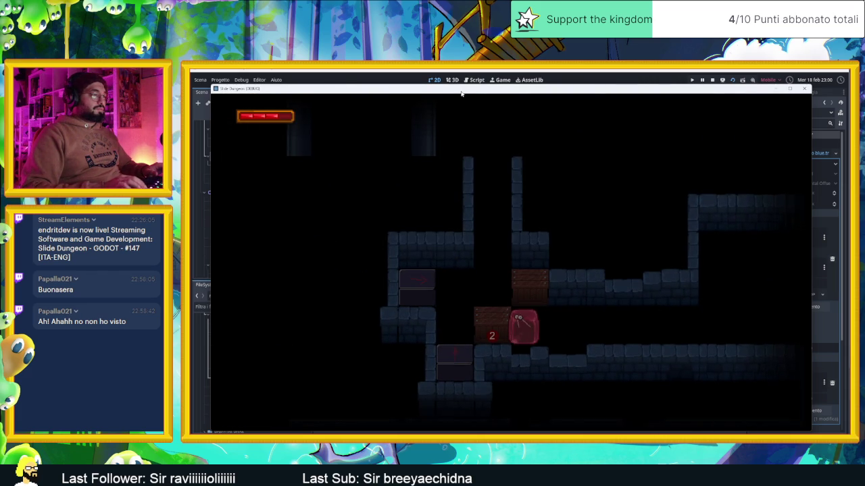
key(Right)
key(Left)
key(Right)
key(Left)
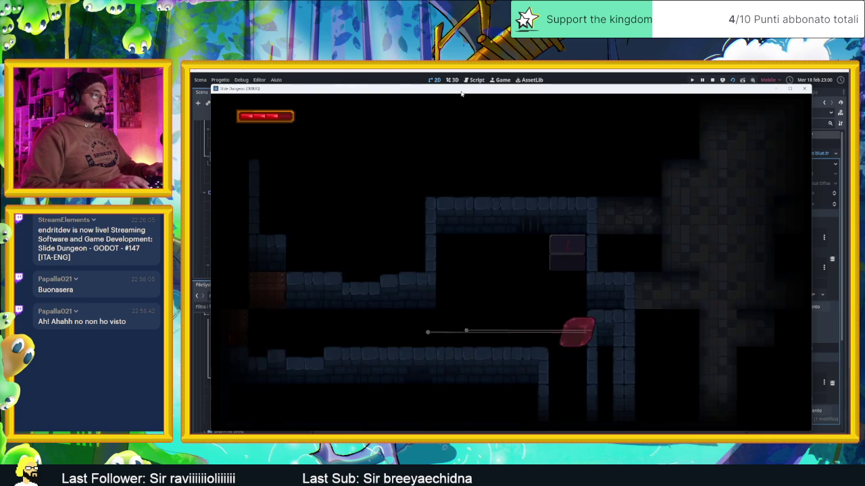
key(Up)
key(Up)
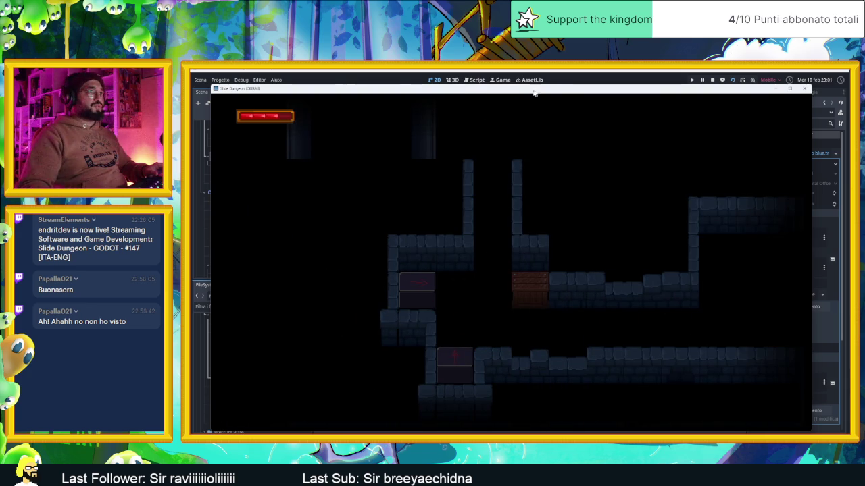
click(713, 81)
Zoom out the 2D canvas, turn on snapping with Shift+G, and bring up the tile palette.
scroll(569, 218, down, 3)
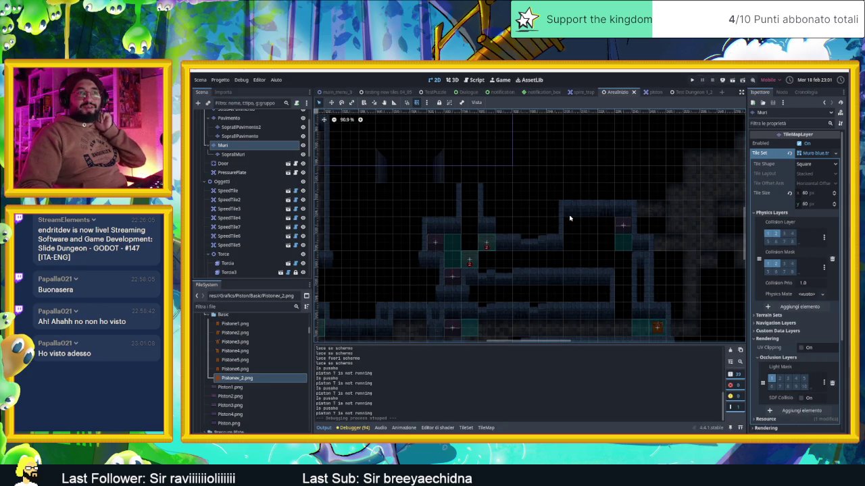
scroll(570, 218, down, 3)
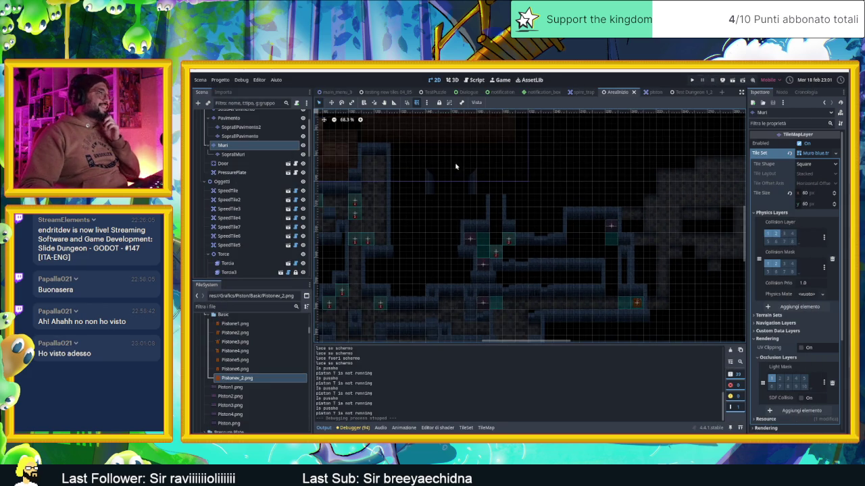
key(shift+g)
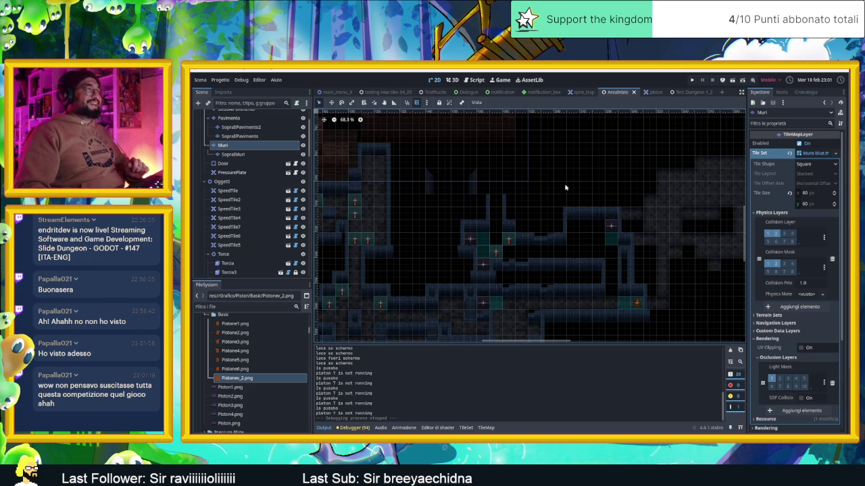
scroll(533, 215, up, 5)
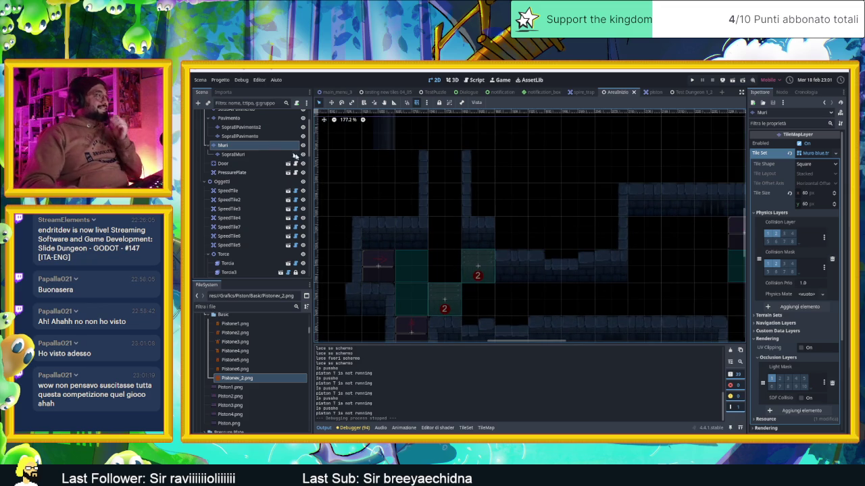
click(485, 428)
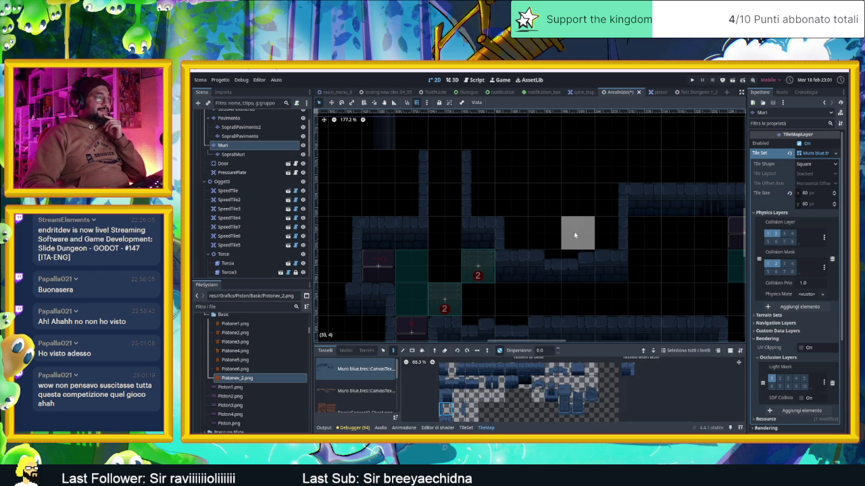
Pick a wall tile, save the scene, and bring the upper level area into view.
scroll(562, 214, down, 1)
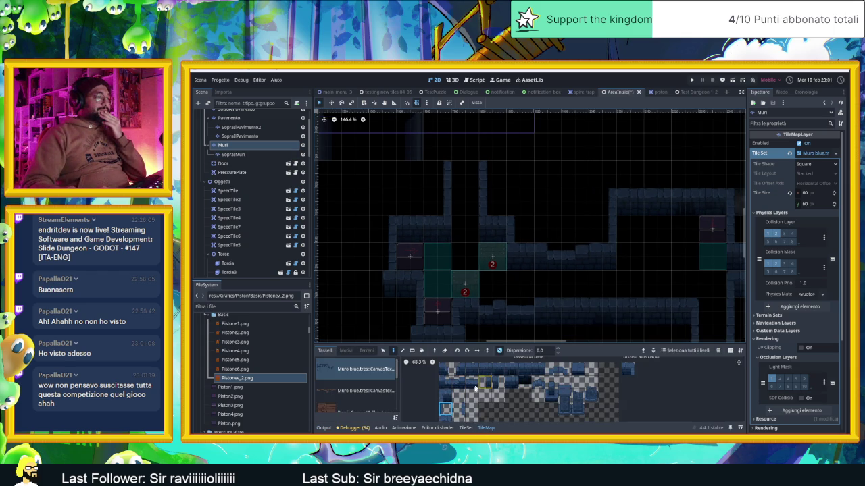
click(449, 399)
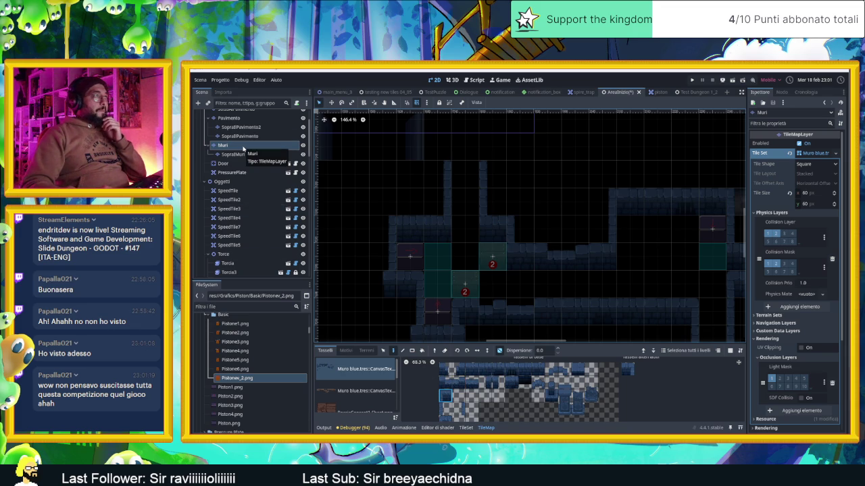
key(ctrl+s)
scroll(632, 203, down, 2)
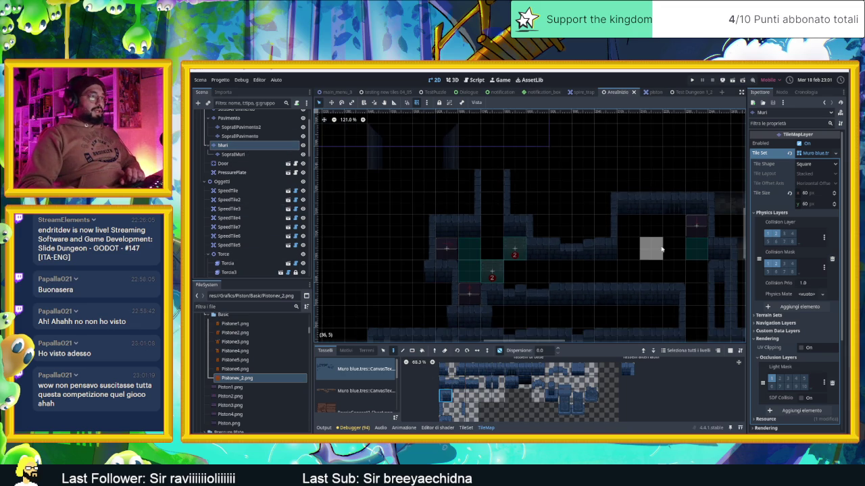
drag(636, 251, 560, 243)
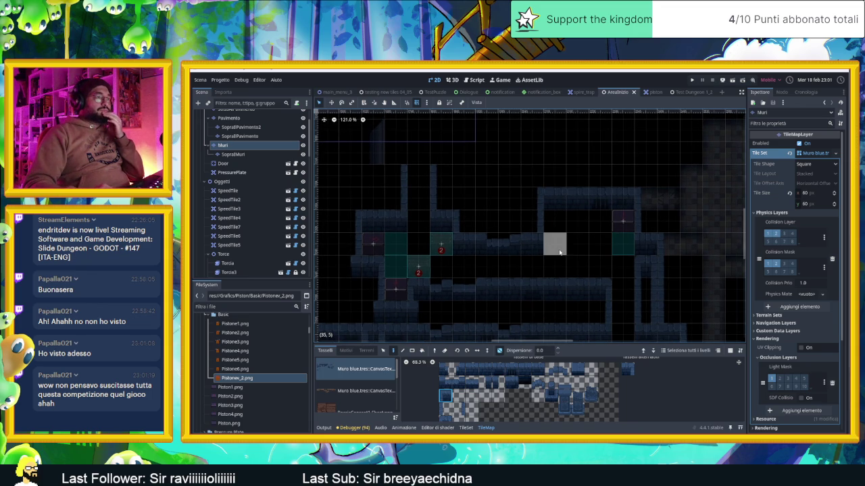
scroll(566, 250, down, 7)
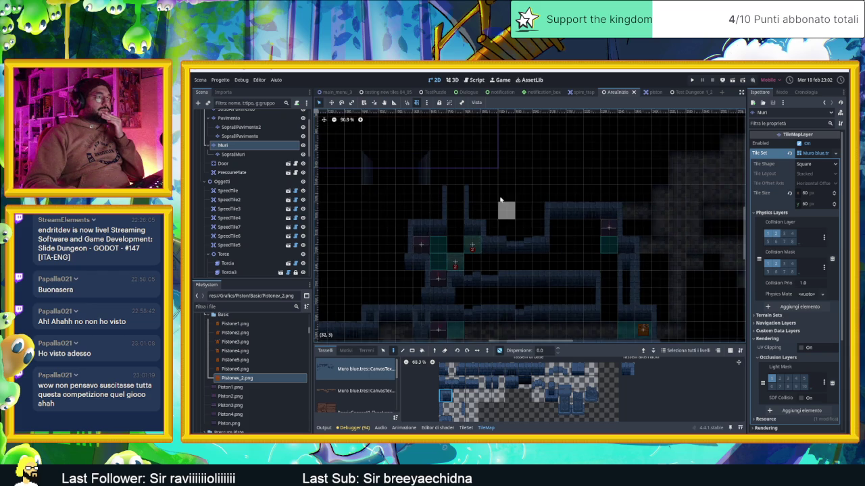
drag(597, 280, 590, 237)
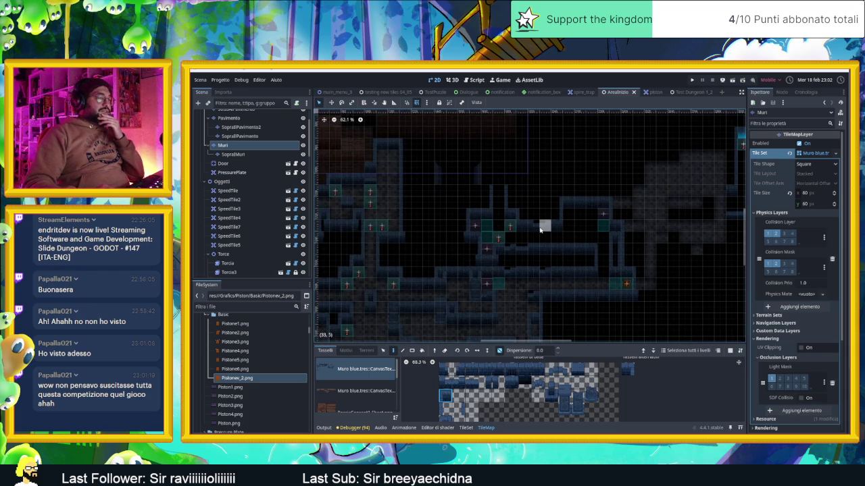
scroll(534, 223, up, 1)
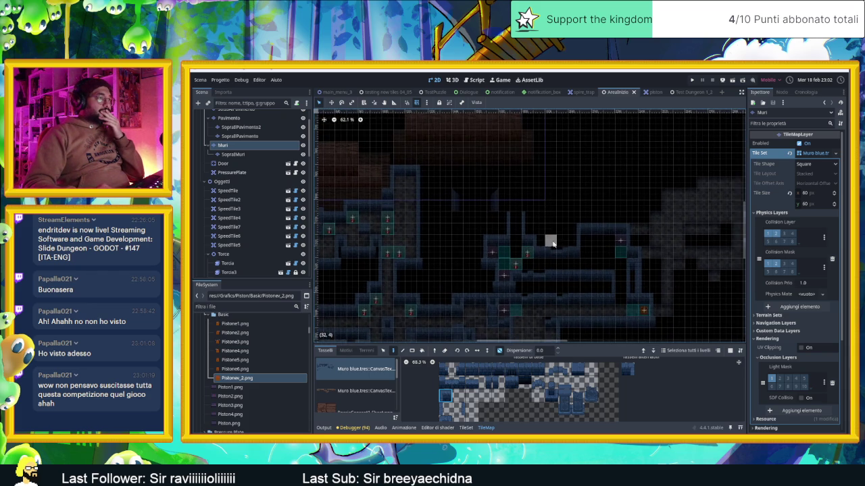
scroll(524, 210, up, 1)
scroll(525, 210, up, 1)
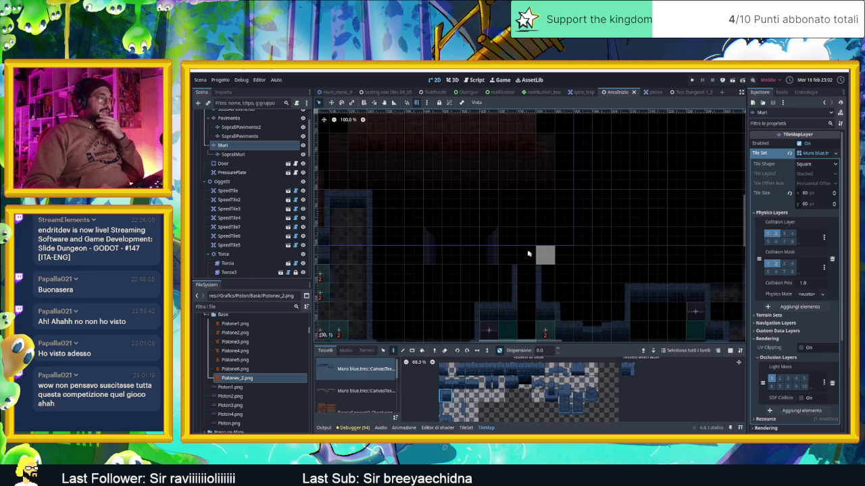
scroll(538, 247, up, 1)
Paint individual wall tiles onto the Muri layer using several atlas tiles.
click(520, 369)
click(493, 282)
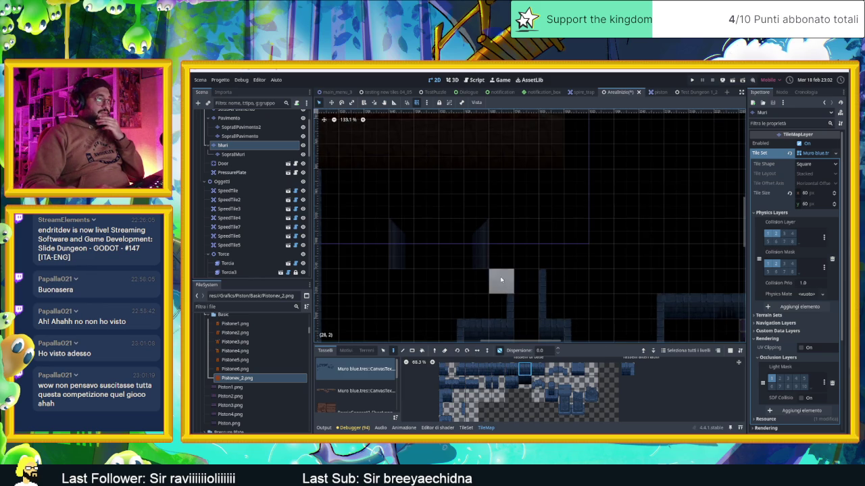
click(628, 369)
click(508, 278)
click(446, 395)
click(547, 287)
scroll(588, 268, up, 1)
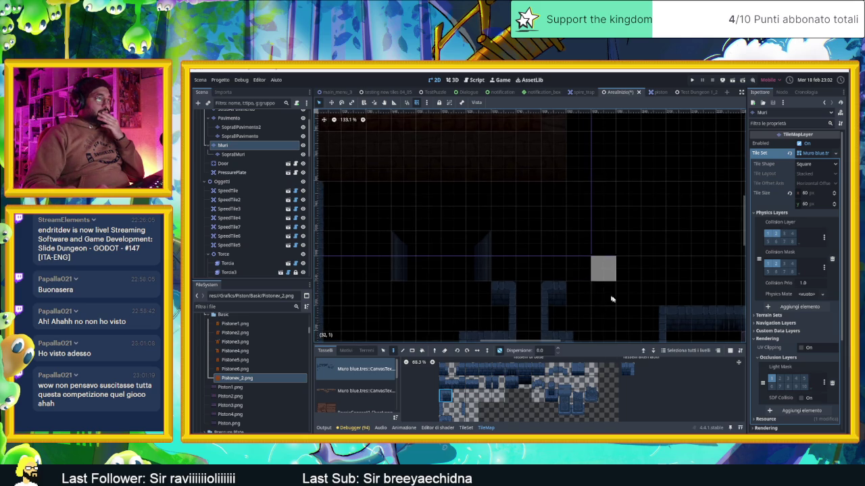
scroll(591, 267, down, 3)
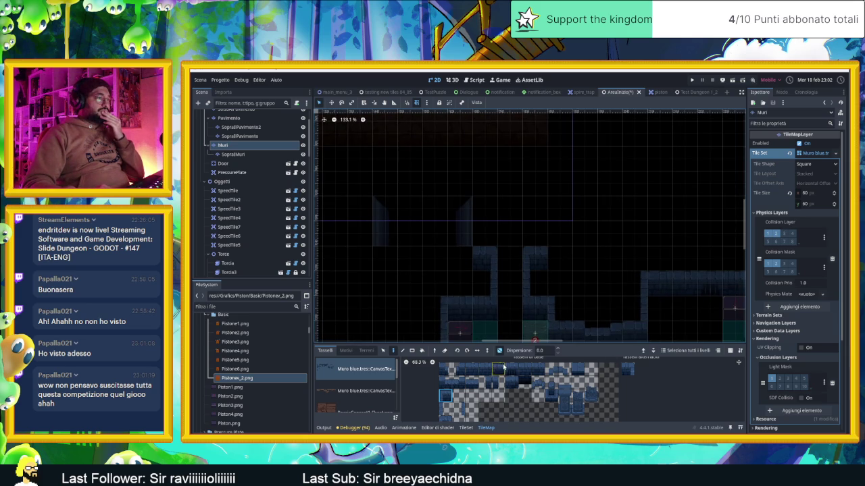
Paint a block of wall tiles on the floor with extra tiles on either side.
drag(538, 368, 466, 369)
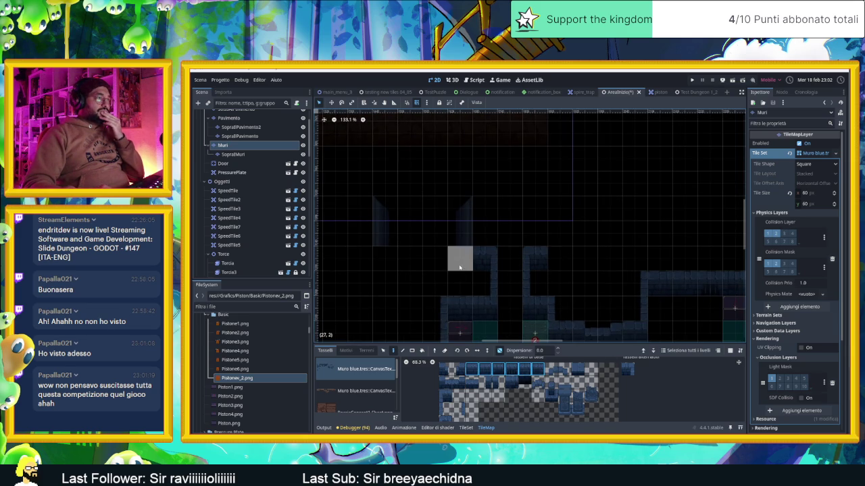
drag(460, 261, 428, 268)
click(410, 259)
scroll(561, 234, up, 1)
click(589, 280)
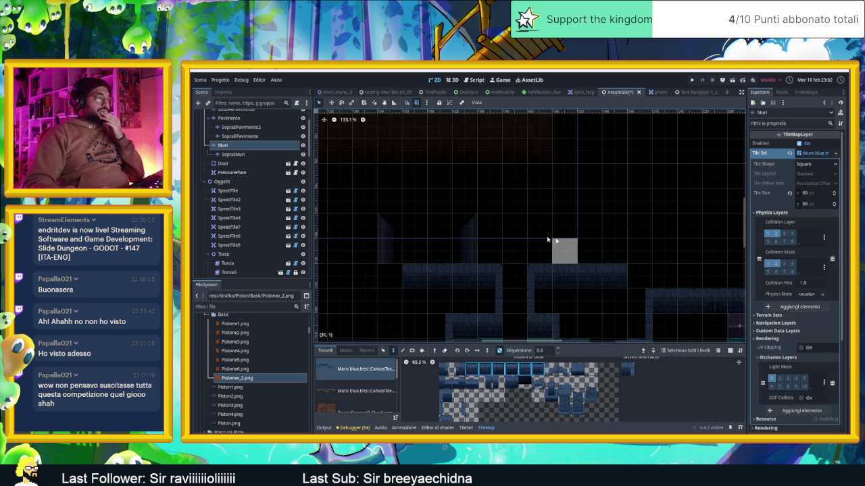
scroll(515, 228, up, 1)
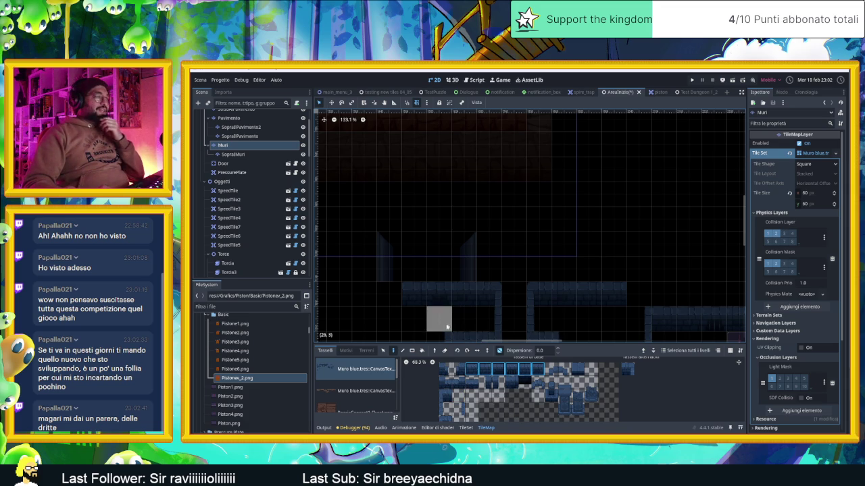
Paint thin vertical wall strips on the right and left, plus a tile at the floor's left end.
click(459, 409)
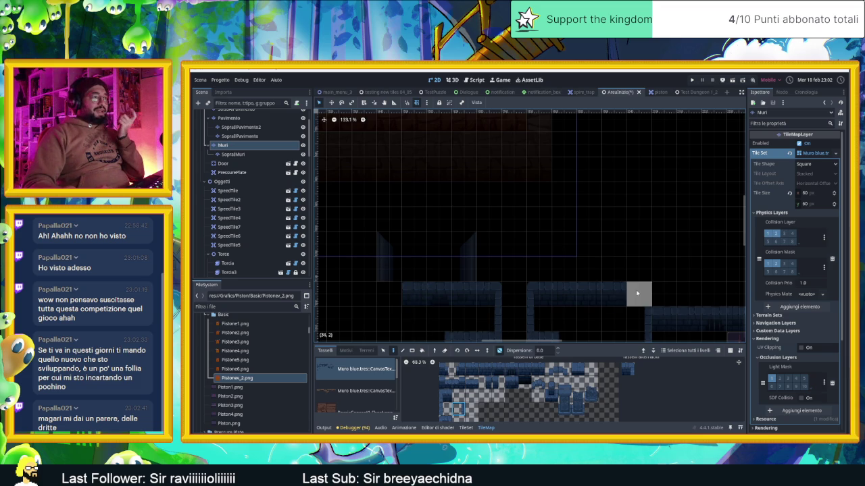
click(444, 410)
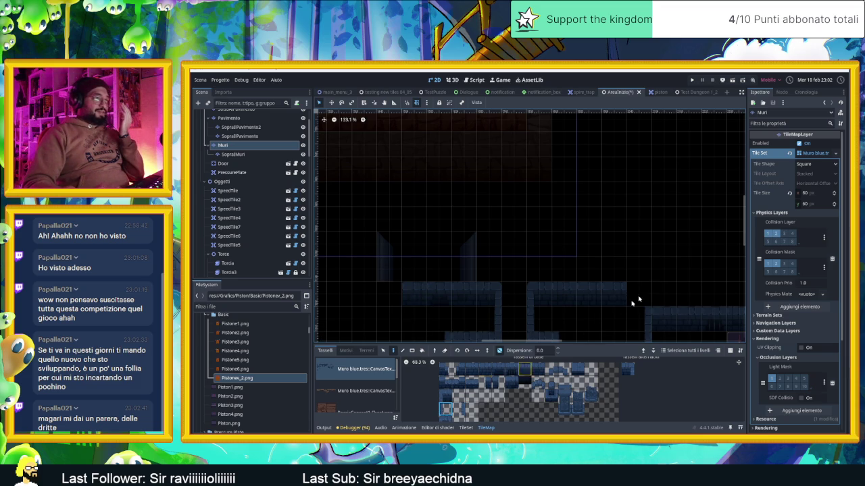
drag(638, 270, 633, 222)
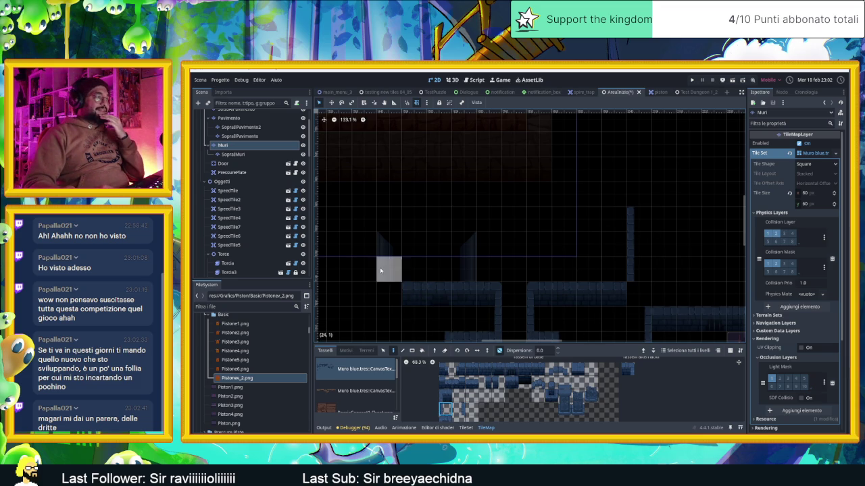
click(458, 408)
drag(387, 269, 385, 221)
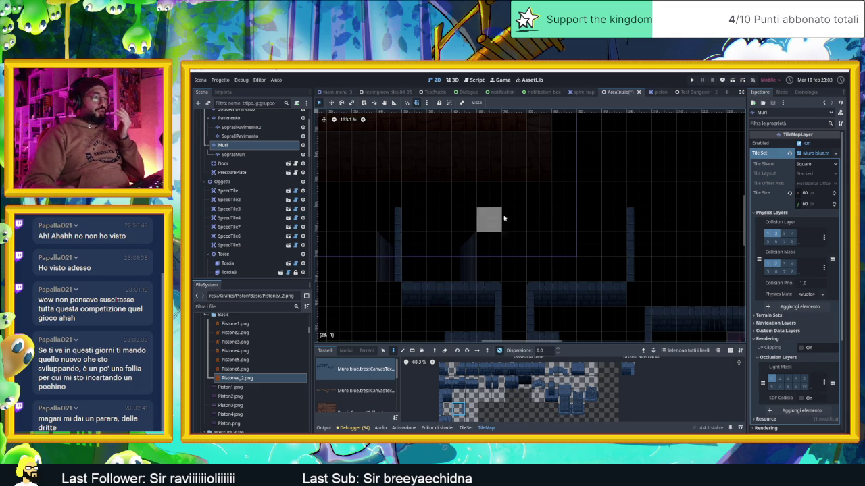
scroll(514, 230, up, 1)
click(485, 383)
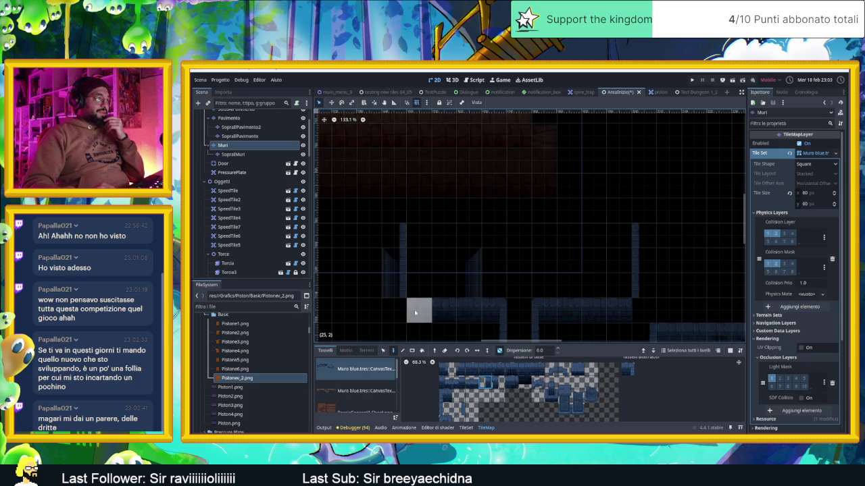
click(399, 311)
click(498, 382)
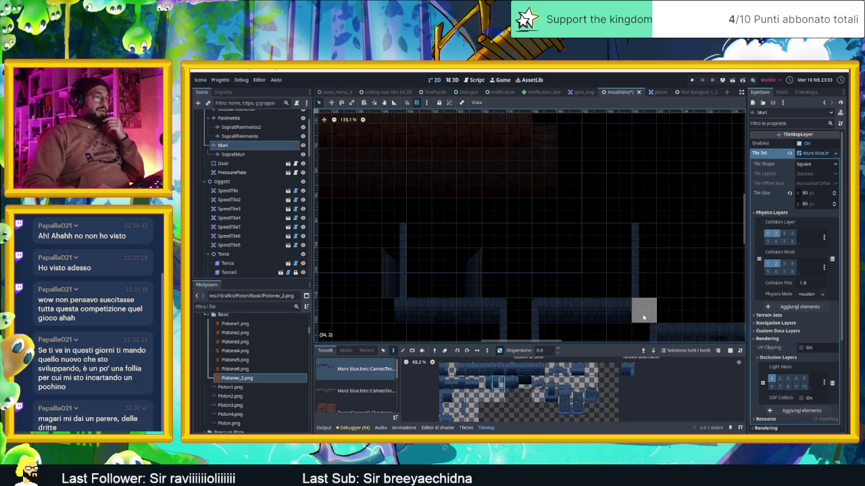
Erase the wall tiles on the right of the floor and paint a replacement wall tile there.
scroll(594, 245, up, 1)
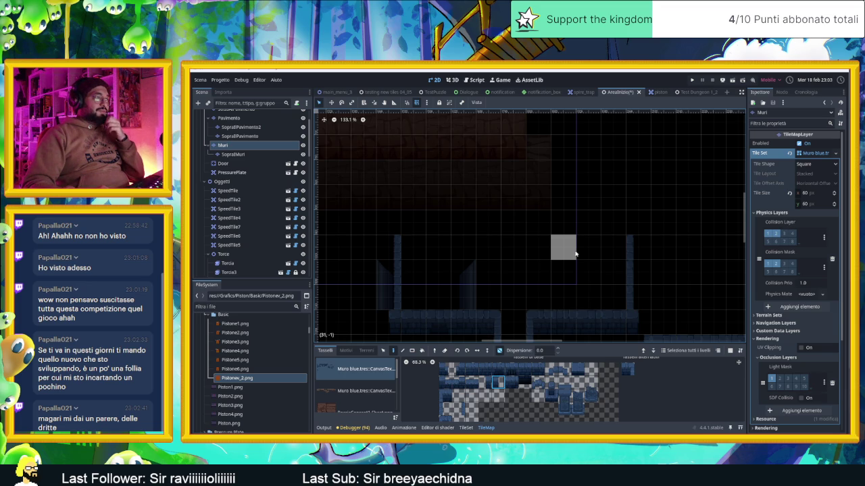
click(495, 371)
click(498, 381)
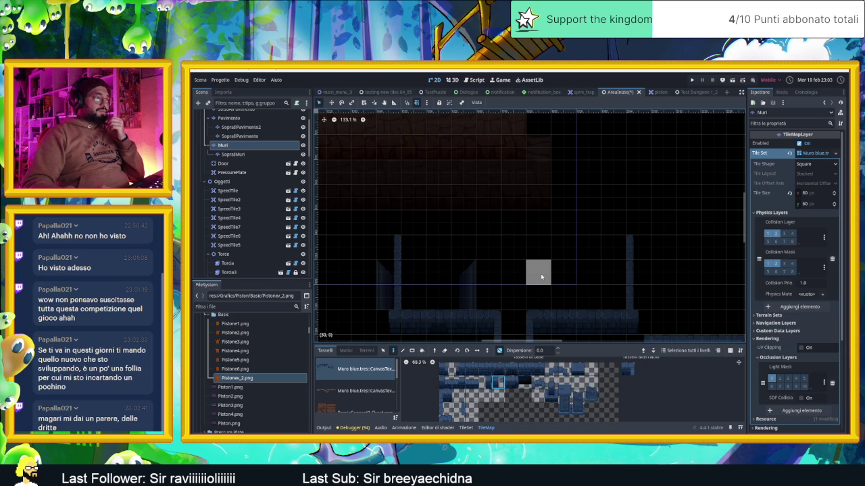
click(512, 368)
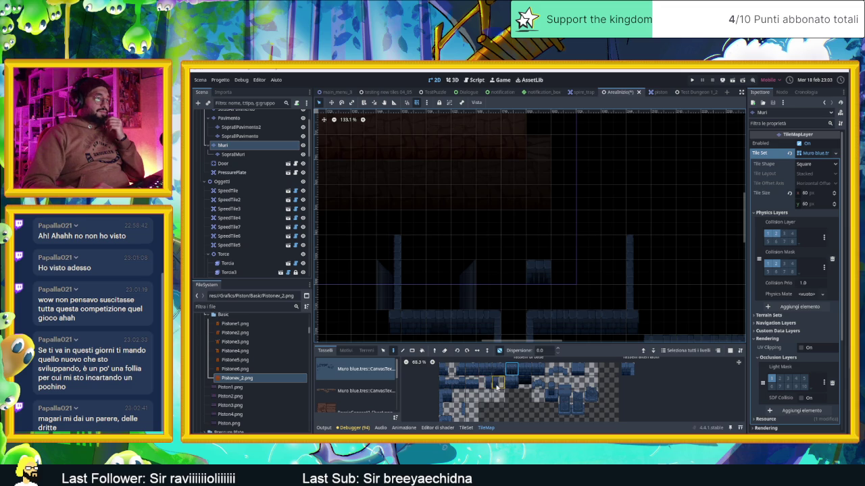
click(447, 410)
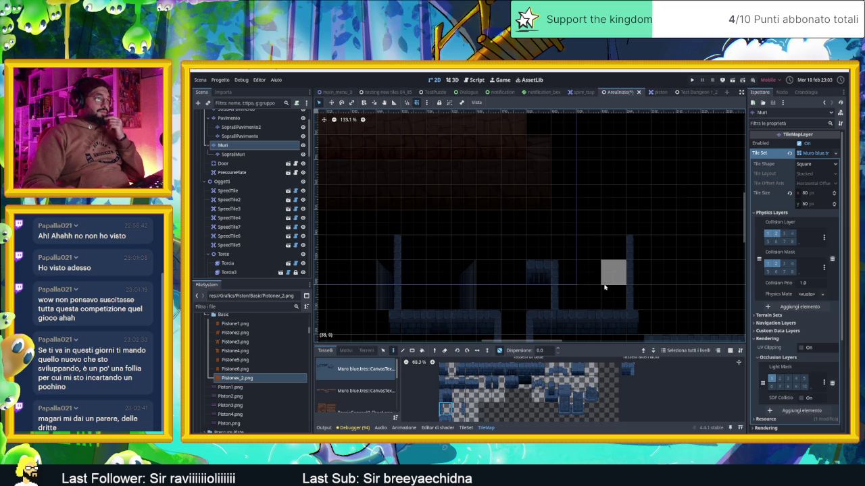
drag(541, 271, 562, 285)
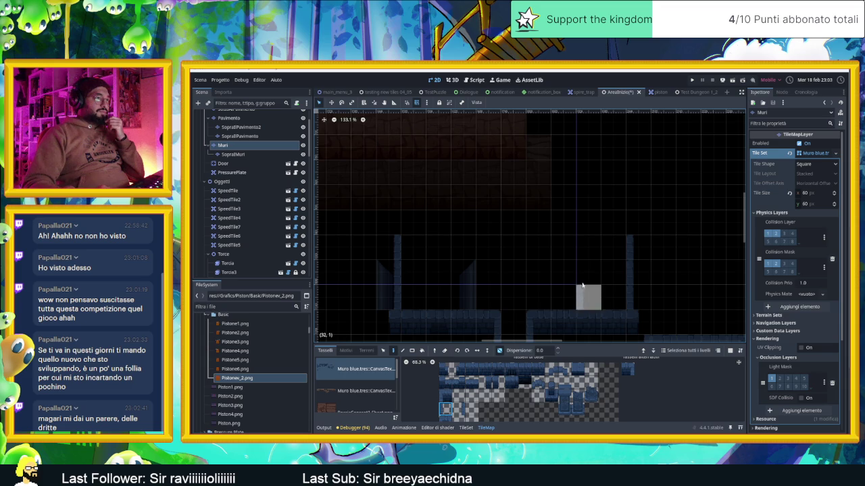
click(525, 372)
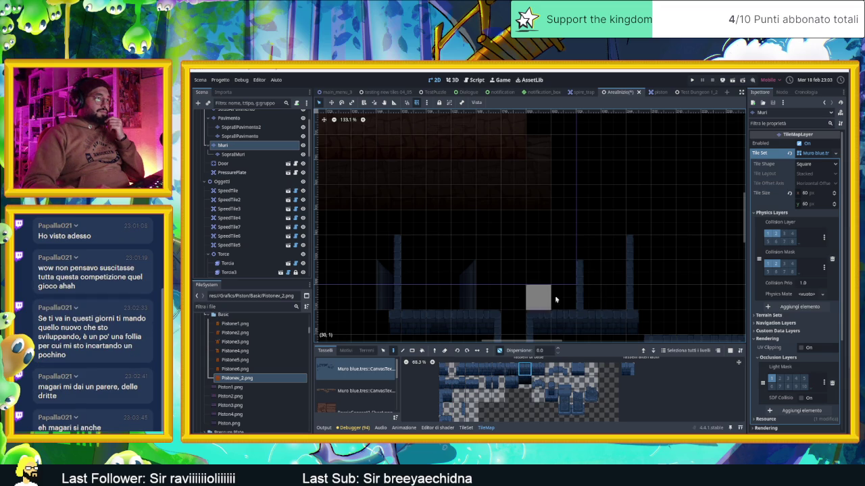
click(566, 276)
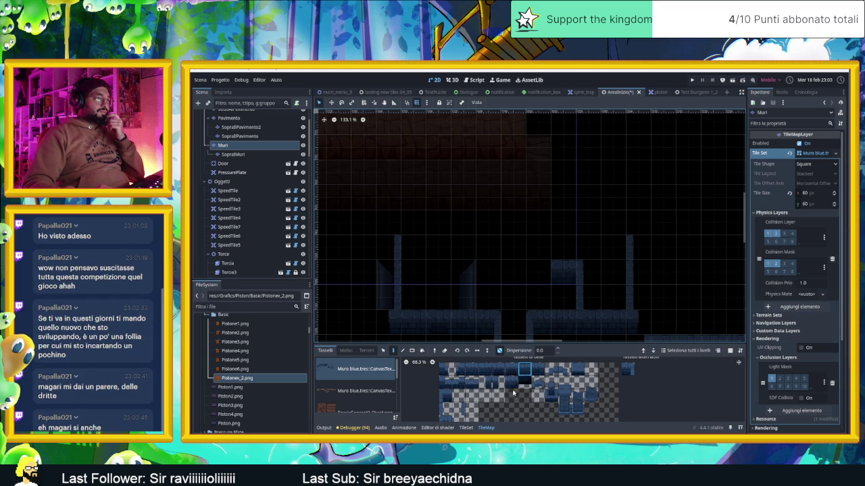
Try neighbouring wall tiles in the atlas for the next piece.
click(499, 370)
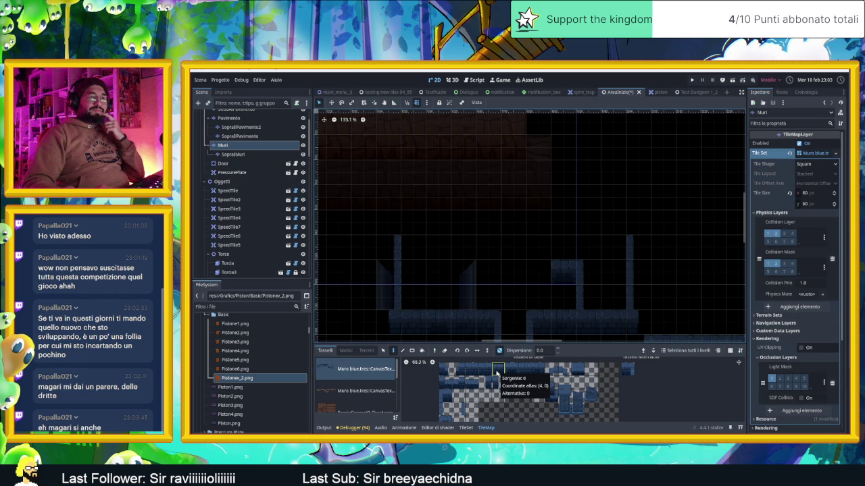
scroll(560, 271, right, 1)
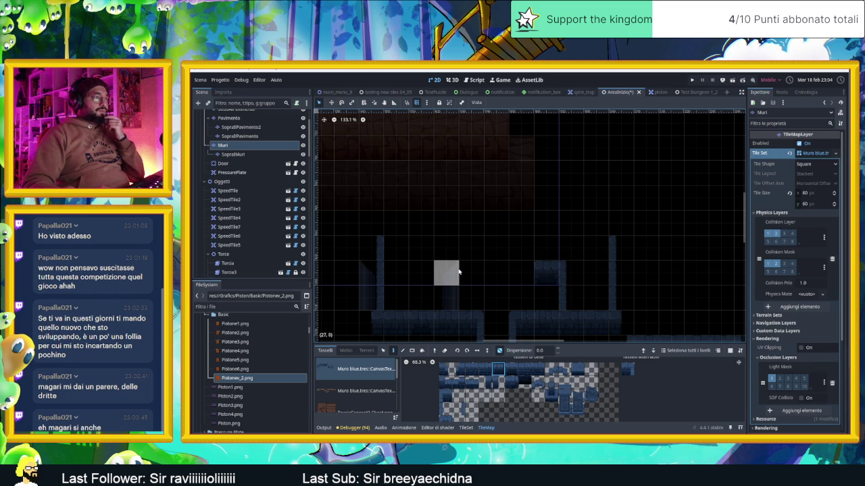
click(472, 369)
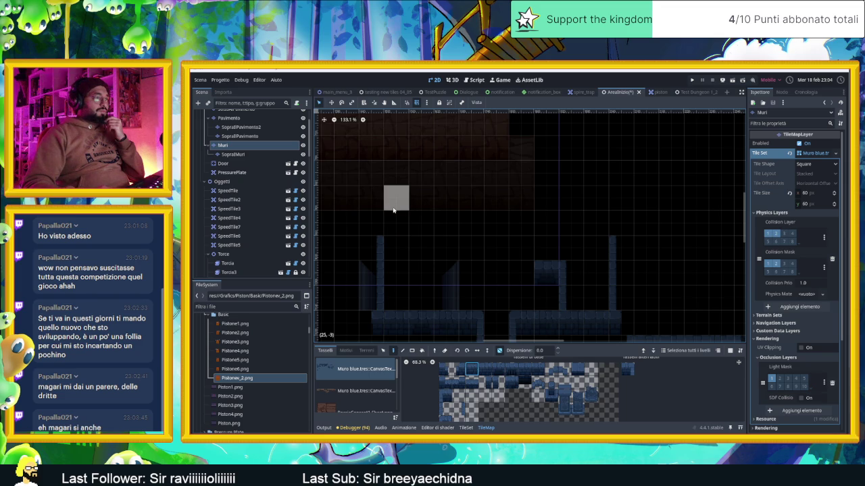
click(484, 369)
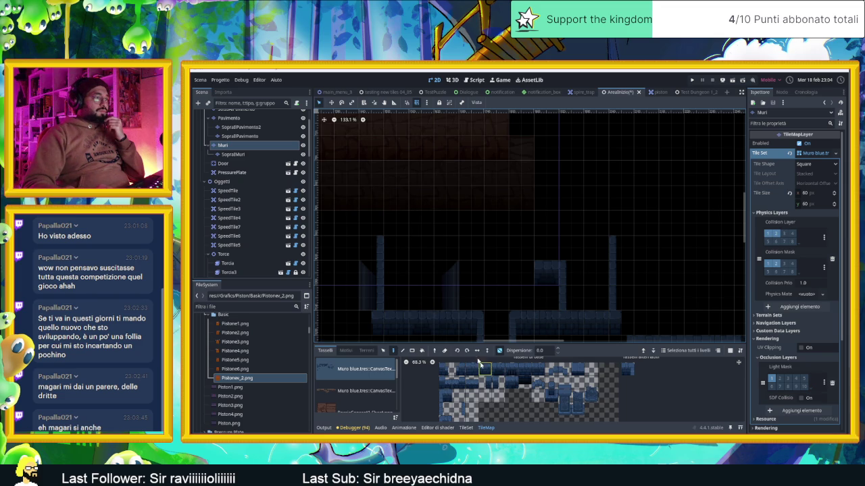
Paint a horizontal ceiling wall row and extend the right and left wall columns up to it.
mouse_move(396, 183)
mouse_down()
mouse_move(588, 180)
mouse_move(585, 202)
mouse_up()
click(445, 409)
drag(621, 171, 621, 237)
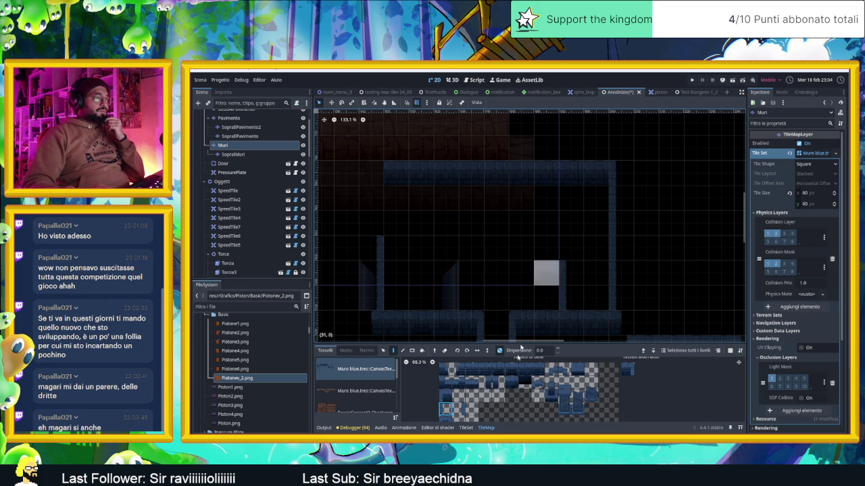
click(458, 409)
drag(378, 190, 375, 223)
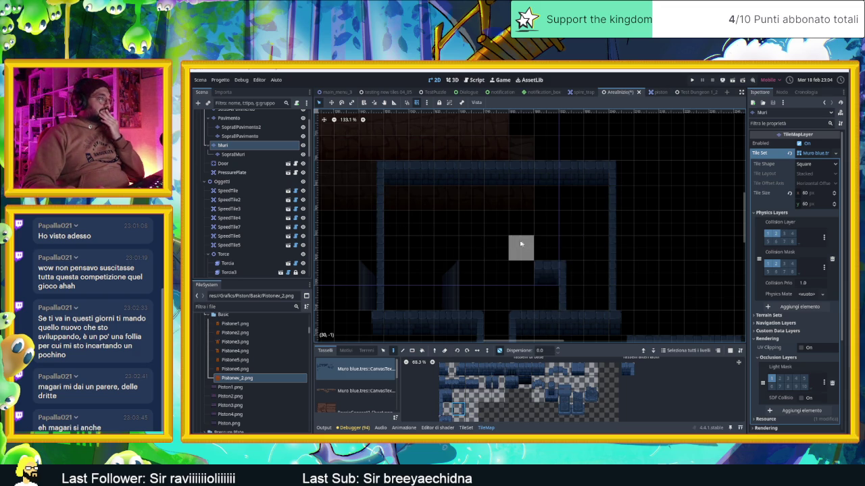
scroll(513, 249, right, 2)
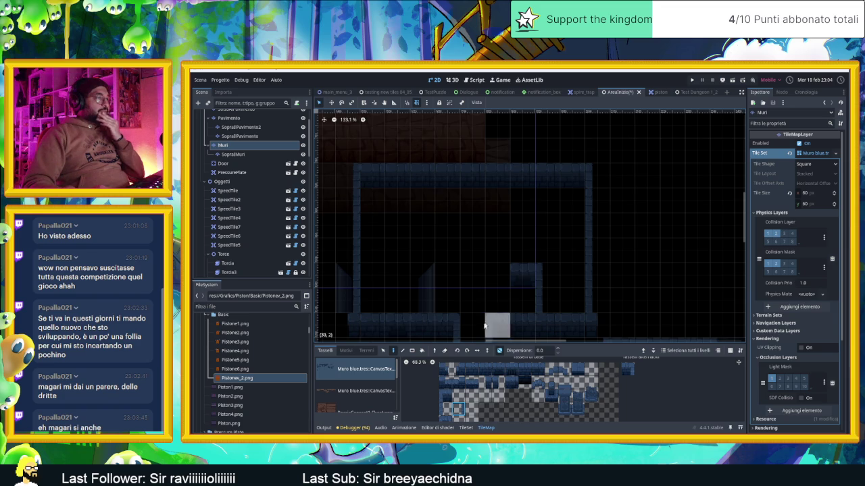
Erase the top-right corner wall tiles and extend the ceiling row further right.
right_click(589, 203)
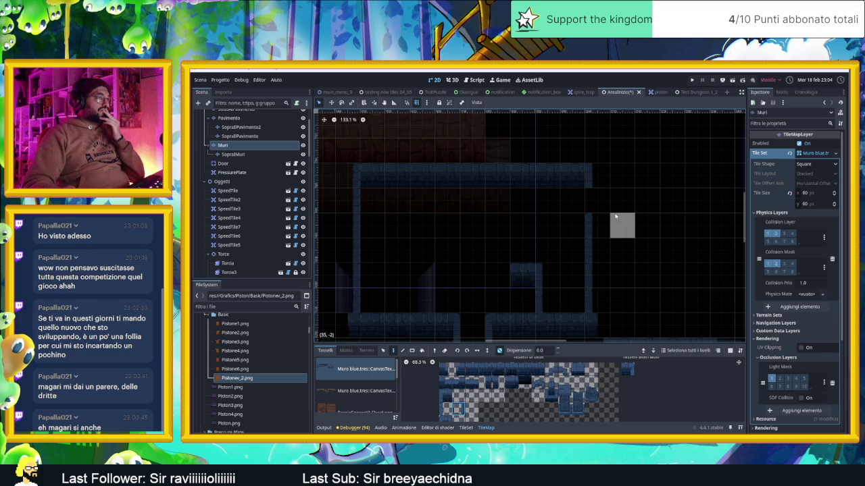
right_click(598, 201)
right_click(598, 175)
click(498, 369)
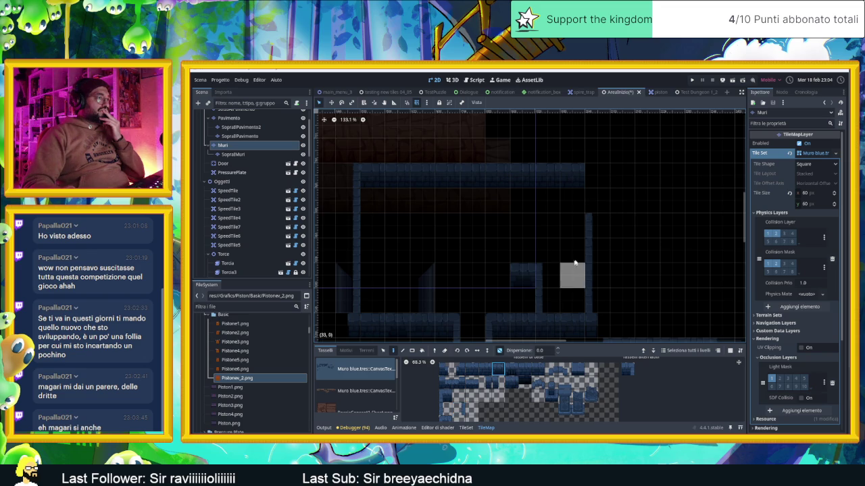
drag(595, 177, 649, 177)
drag(539, 369, 473, 368)
drag(666, 247, 639, 255)
drag(473, 383, 449, 383)
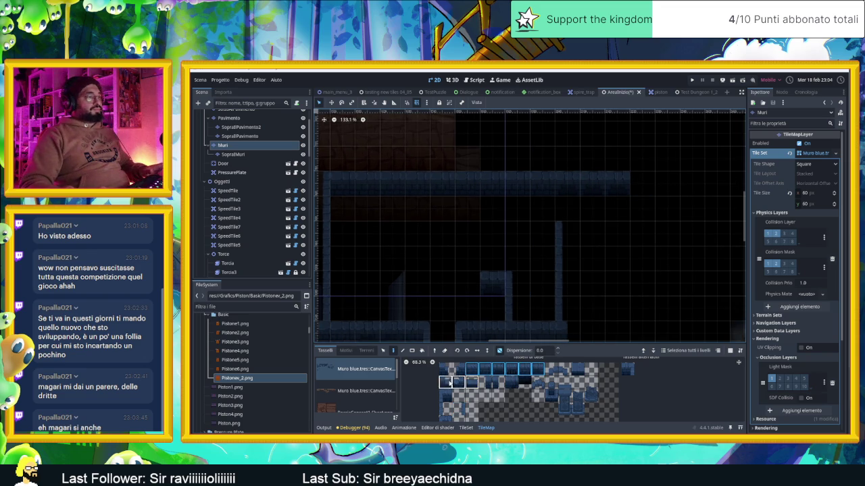
click(635, 180)
click(654, 181)
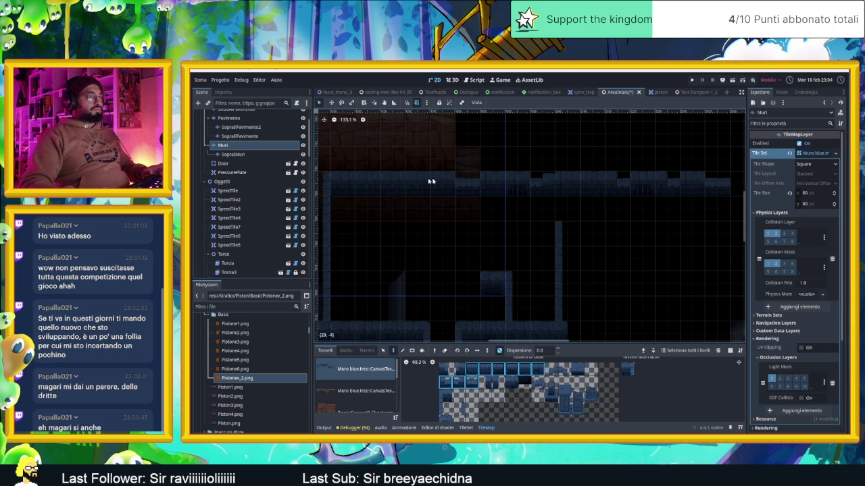
scroll(581, 223, right, 5)
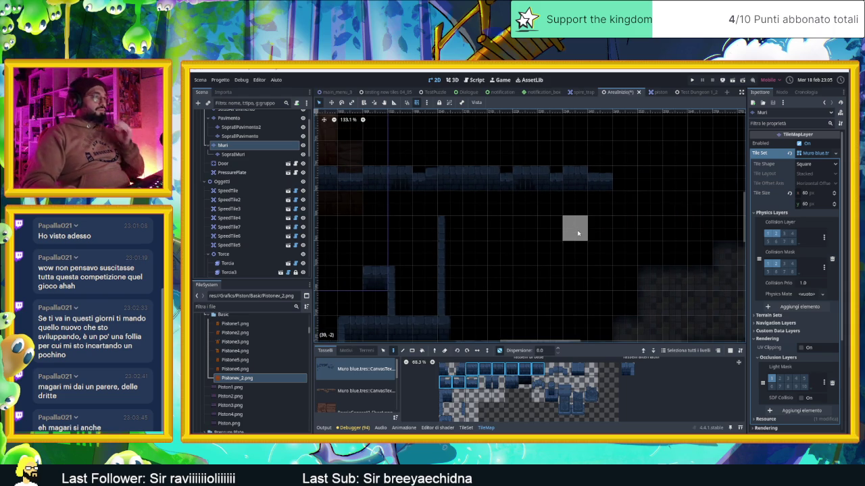
Paint several new rows of wall tiles beside the pillar and across the level.
click(481, 239)
drag(481, 239, 600, 233)
scroll(494, 272, down, 3)
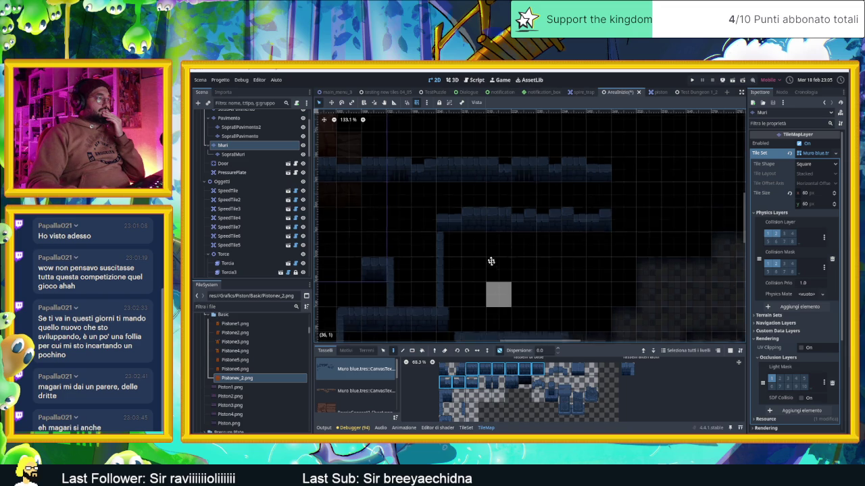
drag(436, 274, 504, 277)
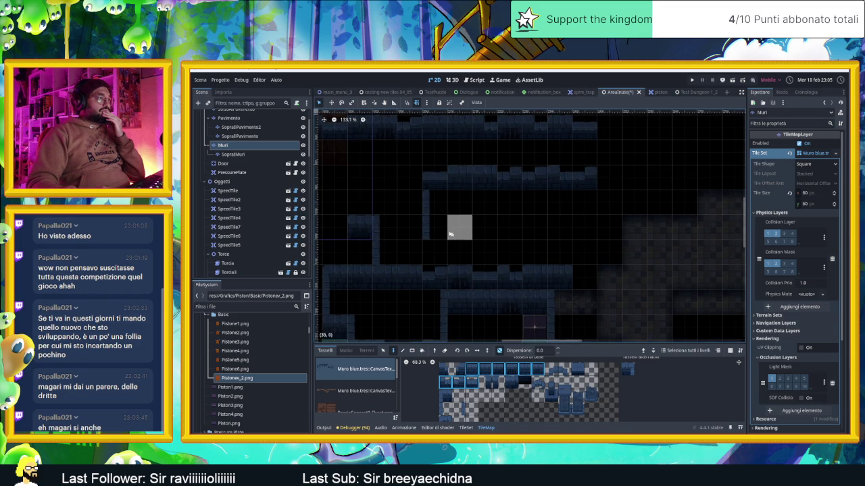
drag(435, 228, 594, 234)
drag(478, 242, 521, 270)
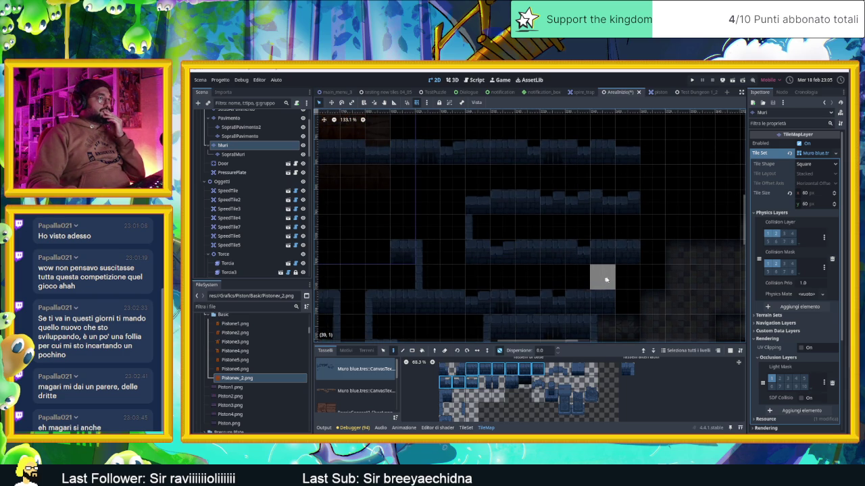
drag(678, 277, 618, 275)
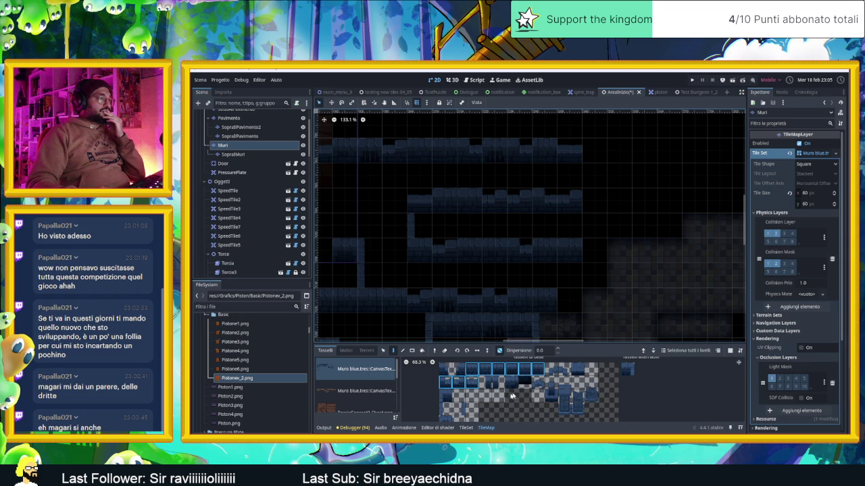
Place then erase another wall tile, and select SopraIMuri with random scattering off.
click(577, 369)
click(569, 175)
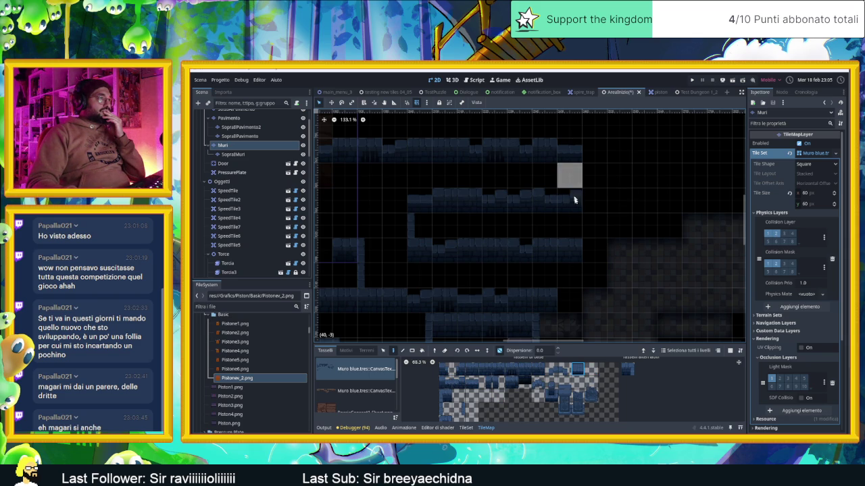
click(566, 391)
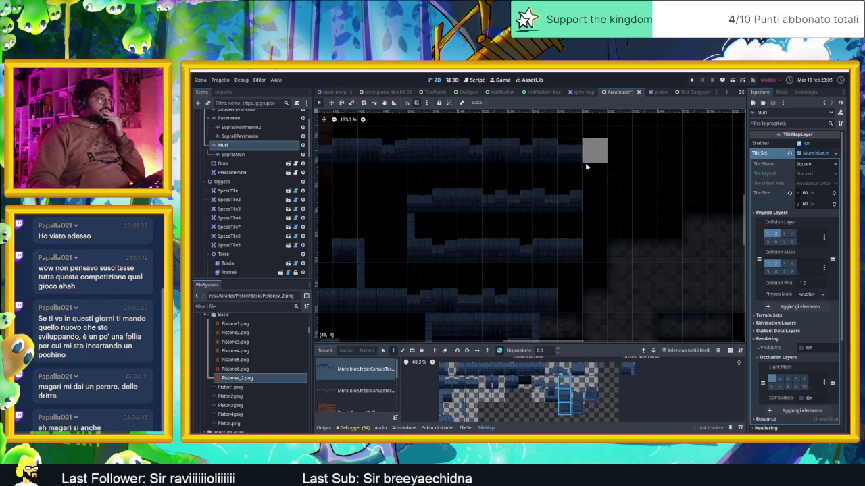
click(592, 170)
right_click(593, 173)
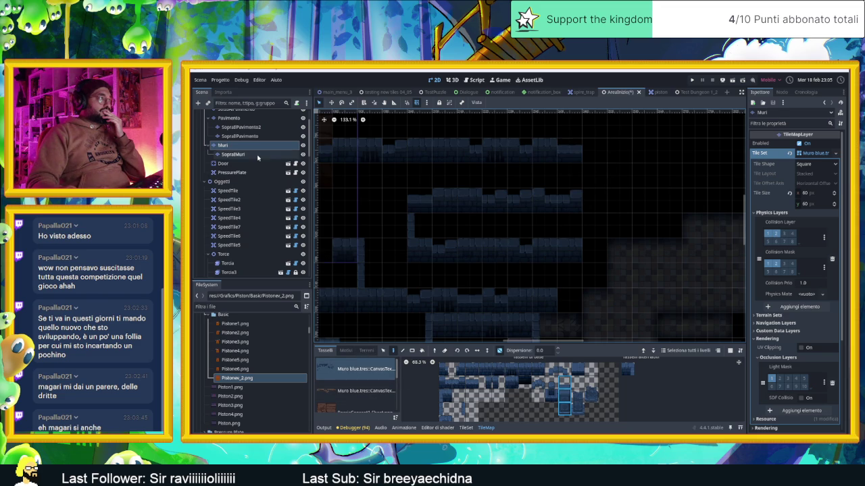
click(233, 154)
click(500, 351)
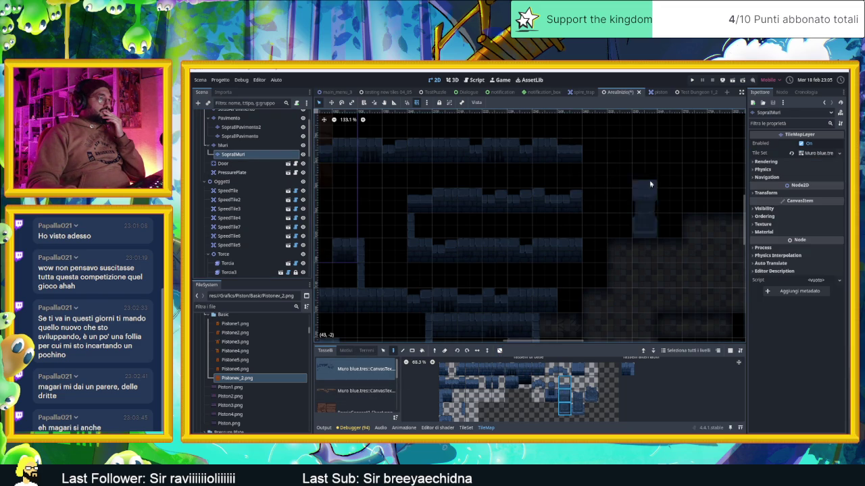
Paint wall-top tiles and a wall-top column on SopraIMuri, then reselect the Muri layer.
click(569, 162)
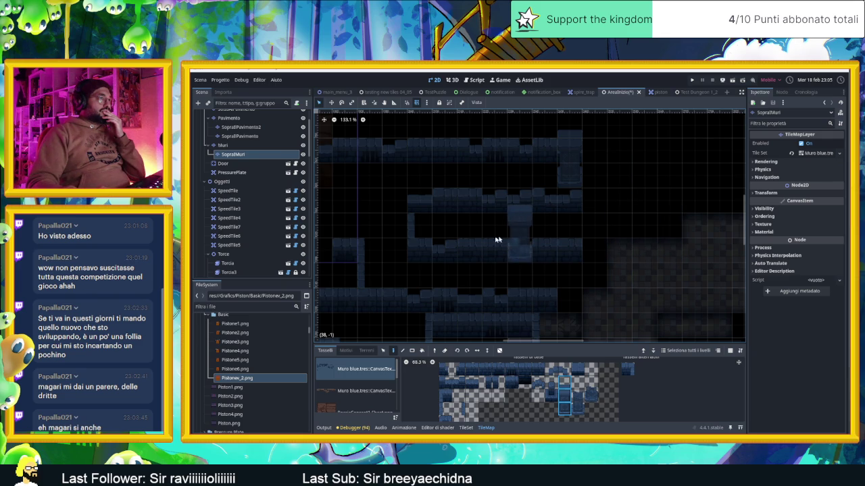
mouse_move(519, 217)
mouse_down()
mouse_move(642, 214)
mouse_move(595, 207)
mouse_up()
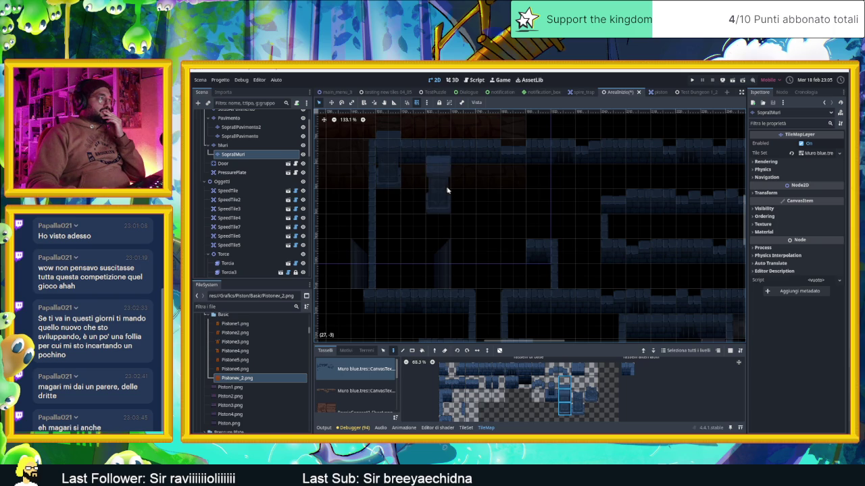
drag(547, 211, 533, 216)
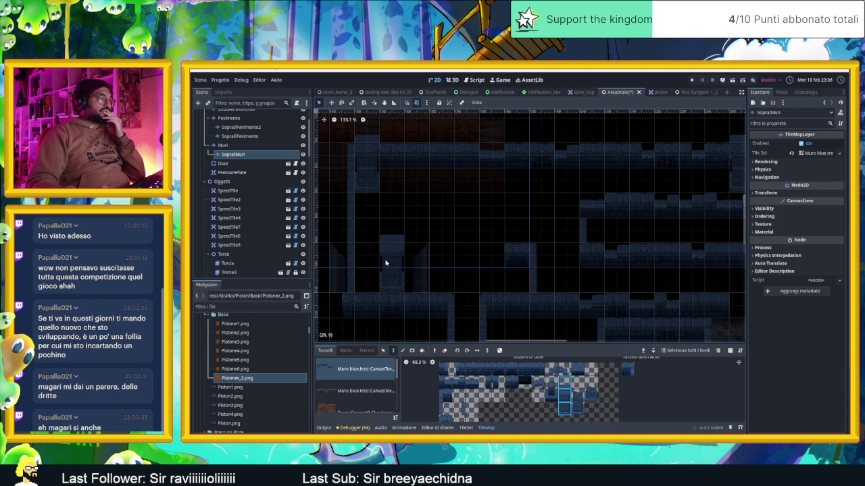
click(386, 263)
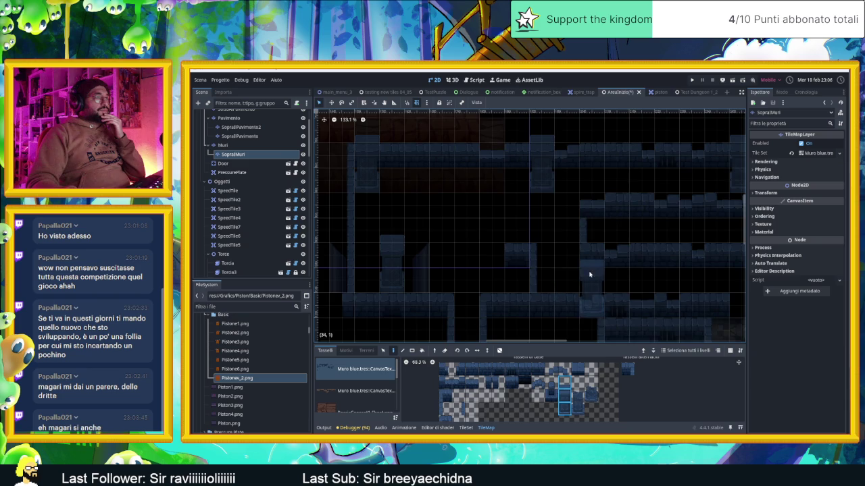
scroll(527, 250, right, 3)
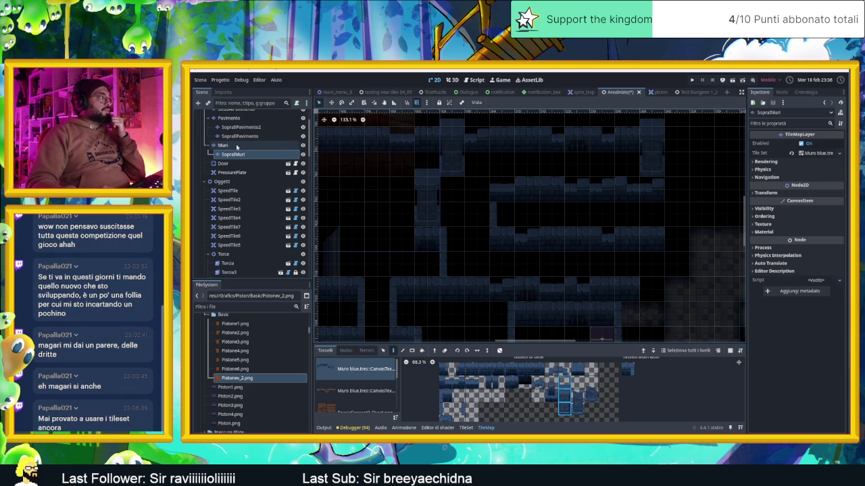
click(224, 145)
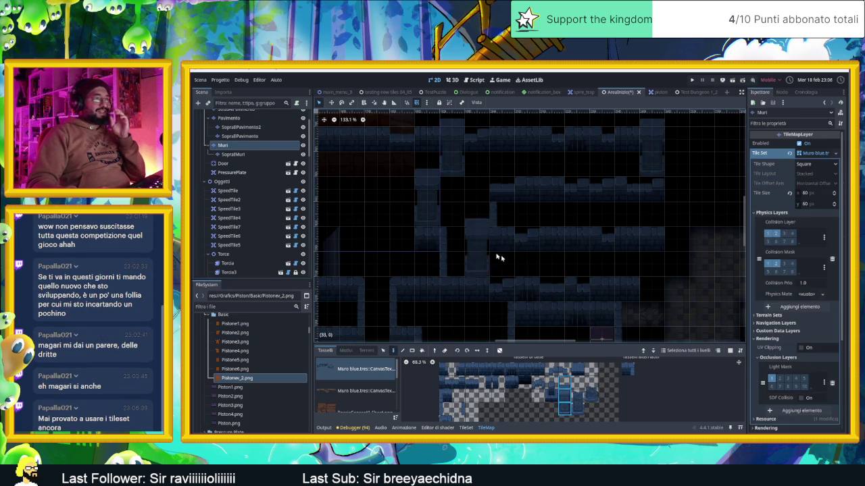
Zoom out and pan around to survey the whole dungeon level layout.
drag(620, 278, 550, 195)
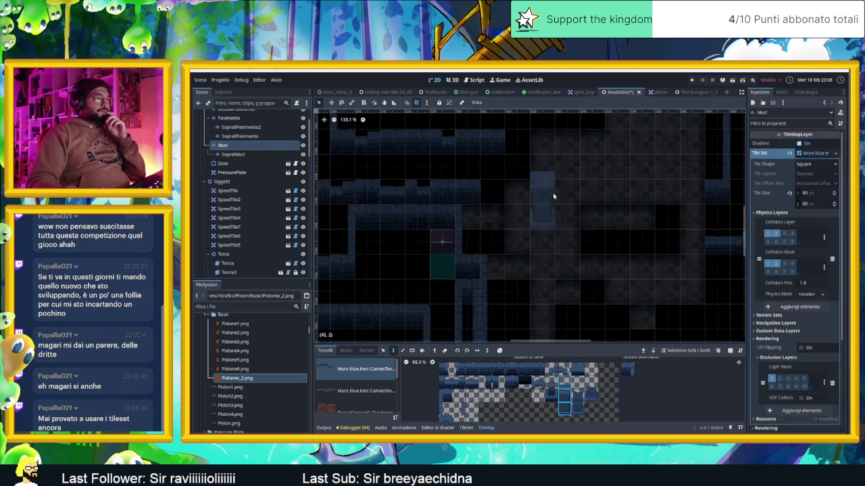
scroll(494, 245, down, 3)
scroll(496, 246, down, 5)
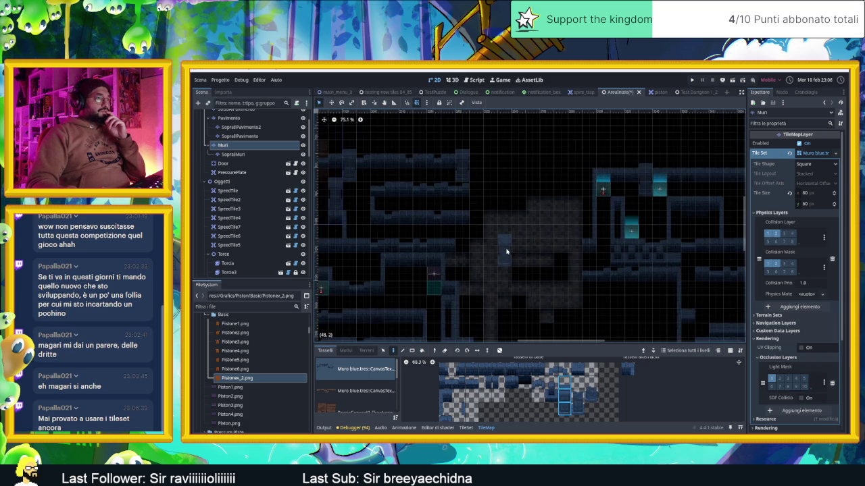
drag(508, 262, 494, 200)
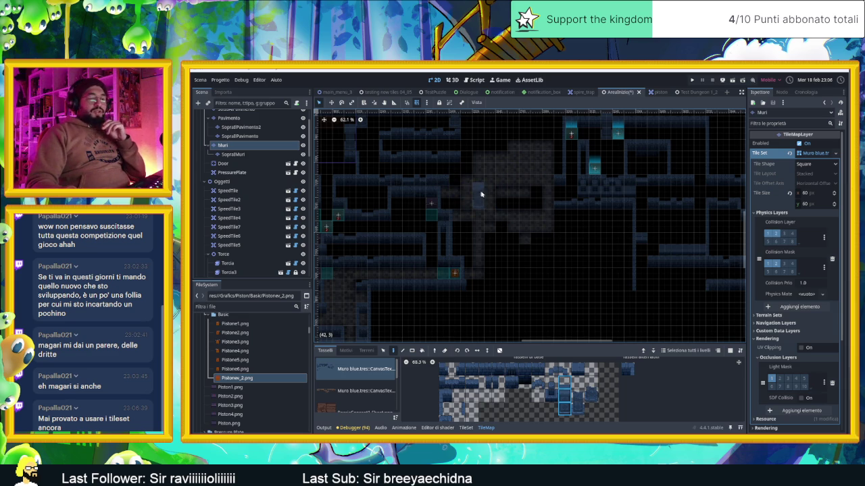
scroll(515, 206, left, 4)
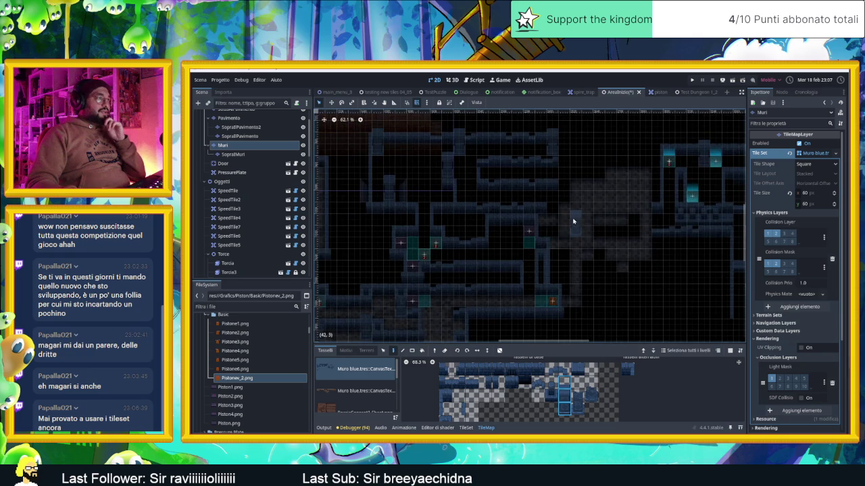
scroll(452, 277, down, 2)
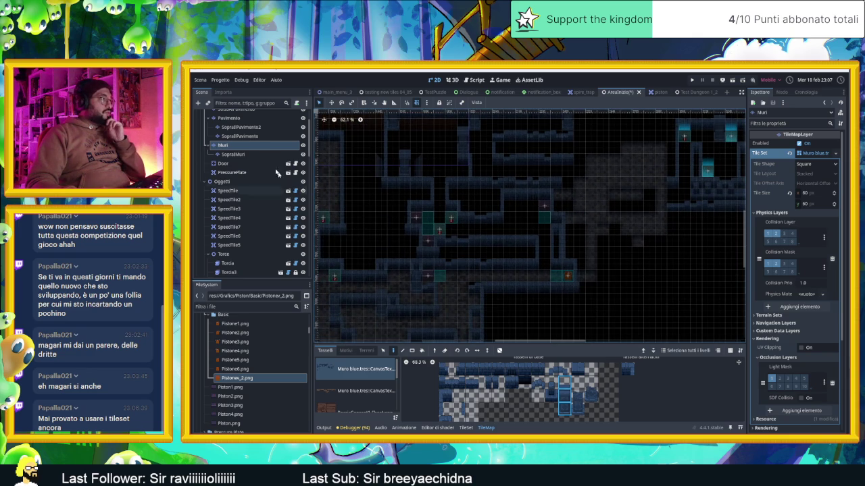
scroll(254, 150, up, 3)
On Pavimento, paint a stretch of floor with the Matonelle Full Random terrain.
click(229, 160)
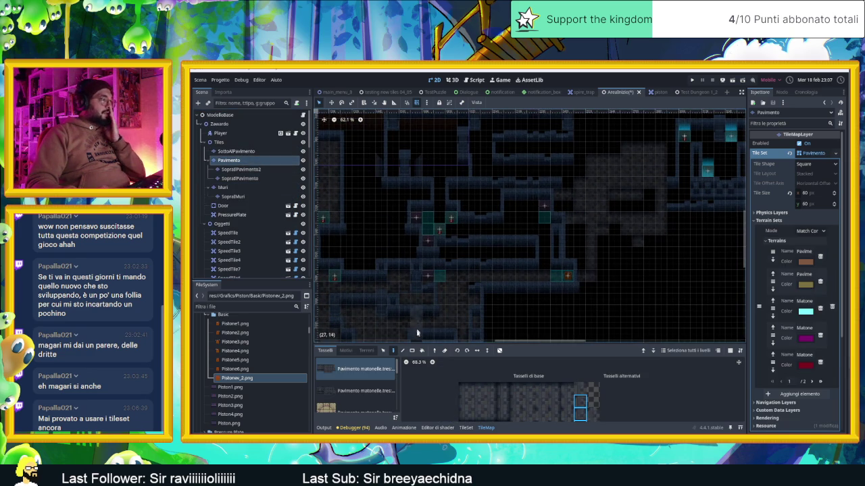
click(360, 386)
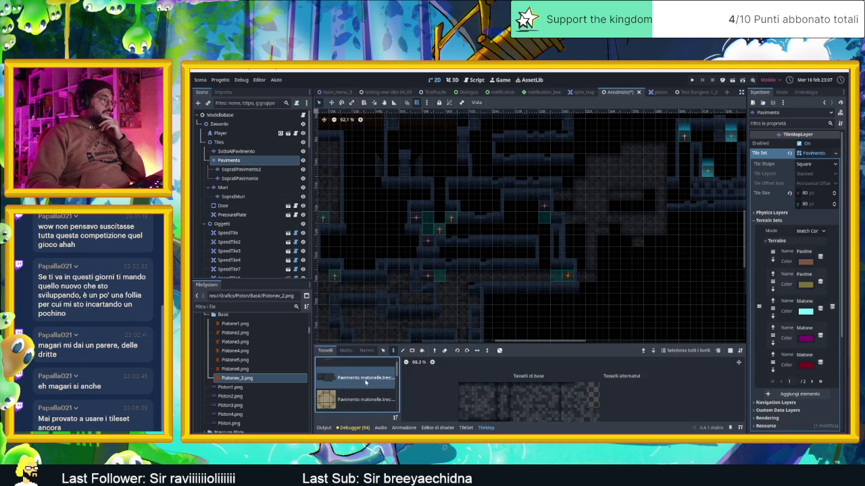
click(366, 350)
click(355, 403)
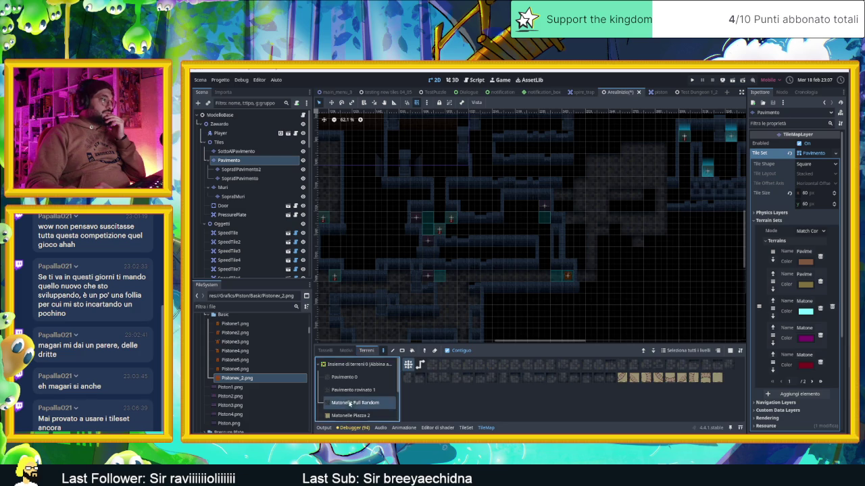
drag(552, 252, 534, 299)
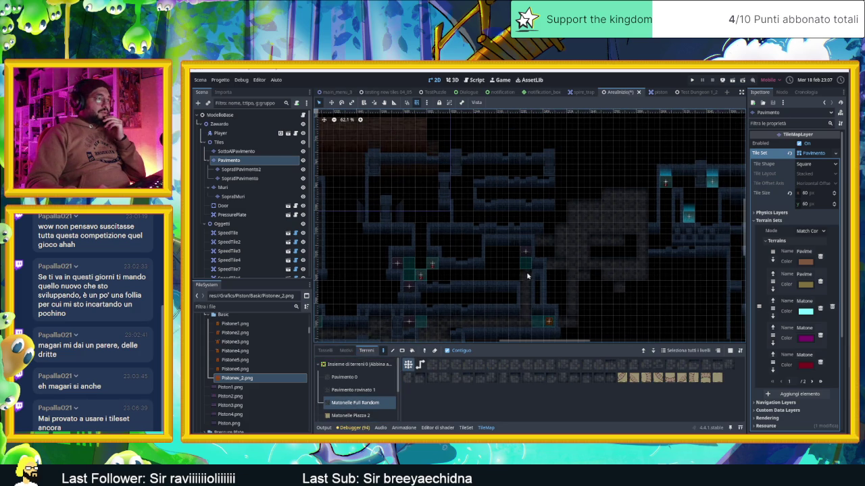
scroll(517, 272, up, 4)
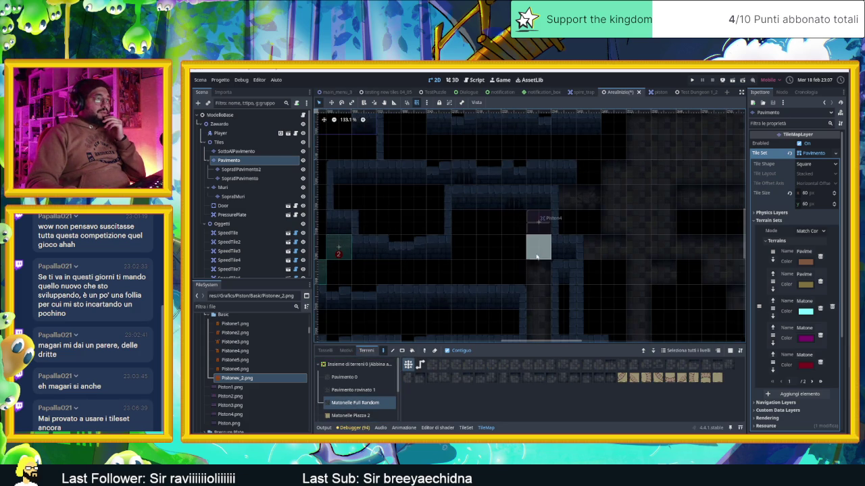
mouse_move(523, 231)
mouse_down()
mouse_move(468, 226)
mouse_move(478, 245)
mouse_move(517, 267)
mouse_move(355, 271)
mouse_move(475, 247)
mouse_move(407, 266)
mouse_up()
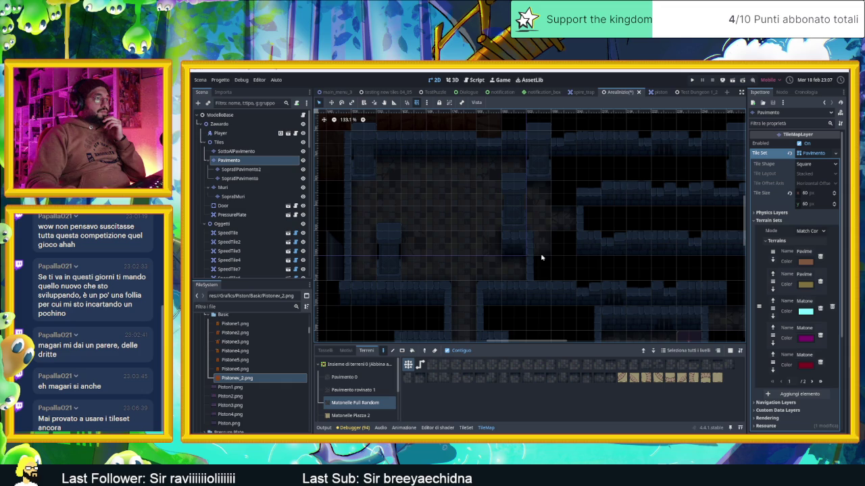
drag(587, 192, 486, 197)
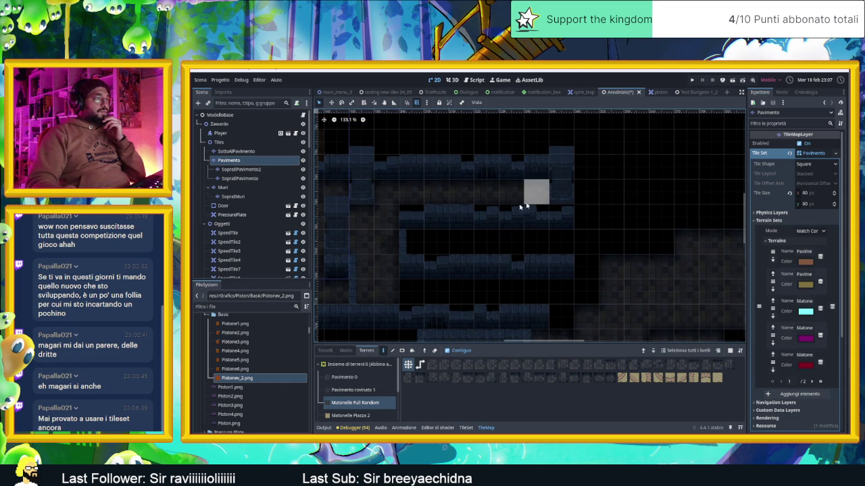
drag(463, 260, 421, 265)
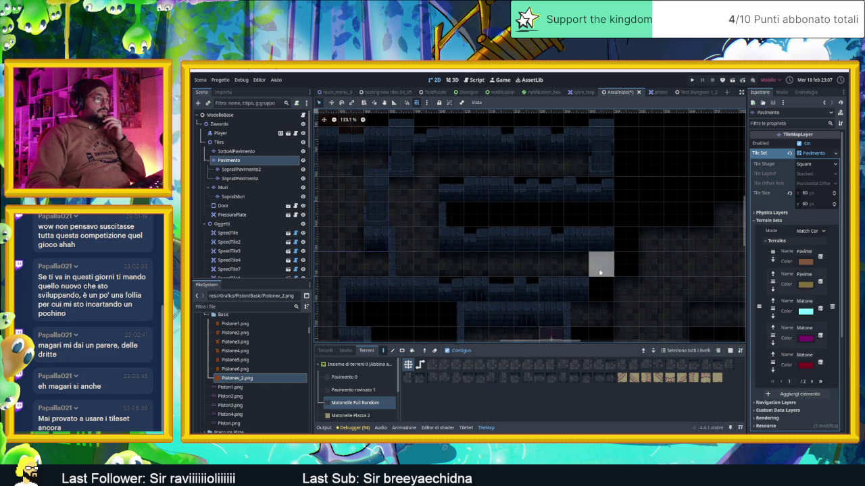
drag(580, 320, 551, 236)
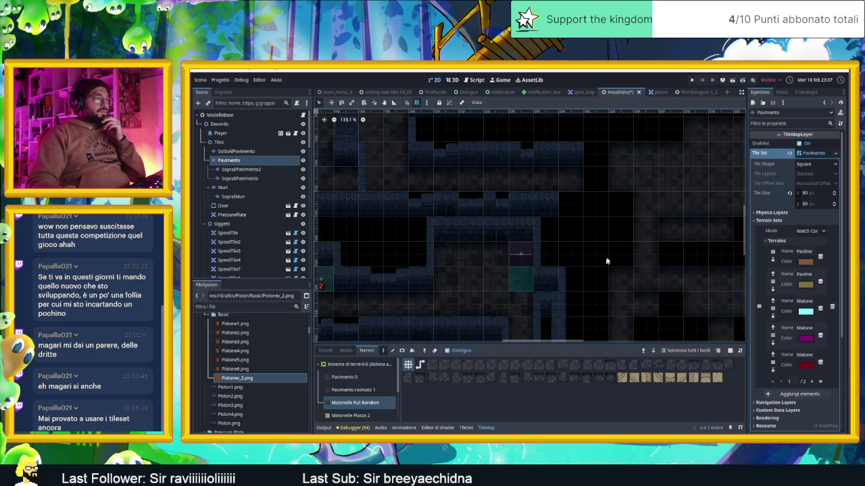
scroll(622, 277, down, 5)
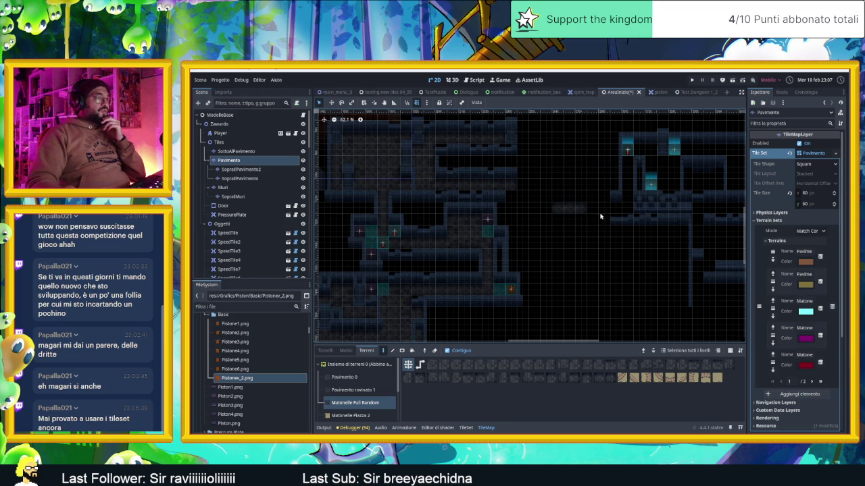
click(294, 169)
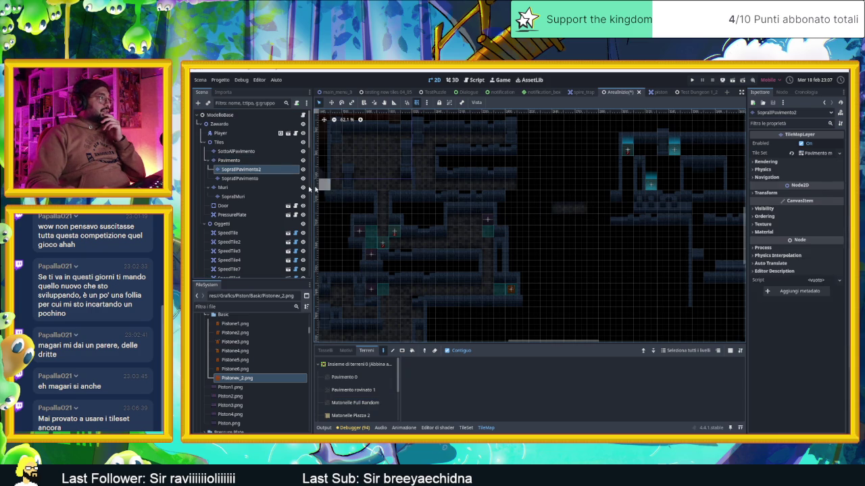
click(257, 179)
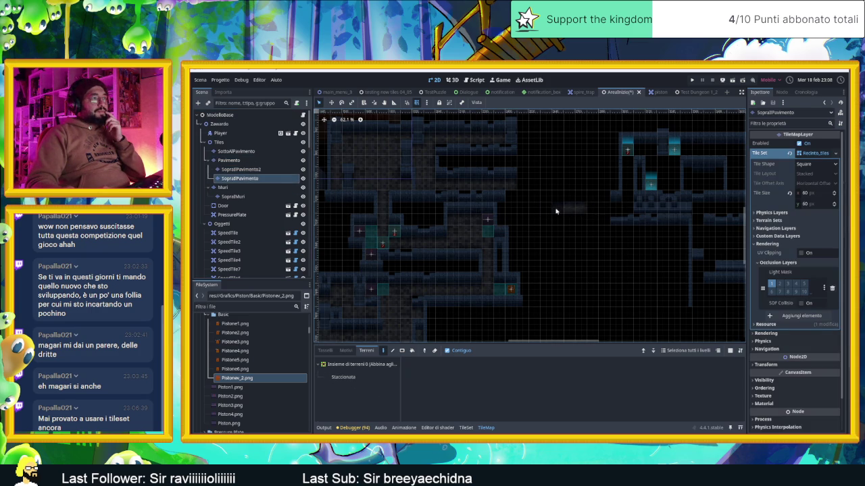
click(223, 152)
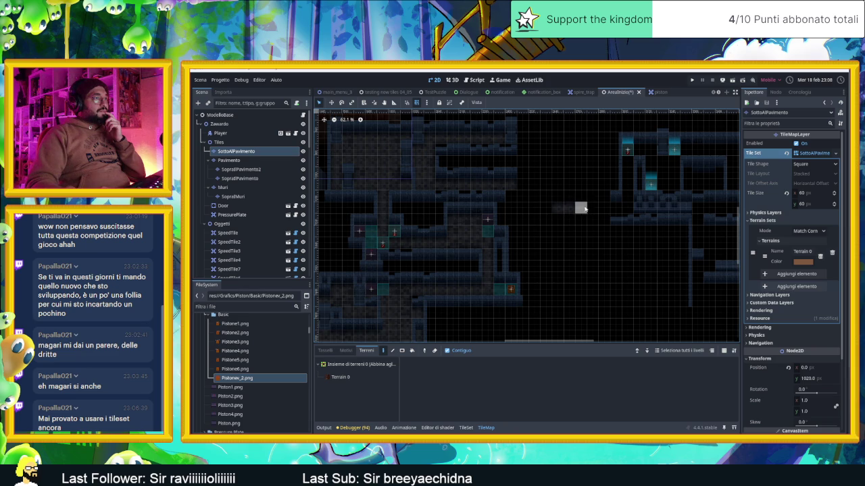
scroll(584, 209, up, 10)
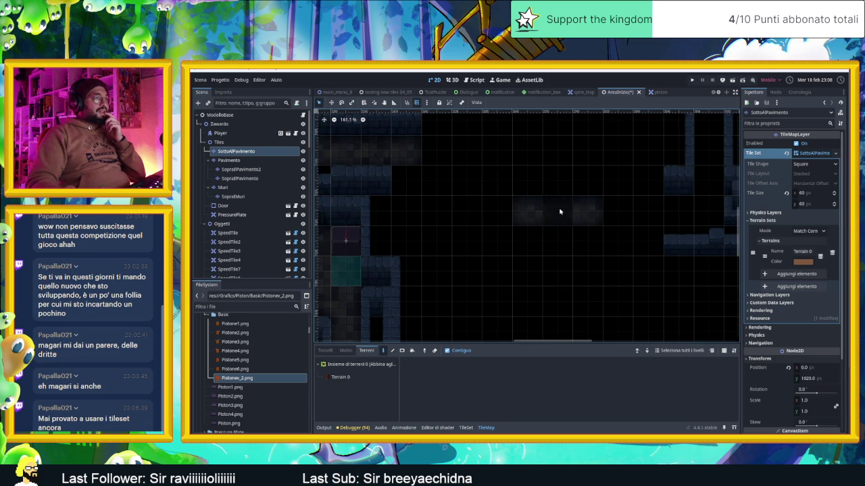
click(223, 187)
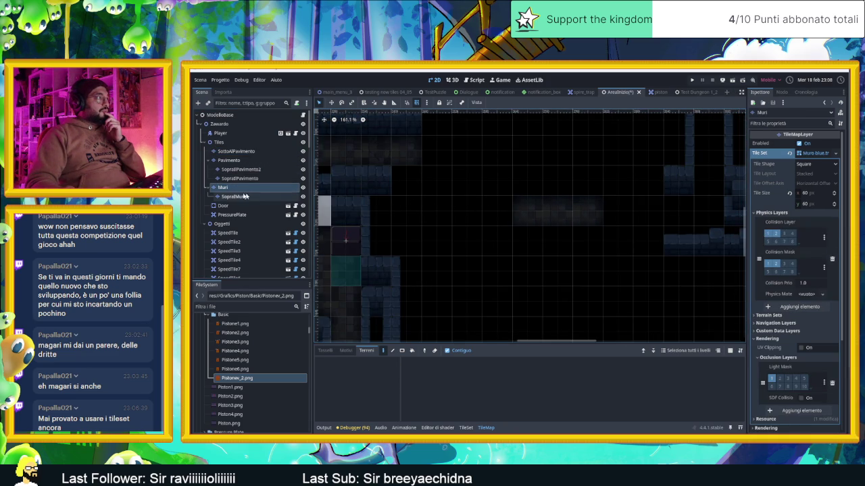
click(233, 196)
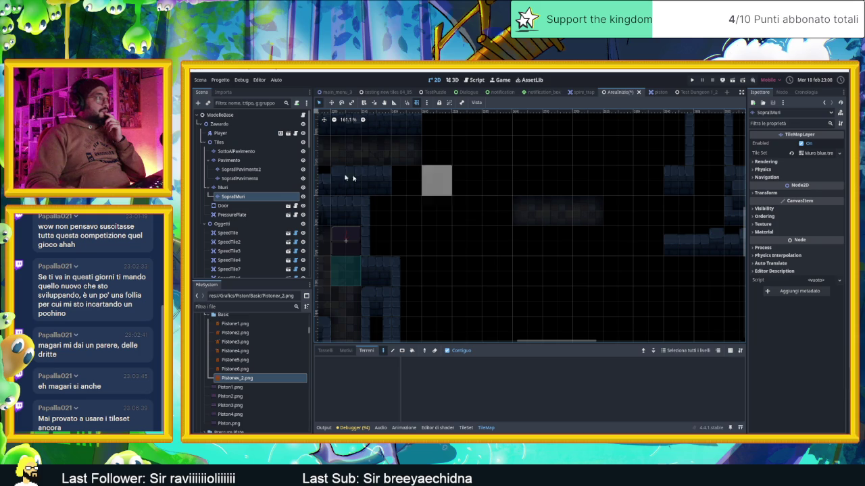
click(253, 178)
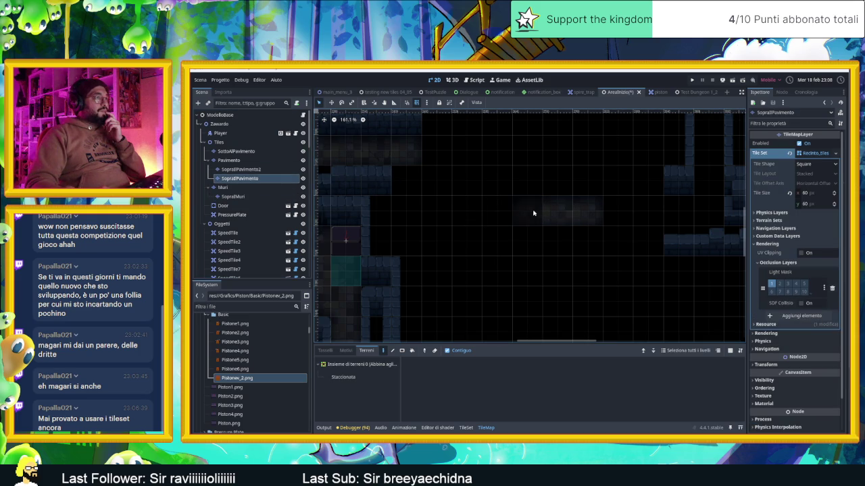
click(228, 169)
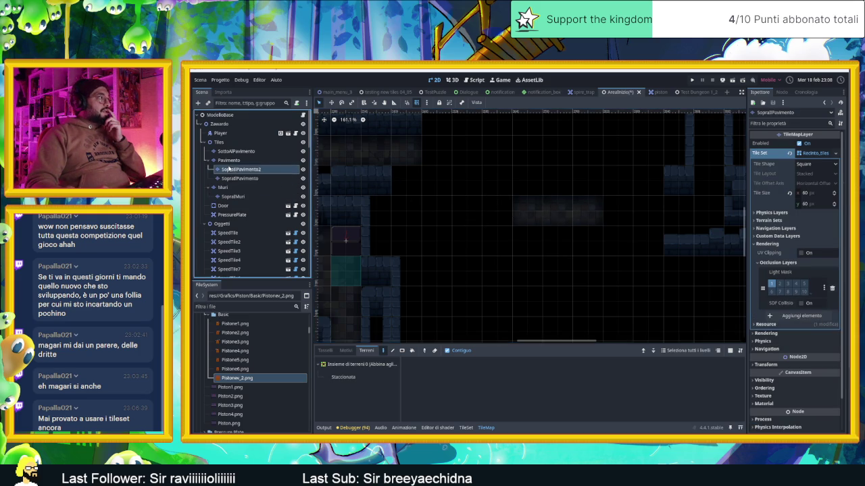
click(248, 163)
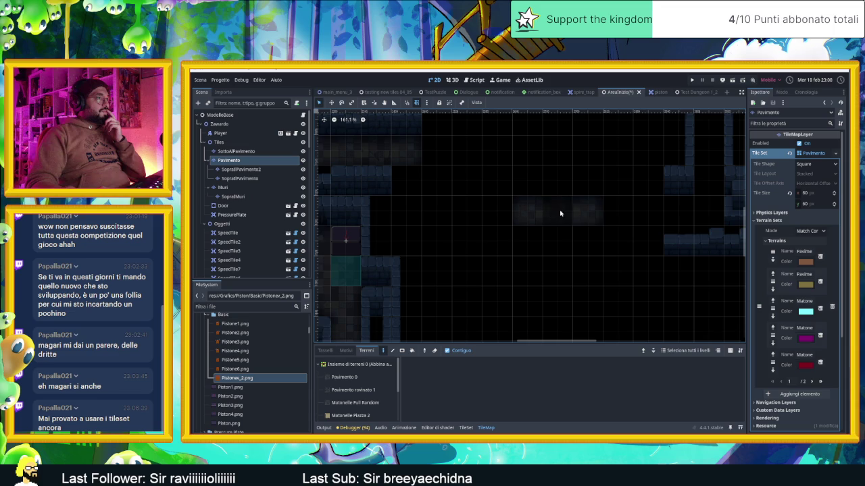
click(250, 153)
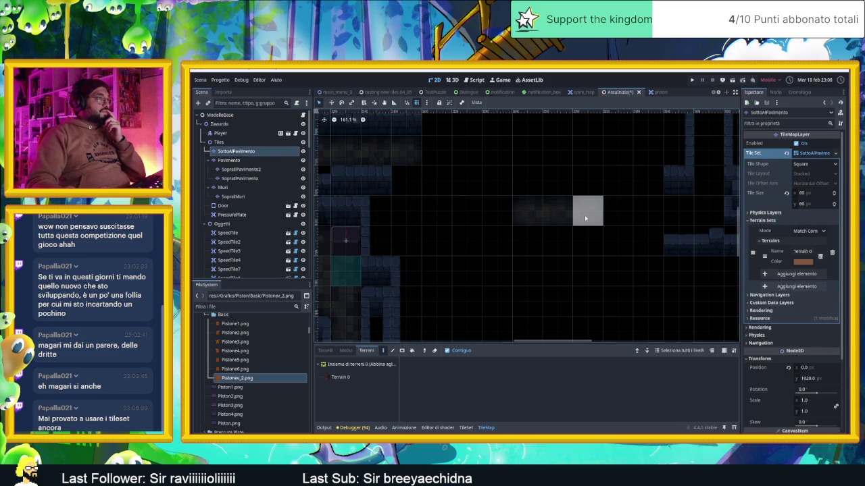
click(260, 162)
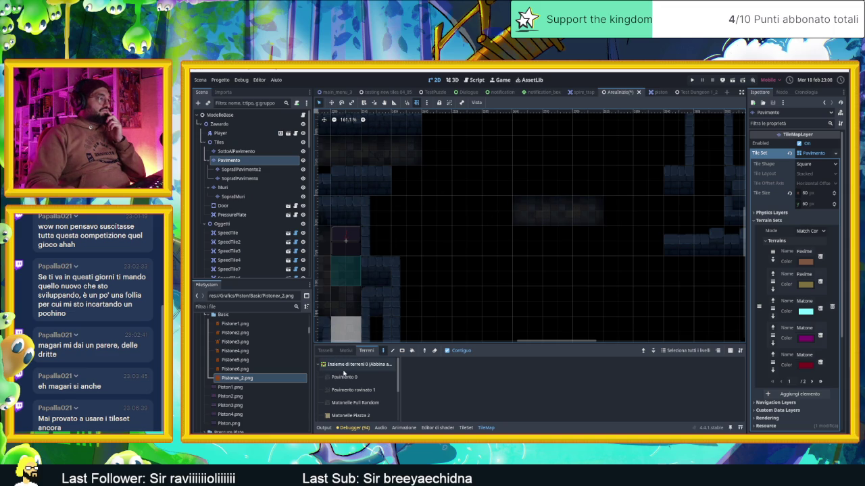
click(352, 403)
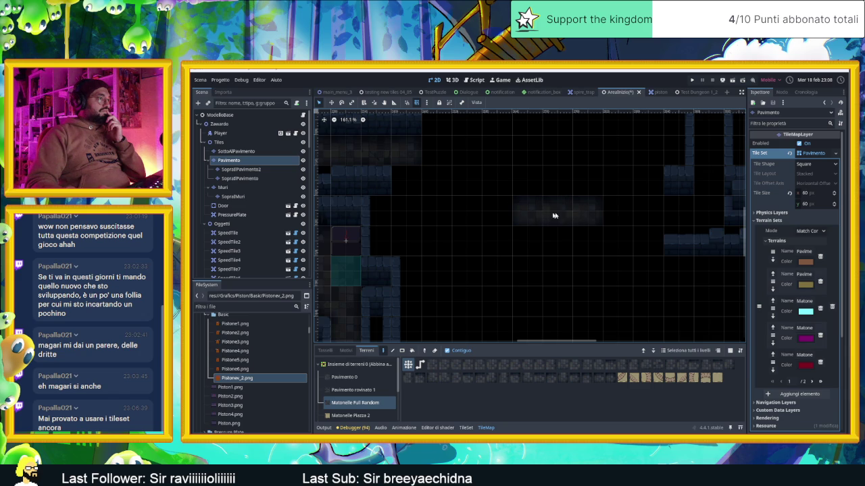
click(277, 169)
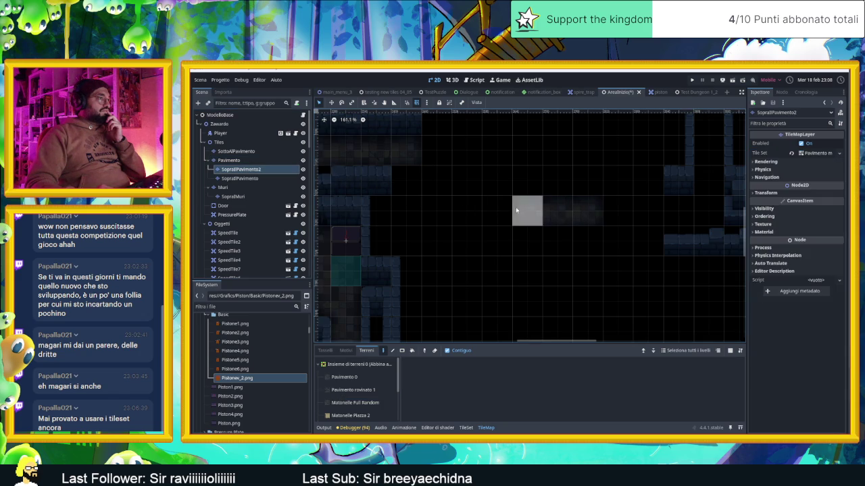
click(353, 403)
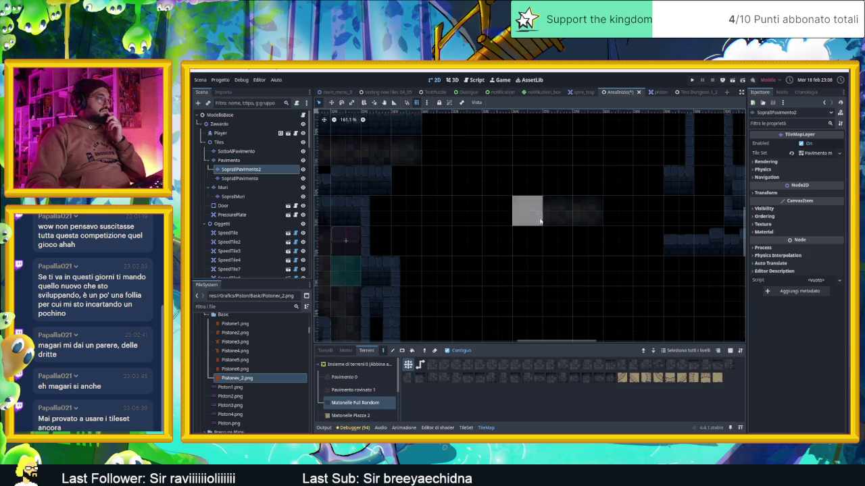
click(233, 161)
click(246, 151)
click(247, 163)
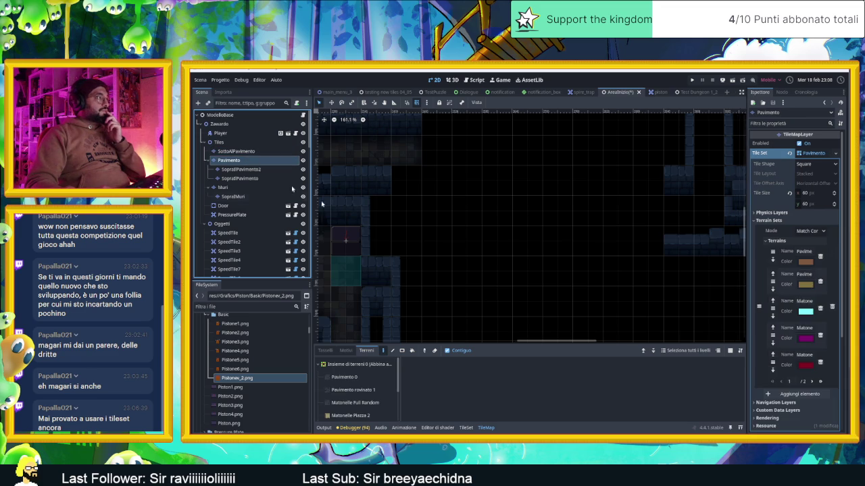
Save the scene and fill the floor gaps with Matonelle Full Random tiles.
scroll(554, 246, down, 5)
key(ctrl+s)
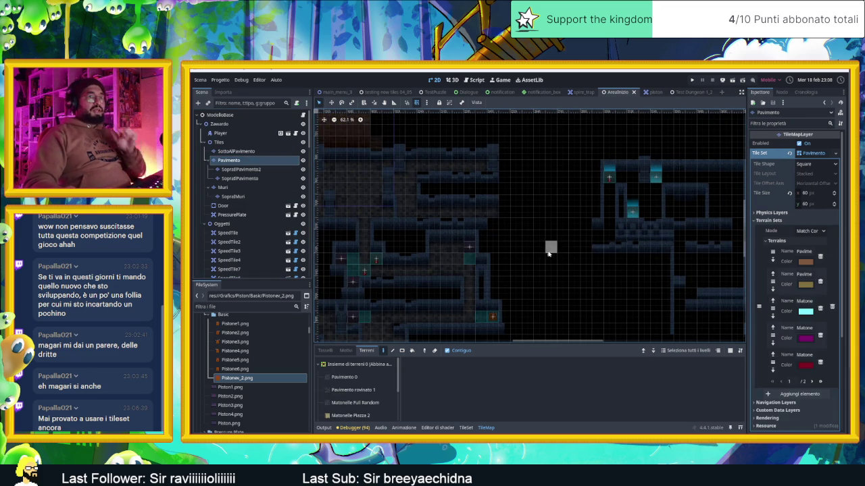
drag(511, 235, 612, 251)
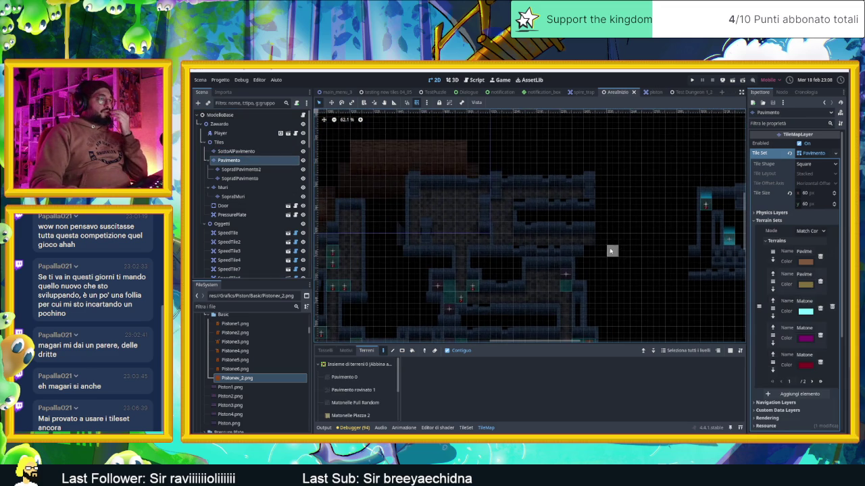
scroll(456, 220, up, 5)
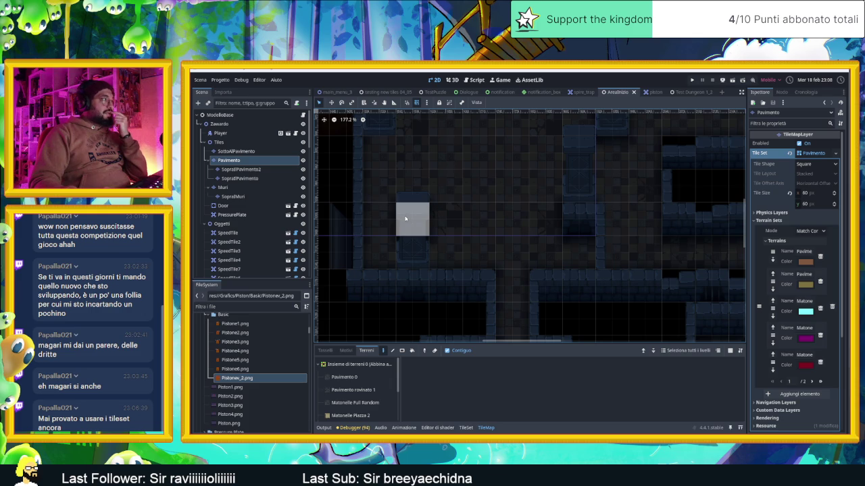
click(354, 402)
click(413, 219)
scroll(561, 256, down, 3)
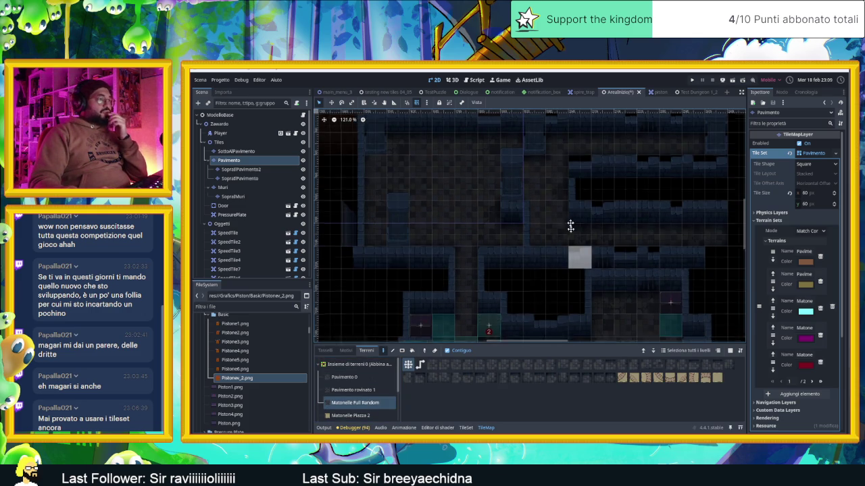
scroll(571, 237, down, 2)
scroll(287, 201, down, 5)
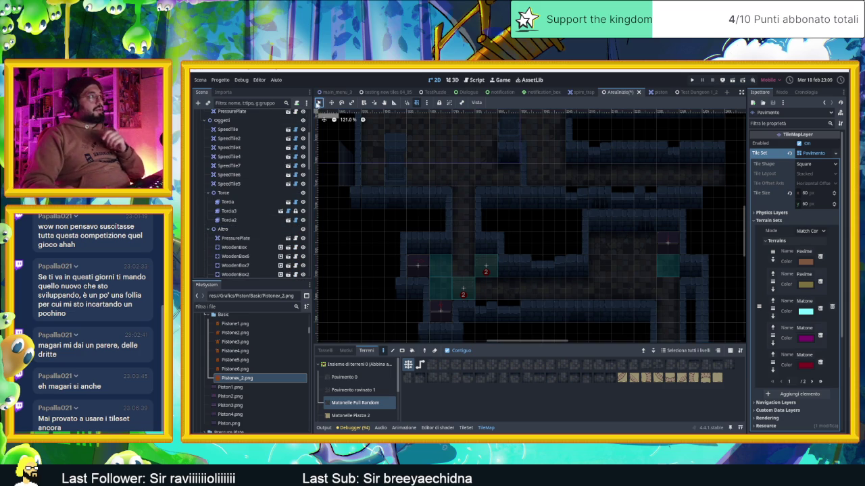
Move Piston7 up into the room above and set its direction to left.
click(240, 242)
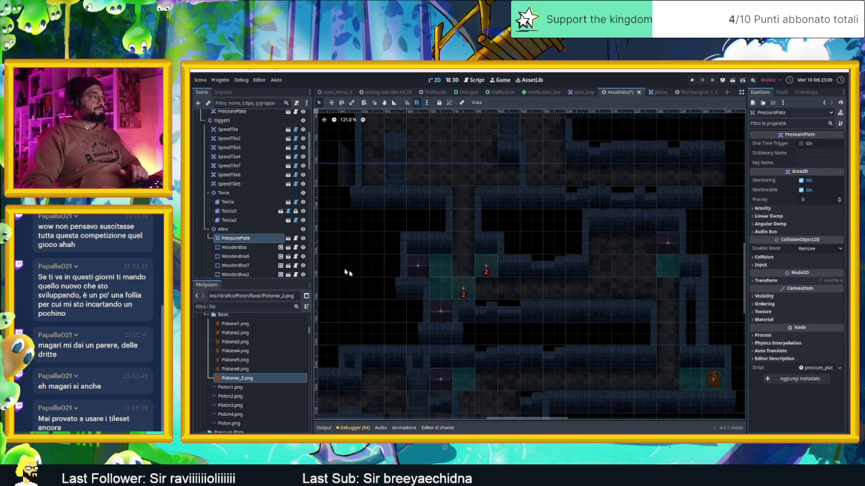
click(439, 312)
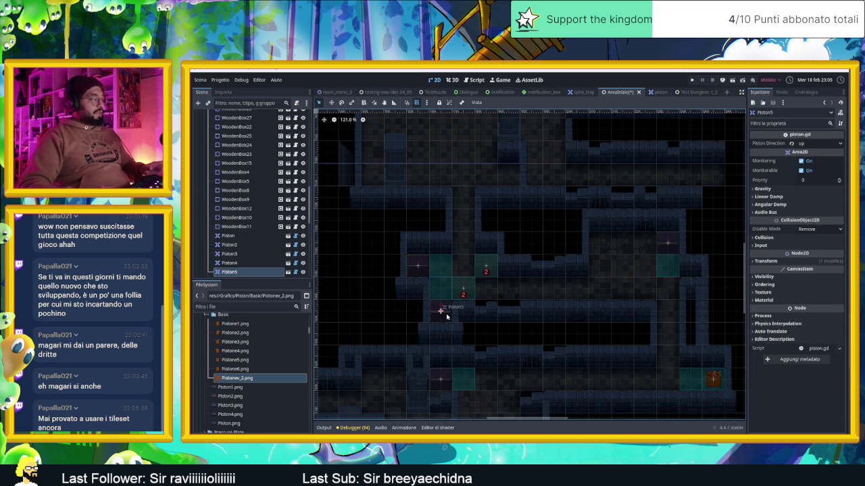
drag(443, 317, 507, 175)
scroll(519, 151, up, 6)
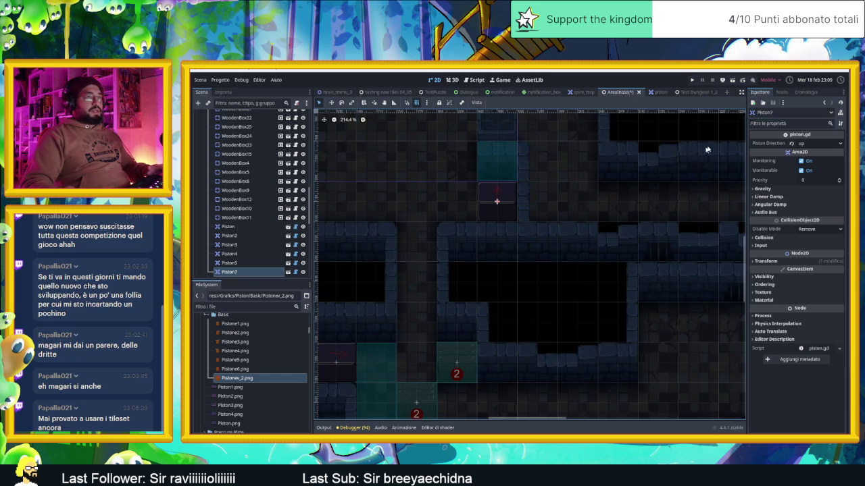
click(814, 144)
click(808, 153)
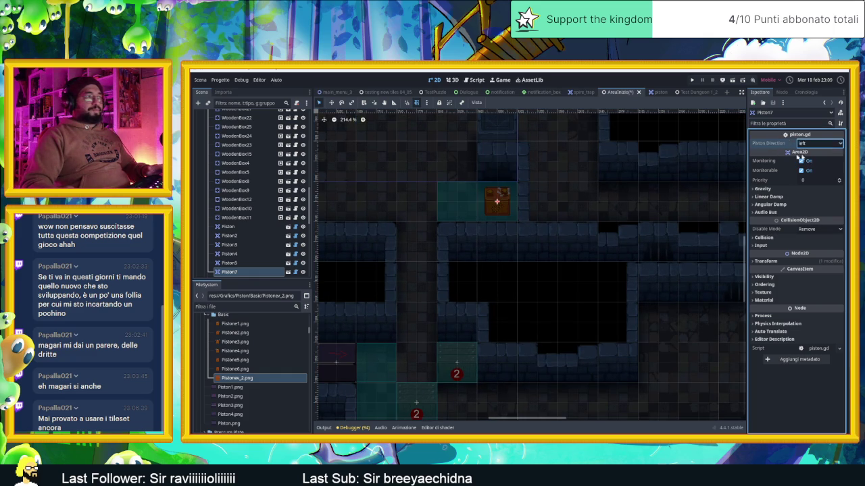
drag(417, 287, 497, 245)
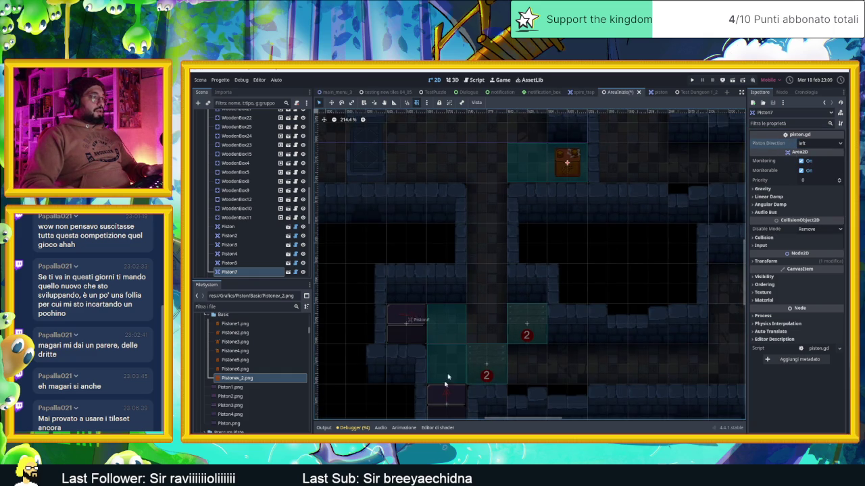
mouse_move(548, 136)
mouse_down()
mouse_move(586, 295)
mouse_move(530, 147)
mouse_move(513, 130)
mouse_up()
Duplicate Piston7 as Piston8, nudge it up one tile, set it to push down, and save.
key(ctrl+d)
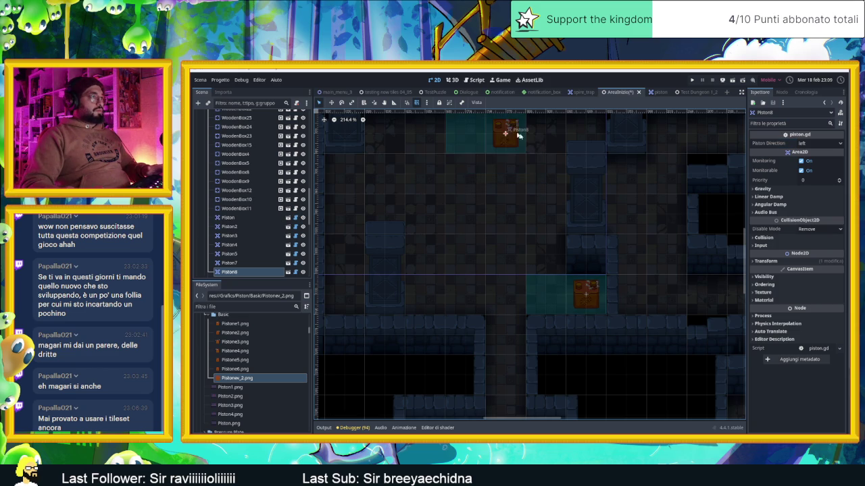
scroll(529, 269, up, 3)
drag(500, 238, 500, 203)
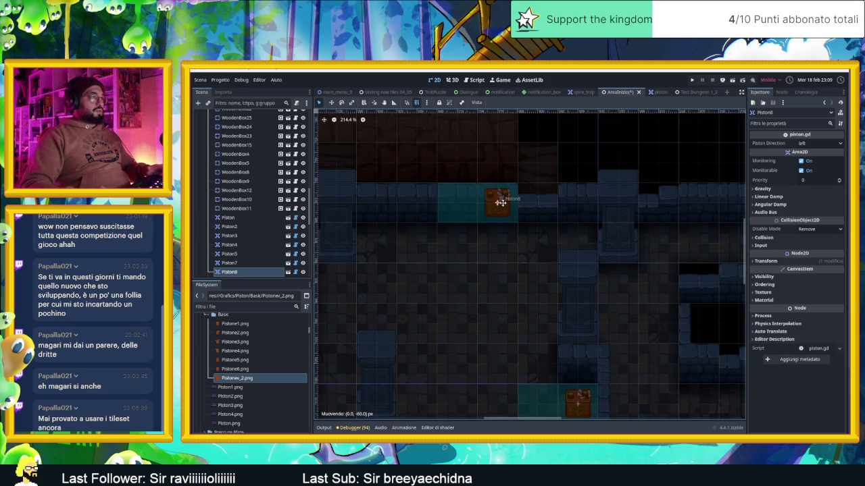
click(819, 143)
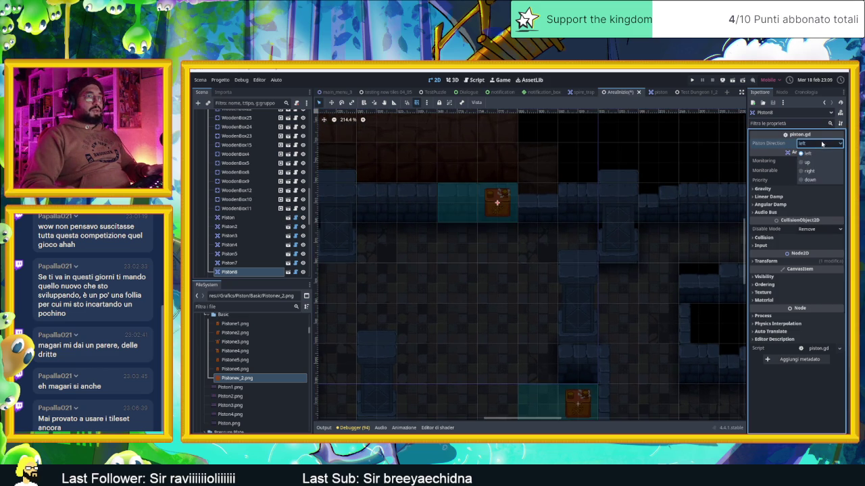
click(810, 177)
scroll(558, 229, down, 3)
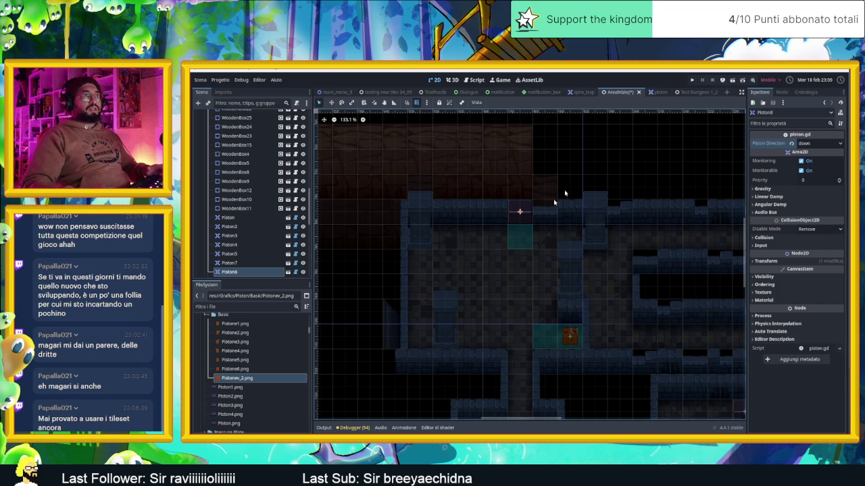
key(ctrl+s)
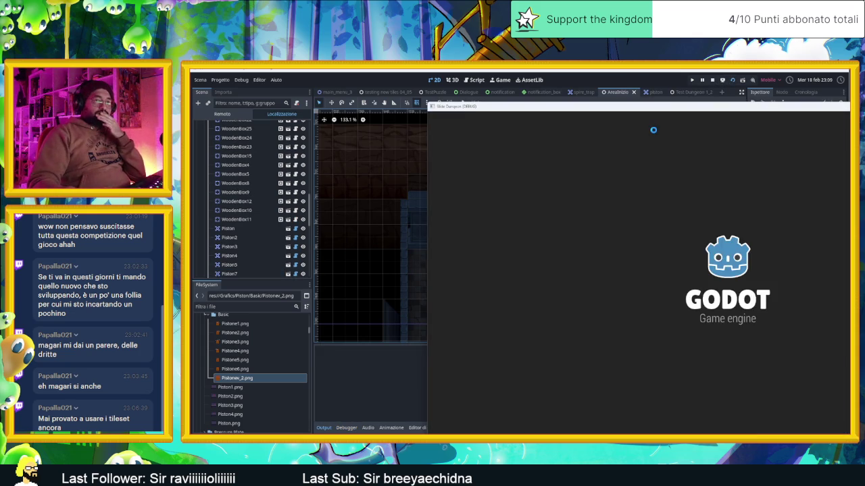
Slide the blob around the first rooms with the arrow keys, ramming through the crate.
drag(661, 109, 447, 80)
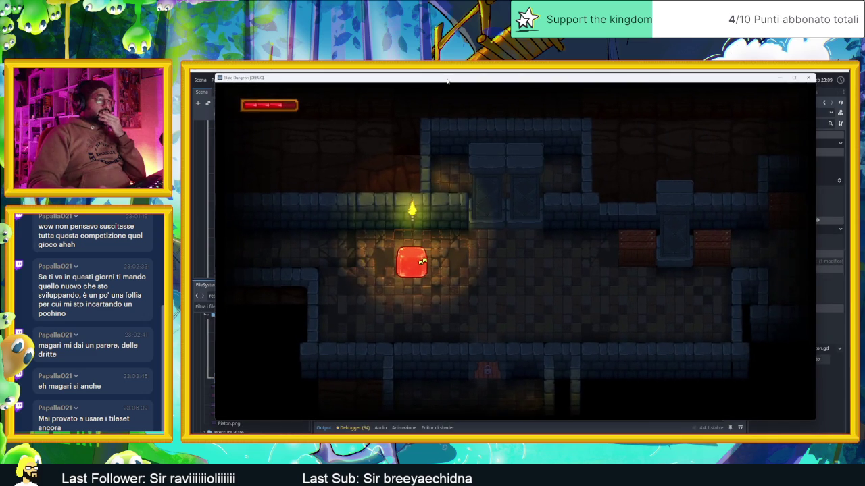
key(Right)
key(Down)
key(Right)
key(Up)
key(Down)
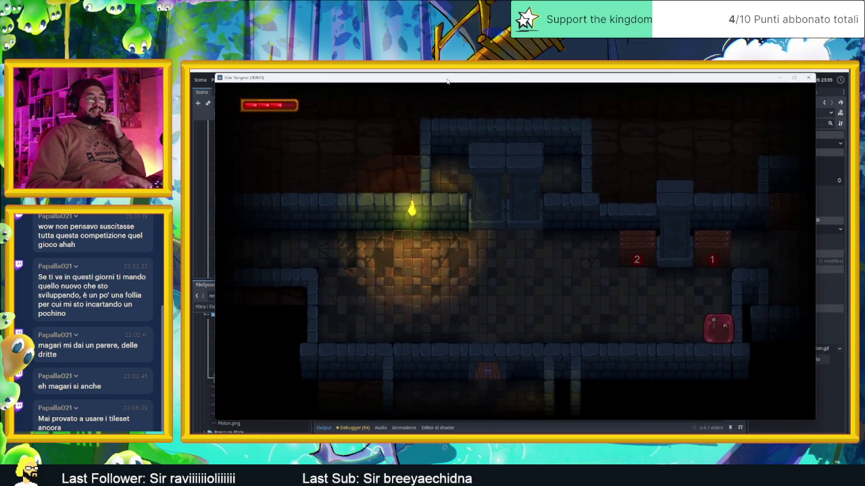
key(Right)
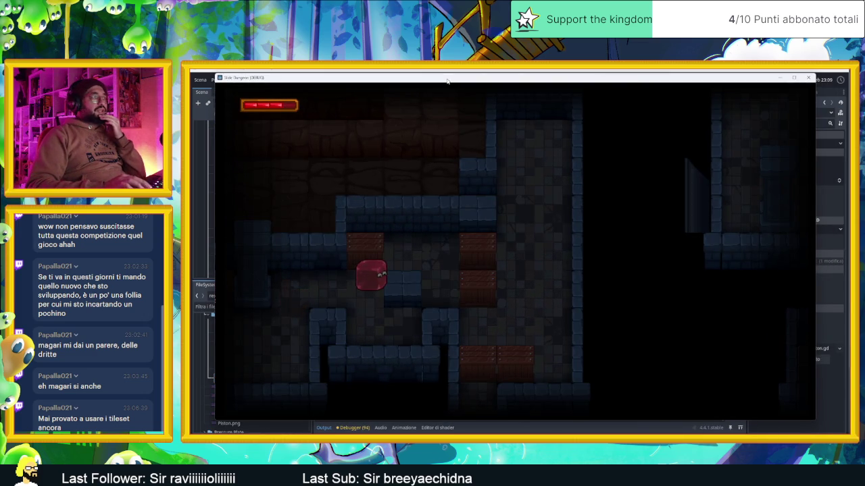
key(Down)
key(Up)
key(Right)
key(Right)
key(Up)
key(Left)
key(Down)
key(Right)
key(Left)
key(Up)
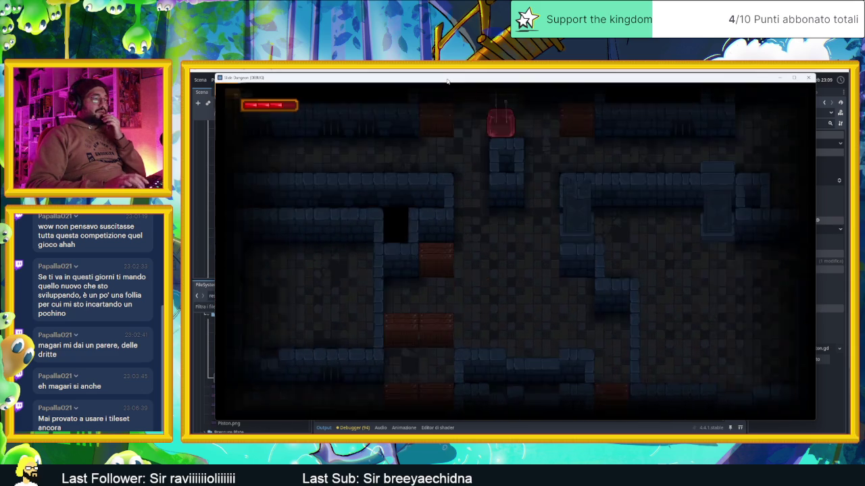
Slide the blob onward through the next rooms, hitting the right crate to lower its counter.
key(Left)
key(Right)
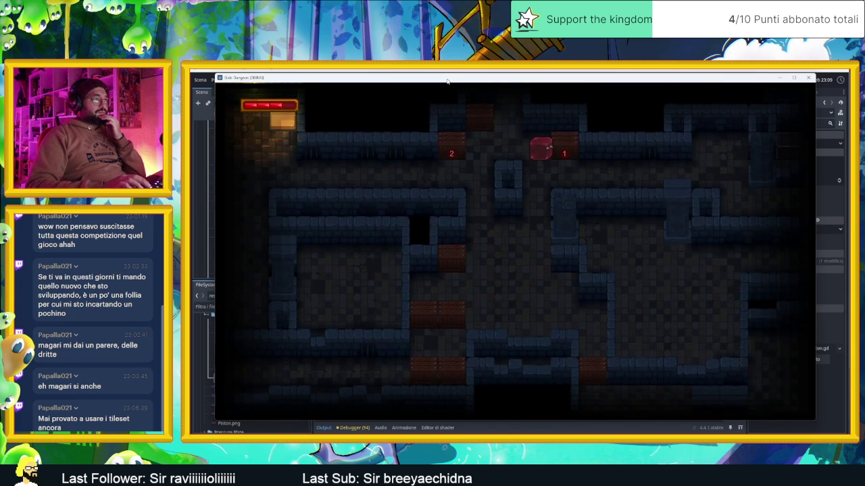
key(Right)
key(Down)
key(Right)
key(Up)
key(Down)
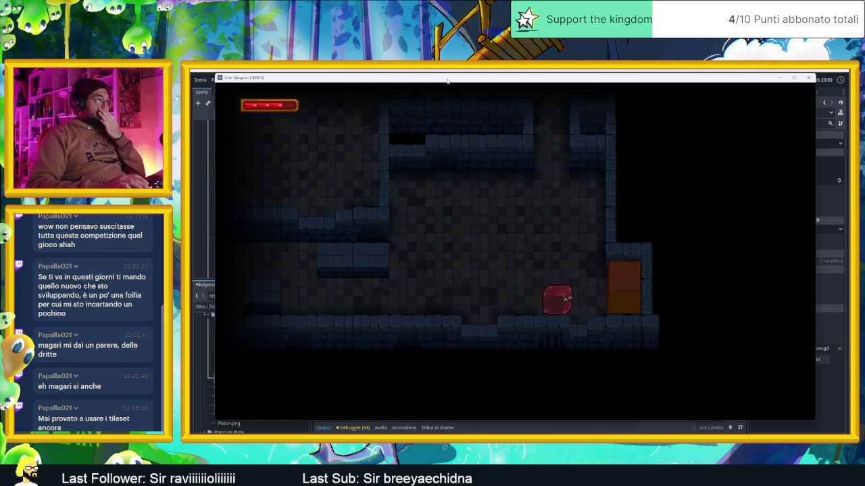
key(Up)
key(Right)
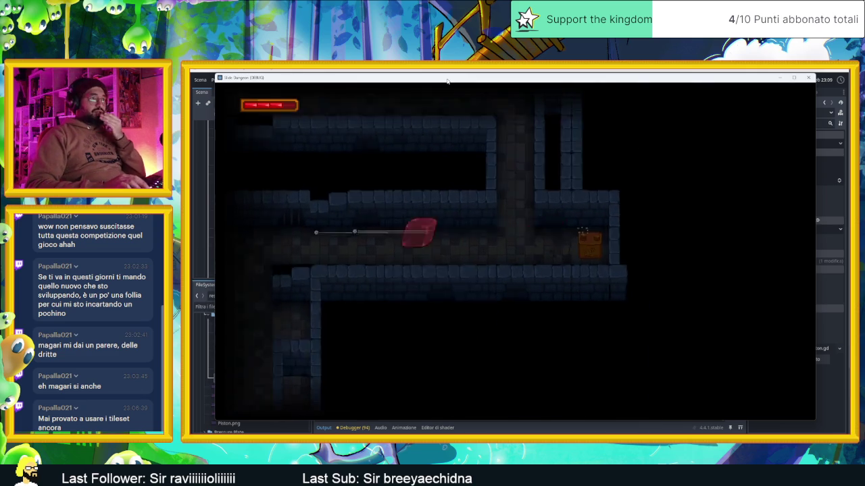
key(Down)
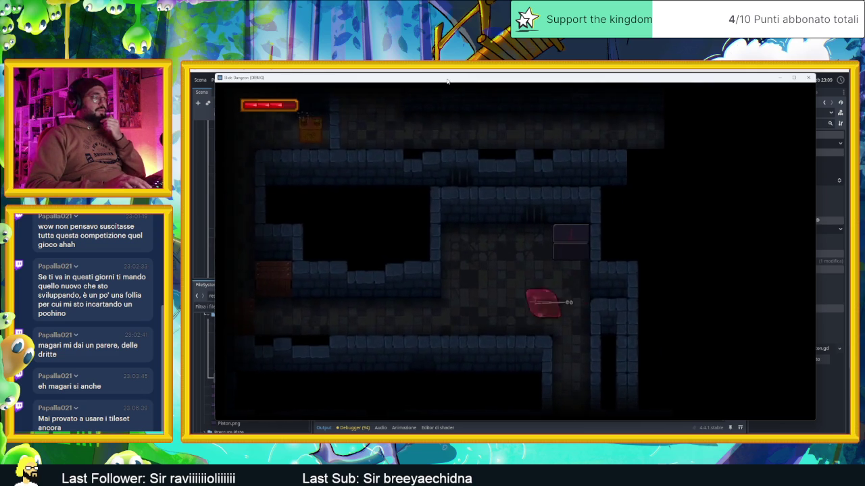
key(Right)
key(Left)
key(Right)
key(Left)
key(Up)
Slide the blob up and down the corridor and across the top room, then close the game.
key(Down)
key(Up)
key(Up)
key(Down)
key(Up)
key(Up)
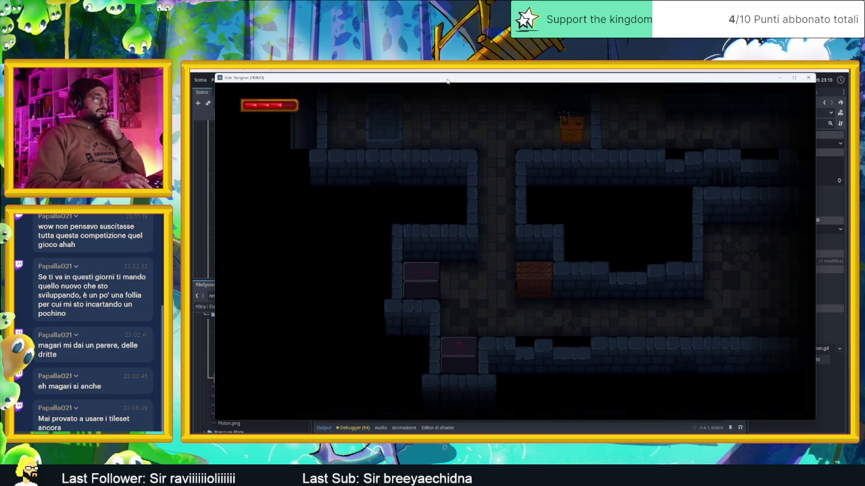
key(Up)
key(Right)
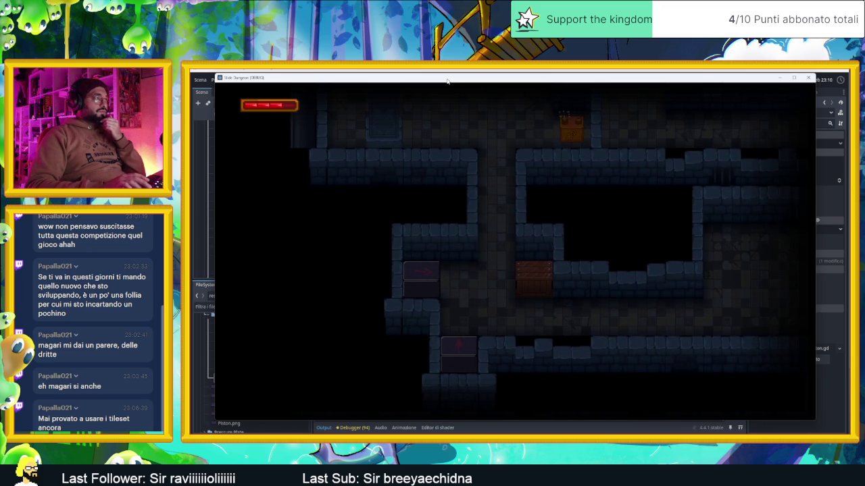
key(Left)
key(Up)
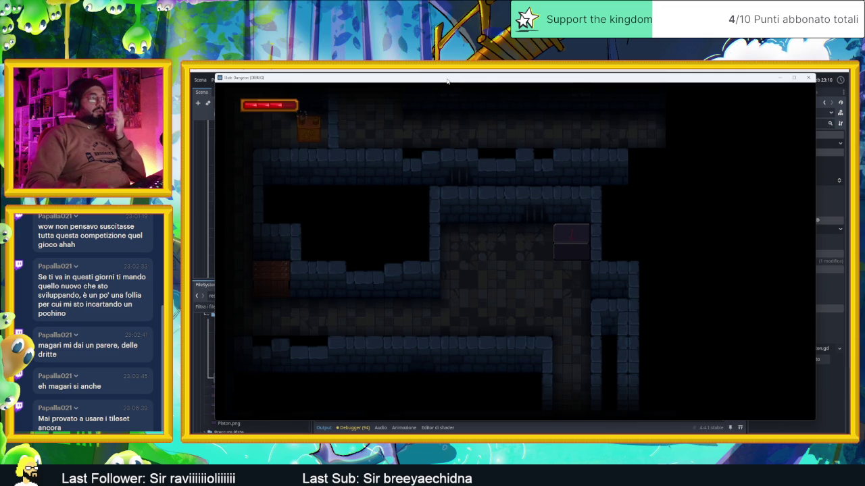
click(807, 79)
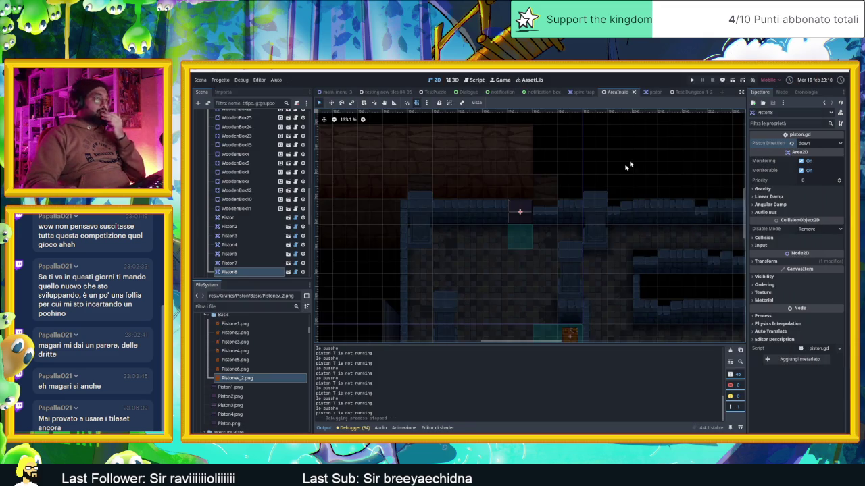
Under CameraNodeContainer, lower the top edge of one camera zone rectangle slightly.
scroll(525, 209, down, 4)
scroll(585, 250, up, 3)
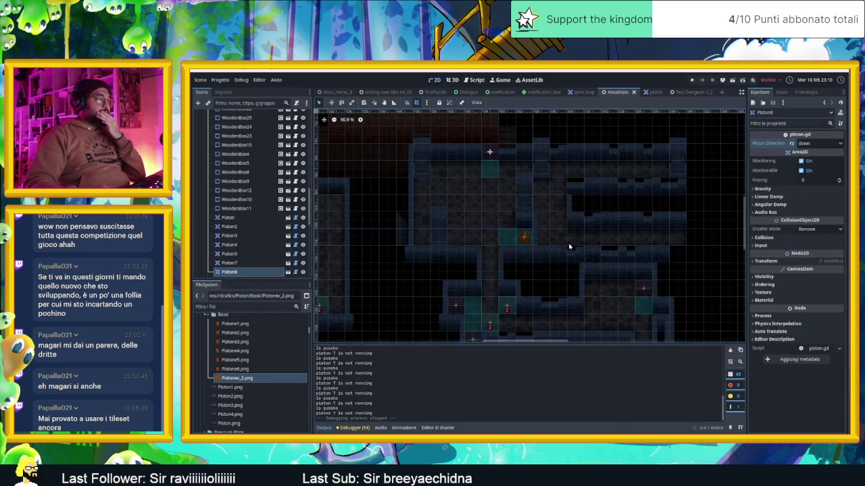
drag(551, 276, 539, 233)
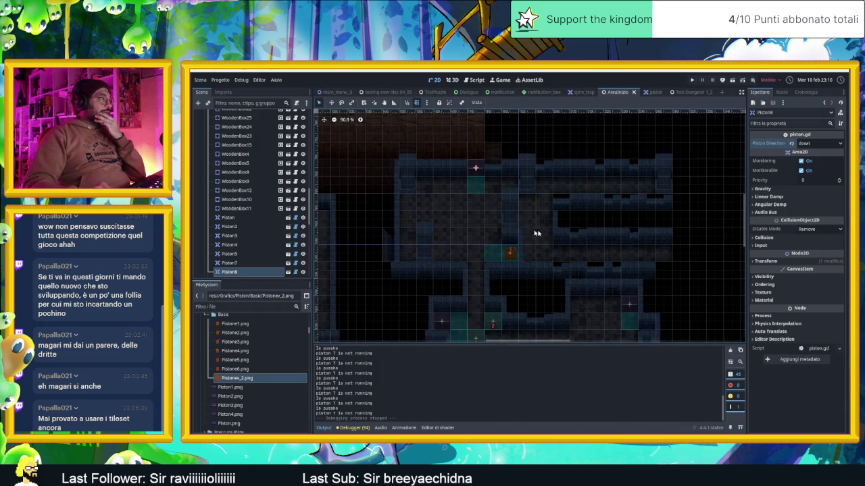
scroll(261, 227, down, 5)
click(284, 161)
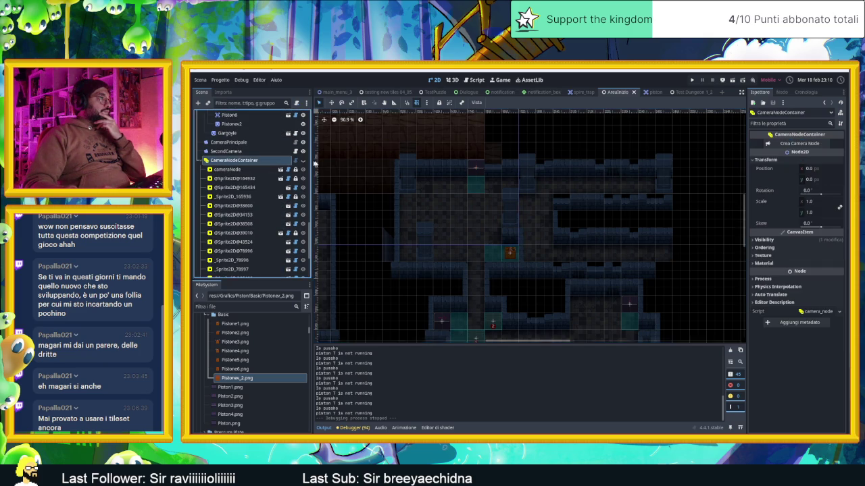
scroll(425, 173, down, 3)
scroll(453, 189, down, 3)
click(544, 264)
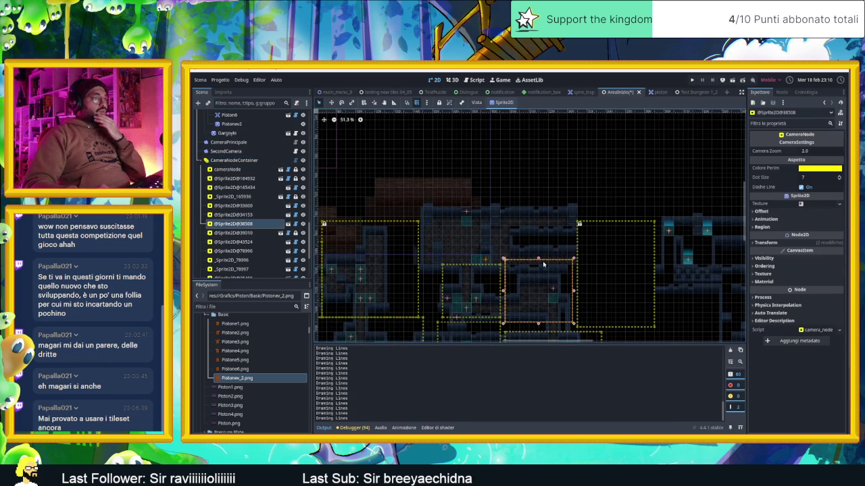
drag(538, 261, 539, 269)
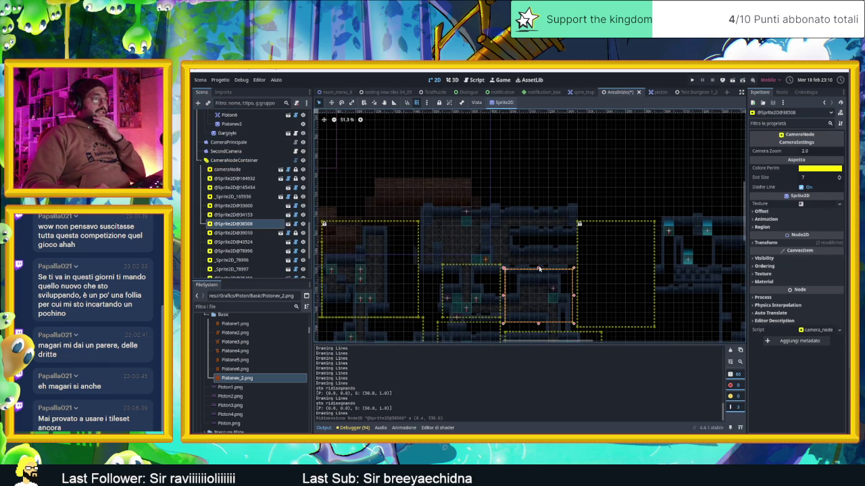
click(605, 267)
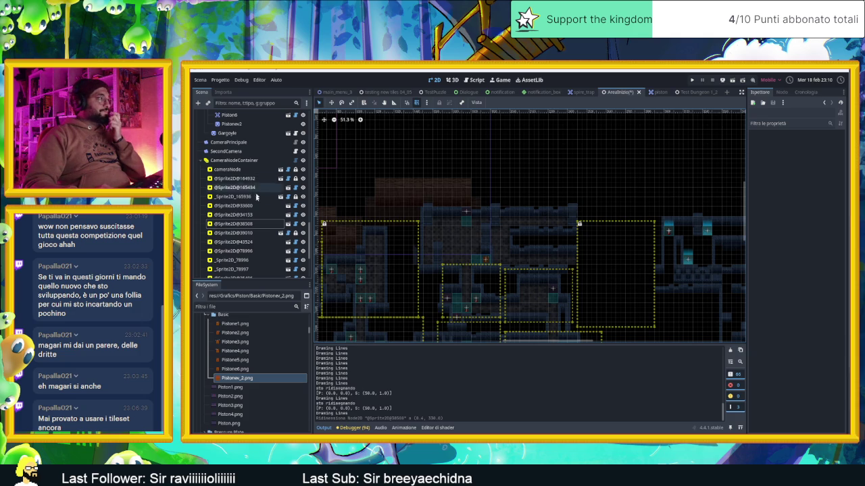
Add a new camera zone to CameraNodeContainer with the Inspector's 'Crea Camera Node' button.
click(264, 169)
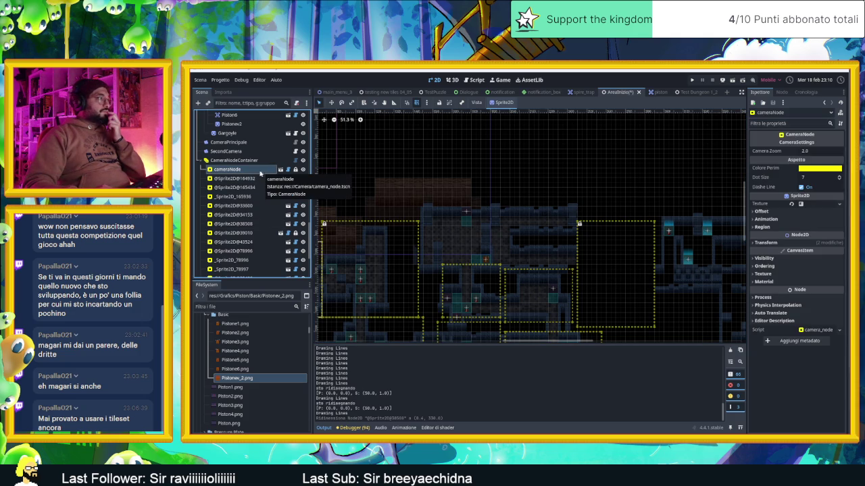
click(241, 161)
scroll(440, 209, down, 3)
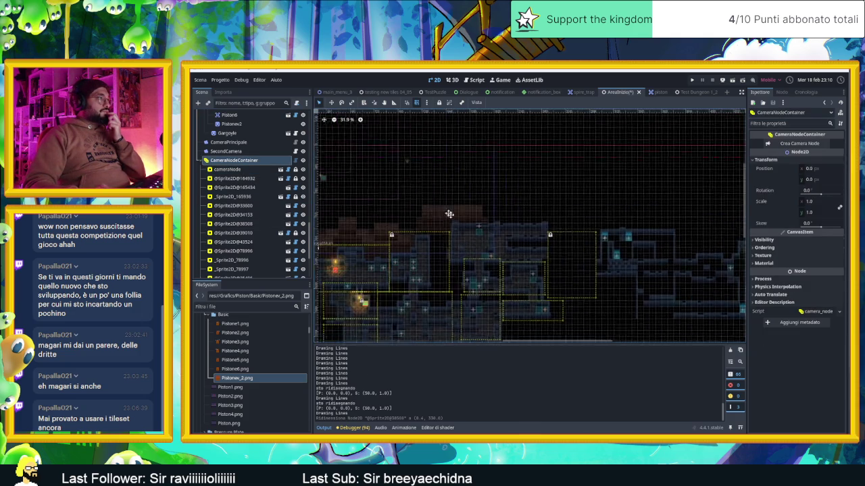
click(800, 143)
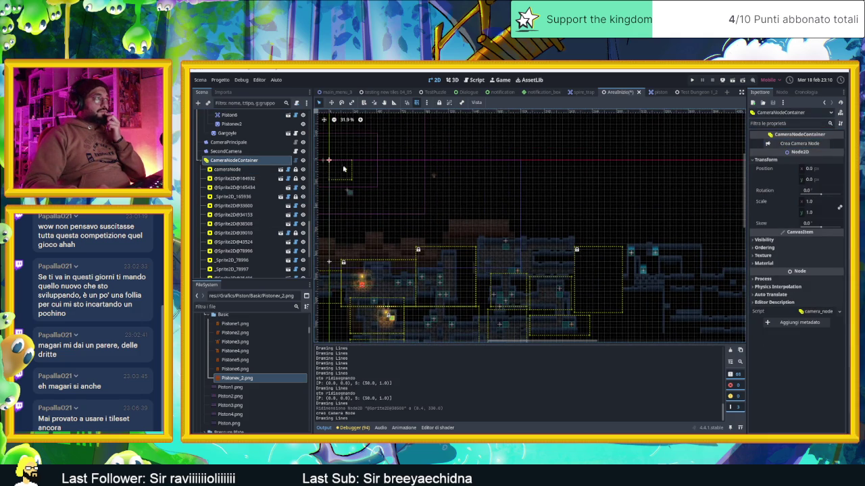
scroll(486, 233, up, 6)
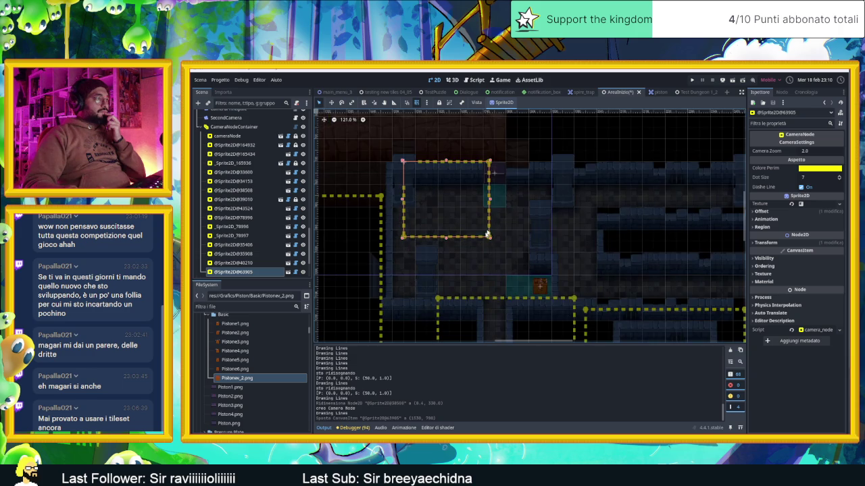
Place the new camera zone, duplicate it over the next room, and resize its edges.
mouse_move(475, 231)
mouse_down()
mouse_move(443, 216)
mouse_move(564, 290)
mouse_move(598, 289)
mouse_move(541, 263)
mouse_up()
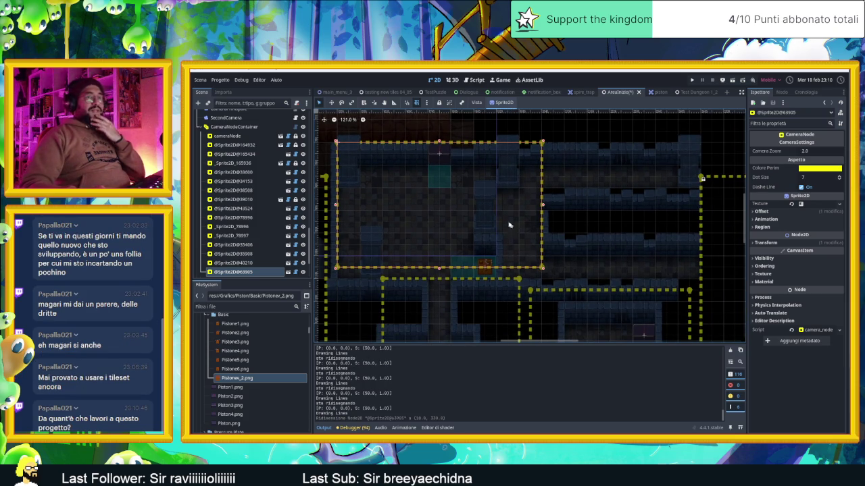
key(ctrl+d)
drag(452, 165, 598, 160)
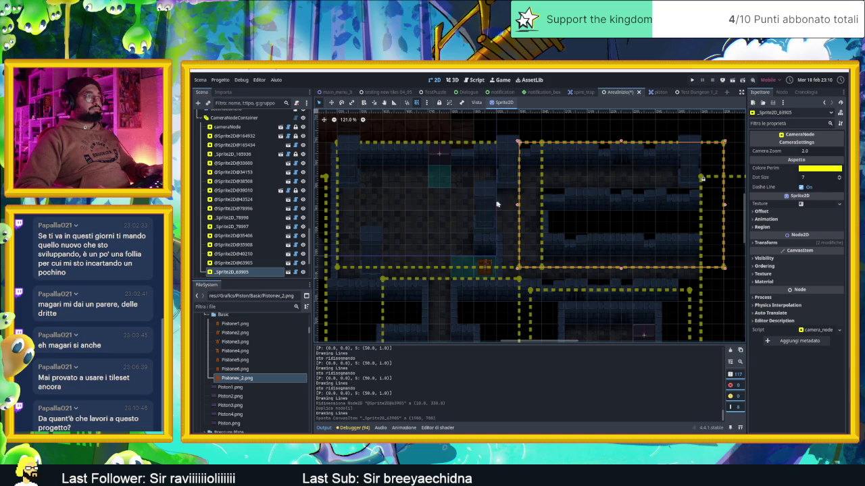
drag(517, 205, 552, 206)
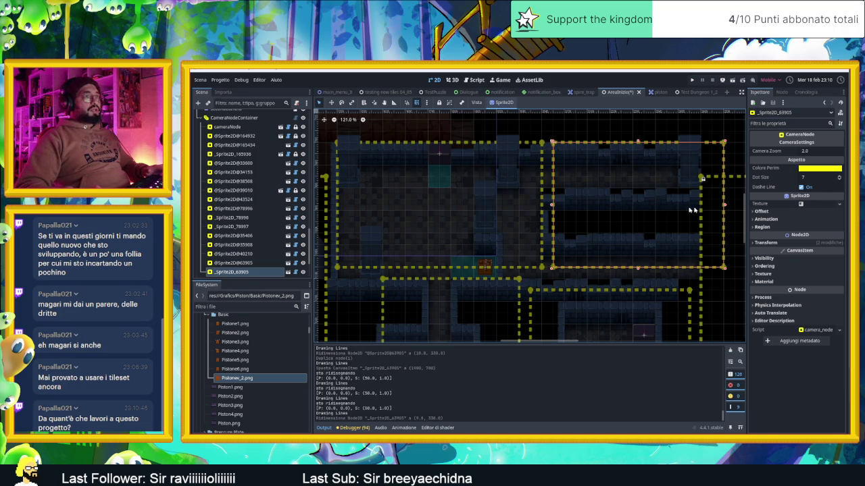
drag(725, 210, 689, 213)
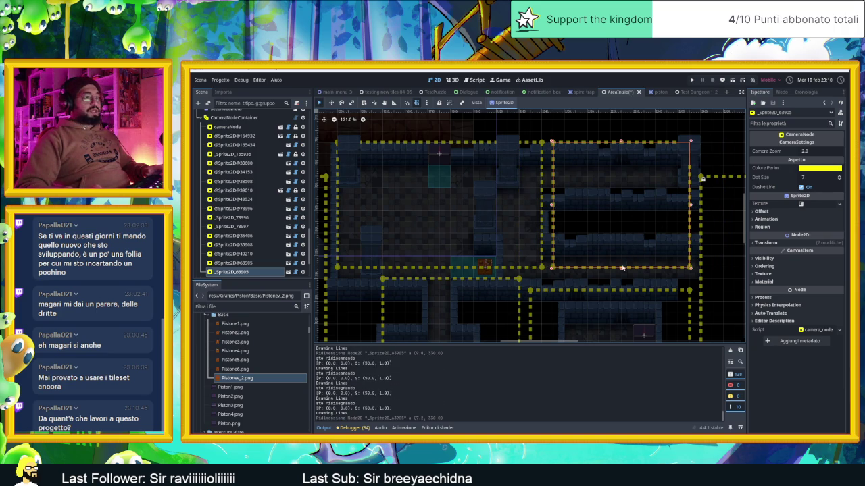
drag(620, 273, 620, 285)
Save the scene, hide the CameraNodeContainer zone outlines, and run the game.
key(ctrl+s)
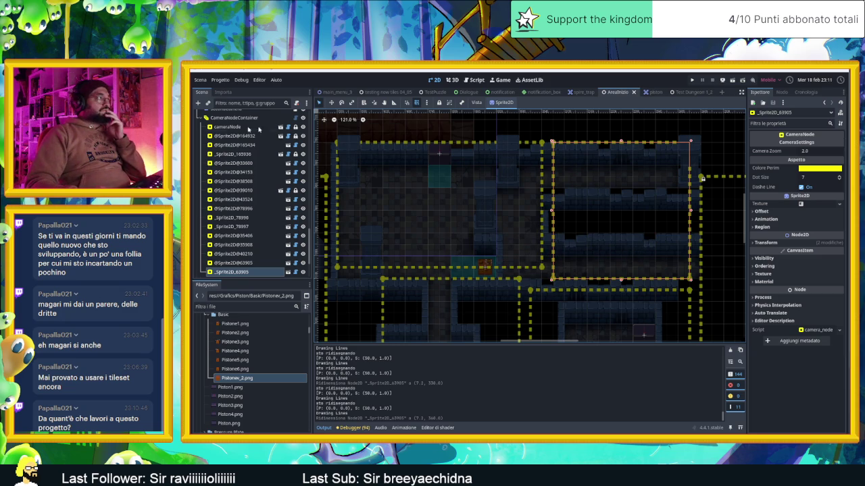
scroll(256, 128, up, 2)
click(301, 160)
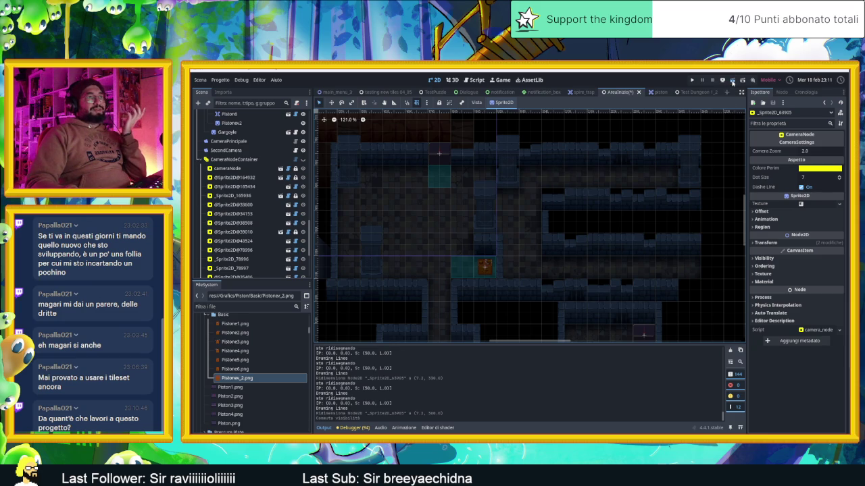
click(732, 81)
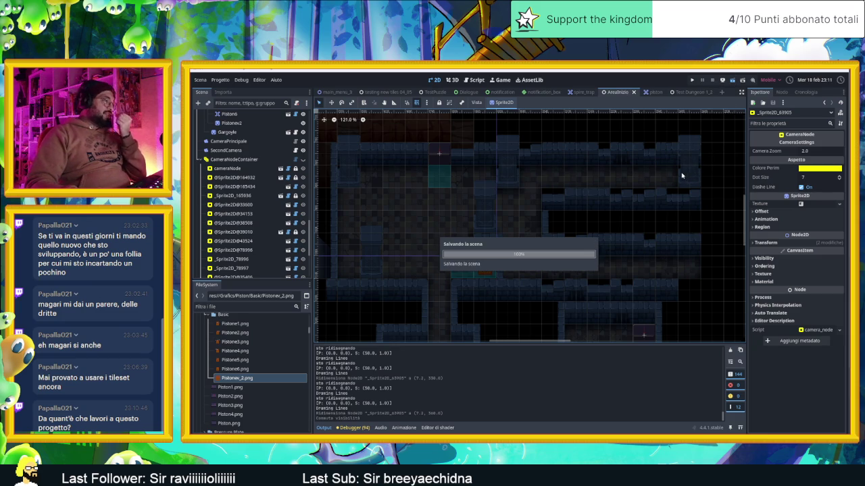
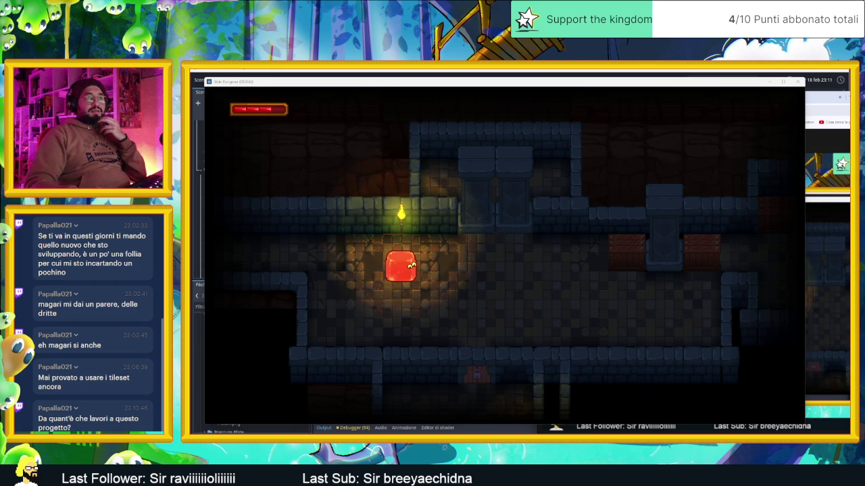
Return to the running game and slide the slime through the first rooms, pushing crate 1 down.
key(alt+Tab)
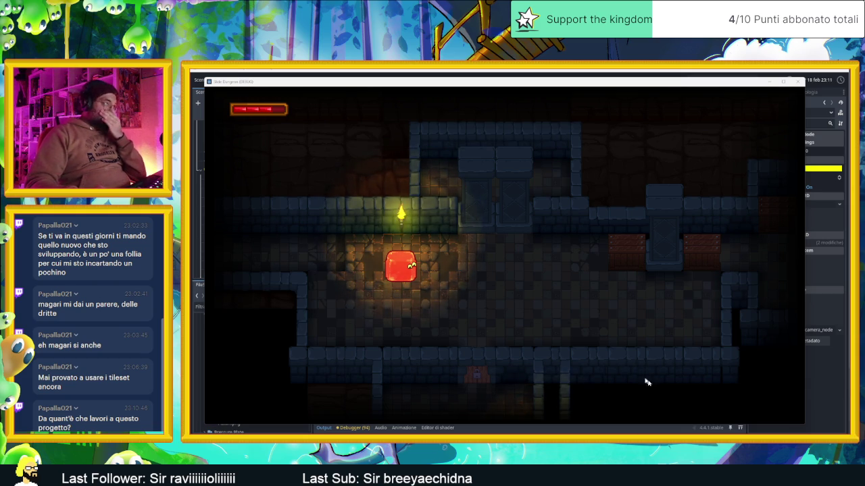
key(d)
key(s)
key(d)
key(s)
key(w)
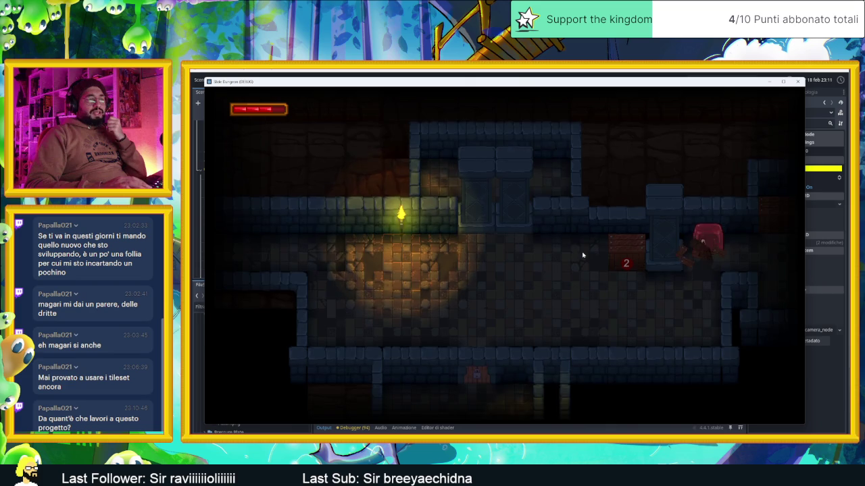
key(s)
key(w)
key(d)
key(a)
key(d)
key(a)
key(d)
key(w)
key(a)
key(s)
key(w)
key(s)
key(w)
Slide the slime across the rooms to the 2 crate and nudge the brown crate.
key(s)
key(d)
key(a)
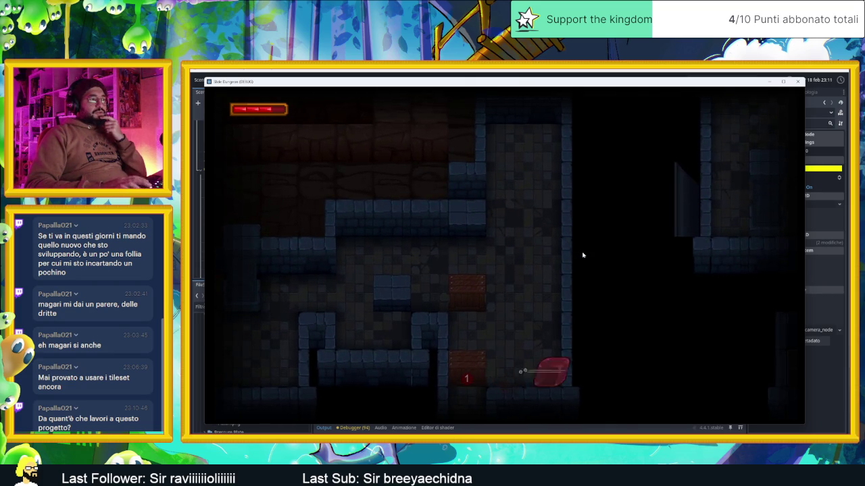
key(s)
key(s)
key(d)
key(w)
key(s)
key(w)
key(d)
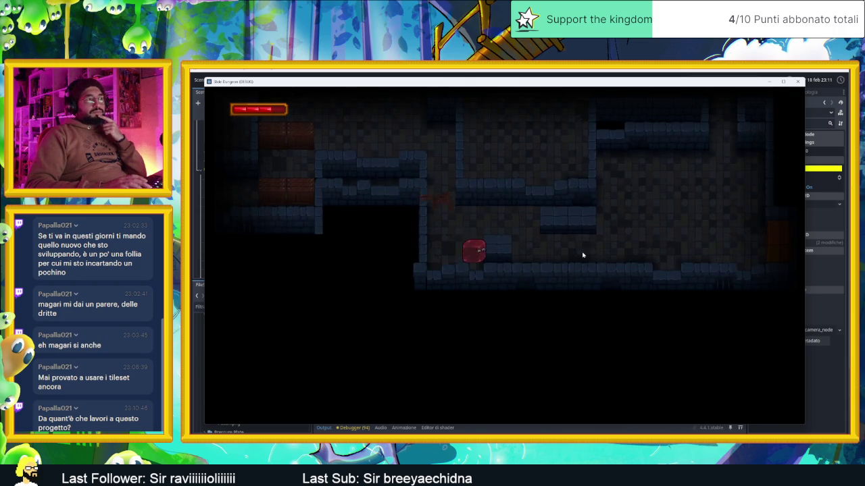
key(w)
key(a)
key(d)
key(s)
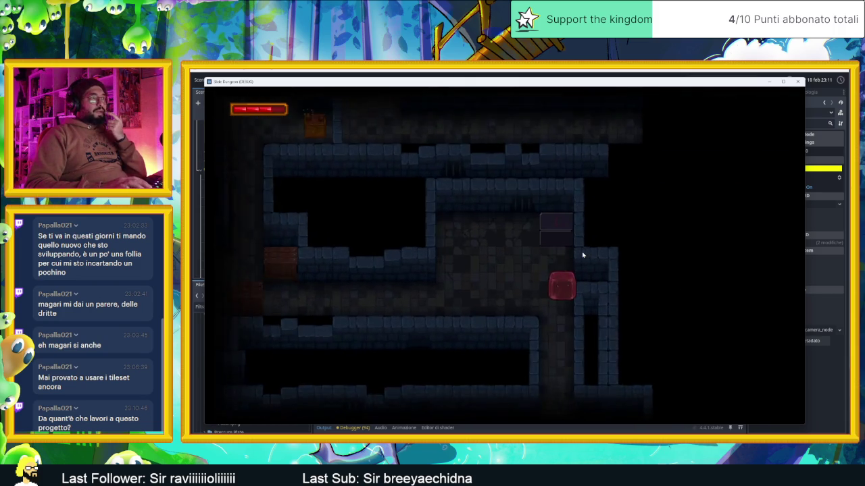
key(a)
key(d)
key(a)
key(d)
key(s)
key(d)
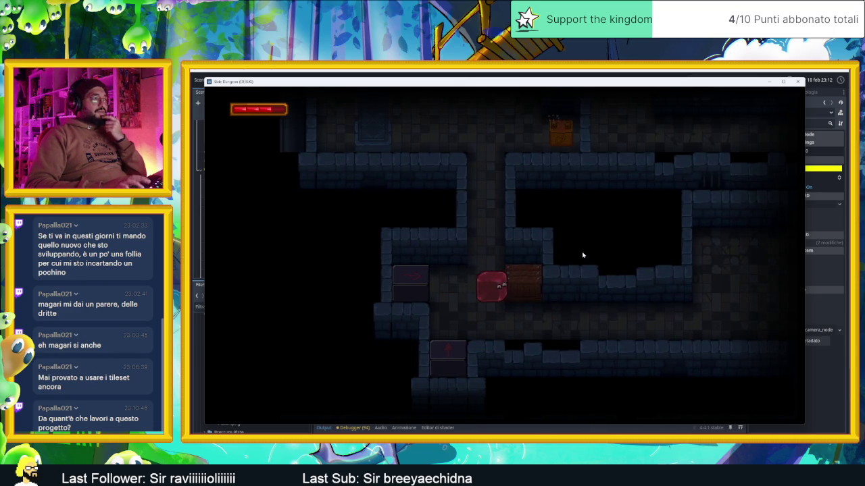
key(s)
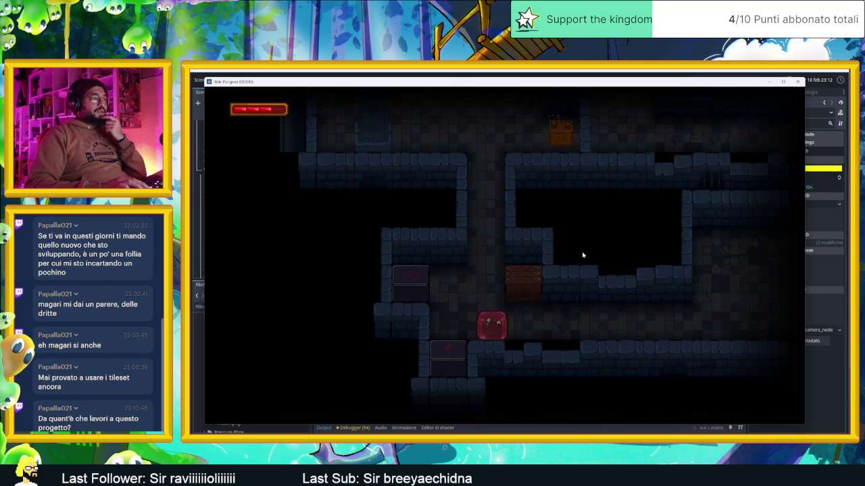
key(d)
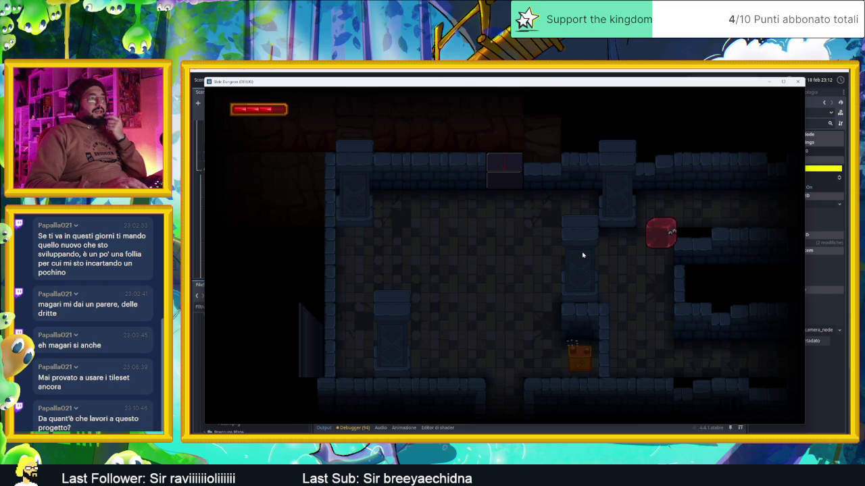
Slide the slime between the walls and floor of the lower room, then stop the game.
key(Left)
key(Down)
key(Up)
key(Right)
key(Right)
key(Left)
key(Right)
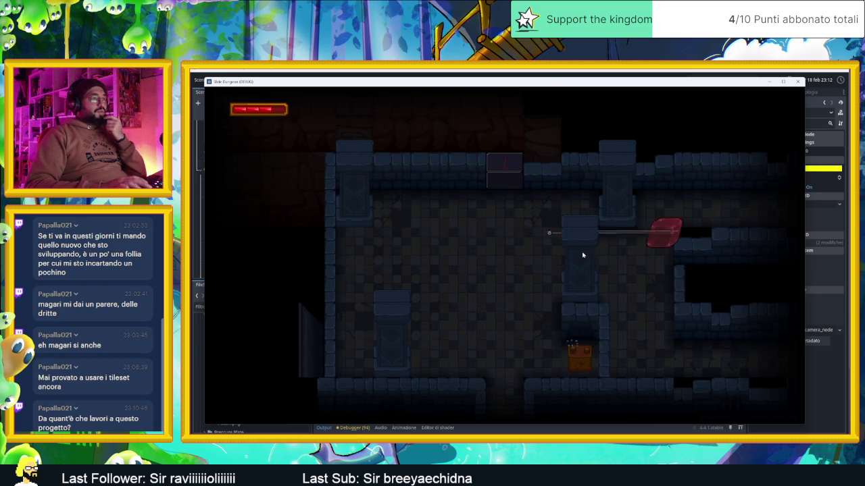
key(Left)
key(Down)
key(Up)
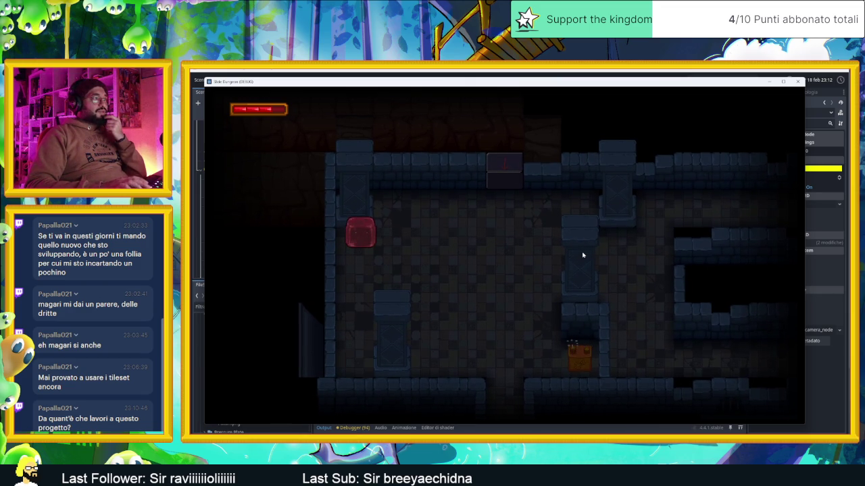
key(Down)
key(Up)
key(Right)
key(Down)
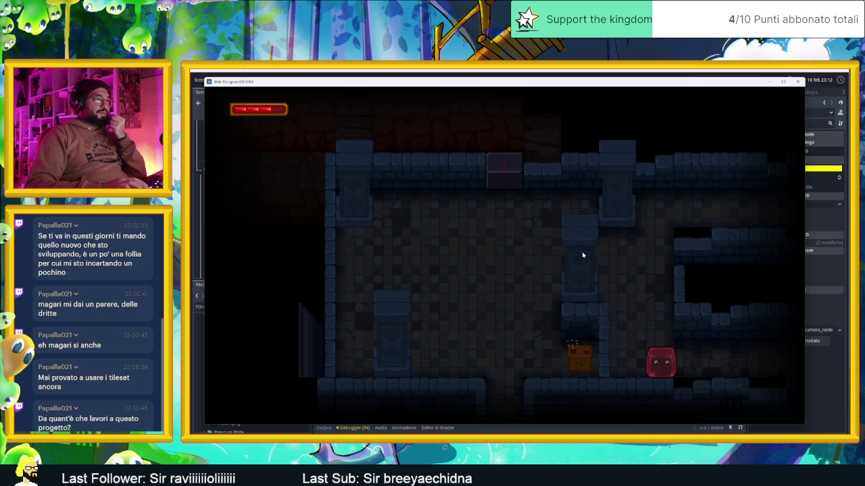
key(Up)
key(Right)
key(Down)
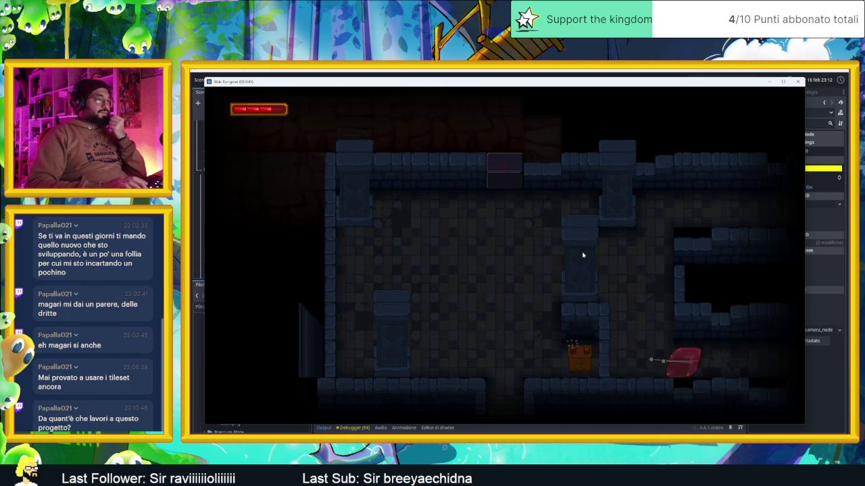
key(Up)
key(Left)
key(Down)
key(Up)
key(Right)
key(Left)
key(Down)
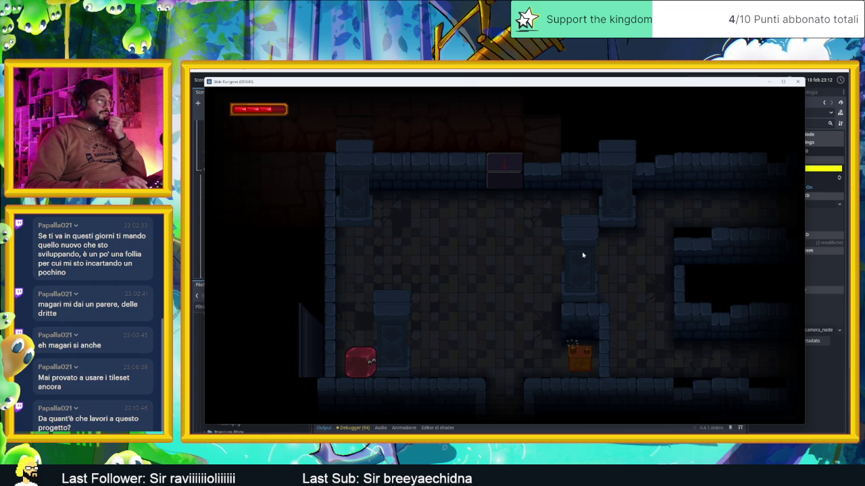
key(Up)
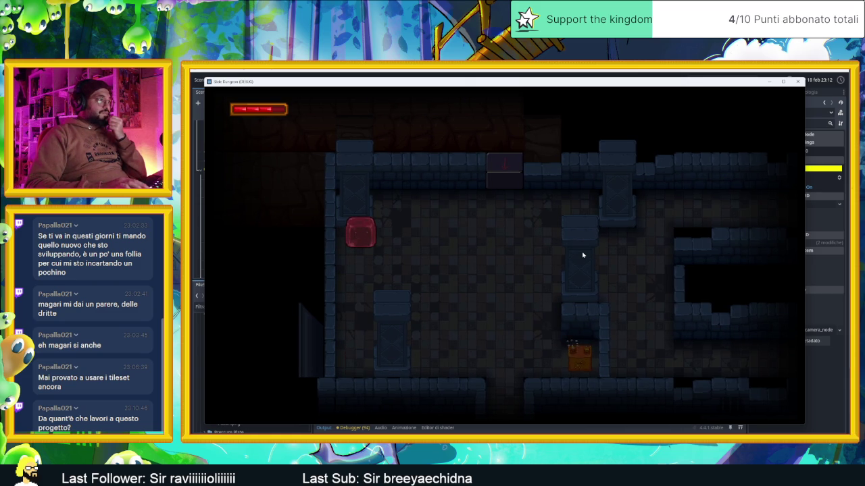
key(Down)
key(Up)
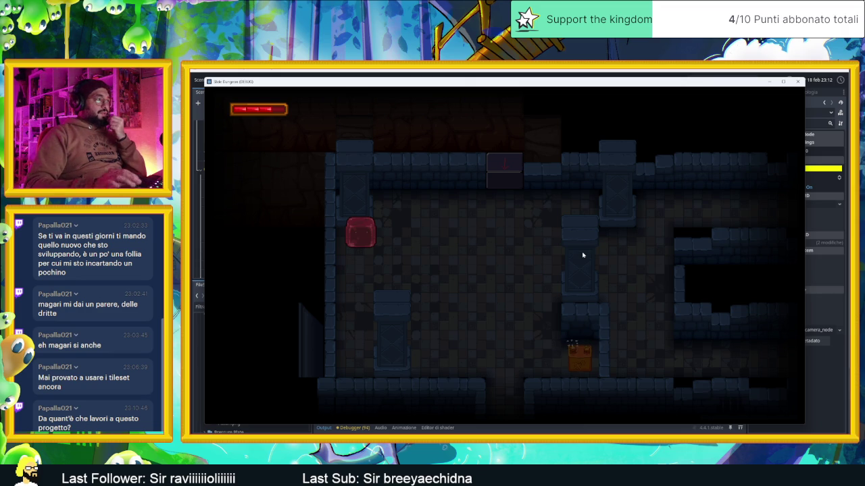
click(797, 81)
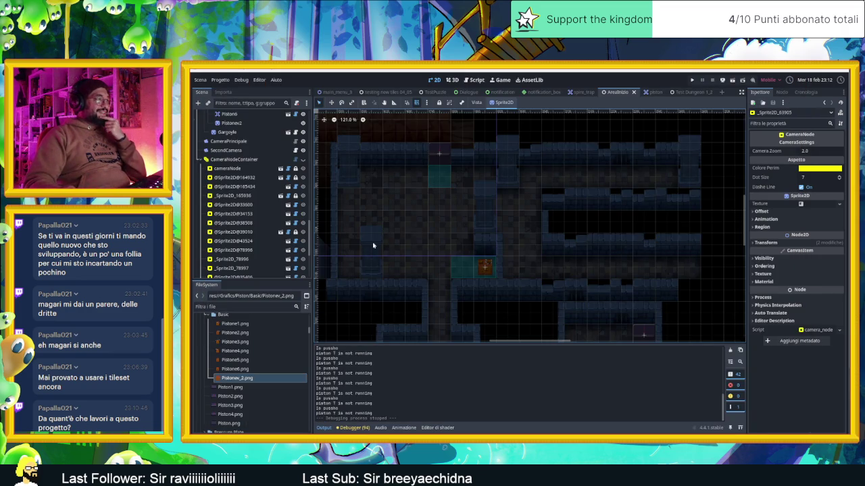
Select the SopraIMuri wall layer and choose the Muro blue tile source.
drag(374, 245, 428, 241)
scroll(241, 196, up, 5)
scroll(241, 175, up, 5)
scroll(242, 199, up, 4)
click(241, 196)
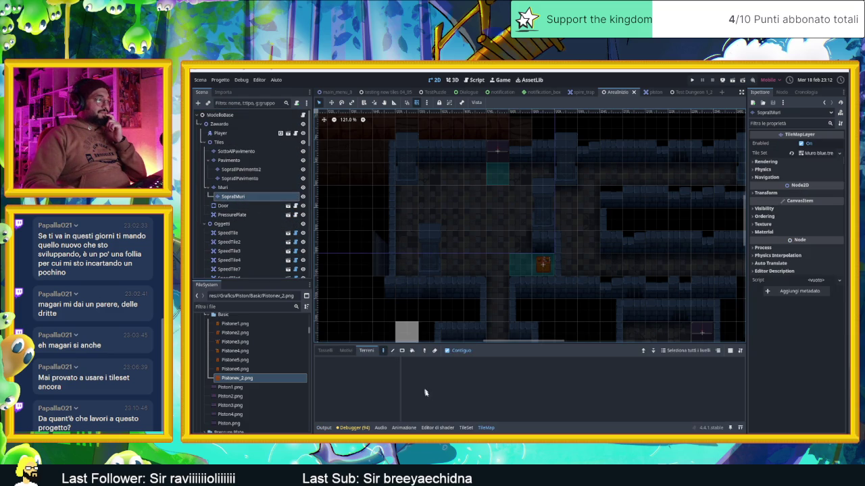
click(466, 428)
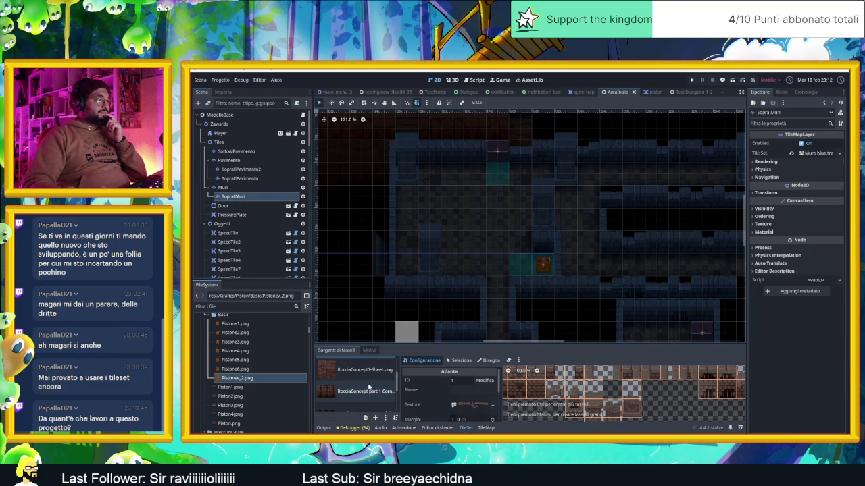
scroll(367, 383, down, 1)
scroll(350, 381, up, 2)
click(357, 371)
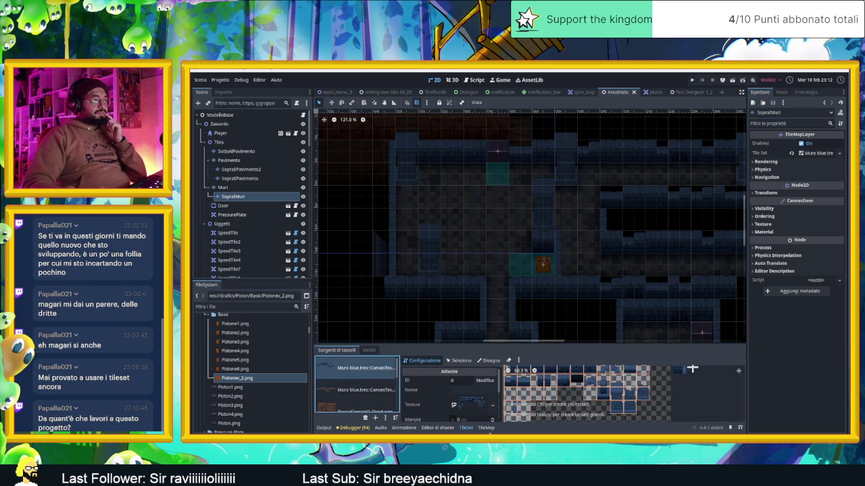
Paint a Muro blue wall tile into the level, then save and run the scene.
click(485, 429)
click(327, 350)
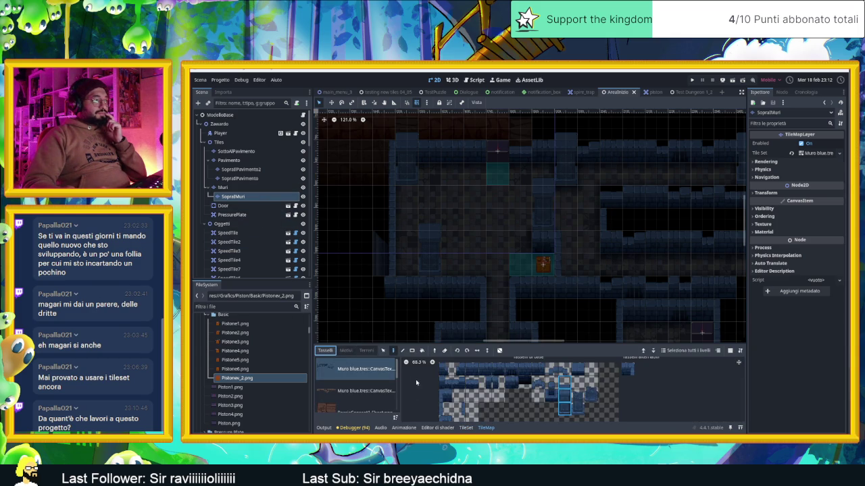
click(439, 264)
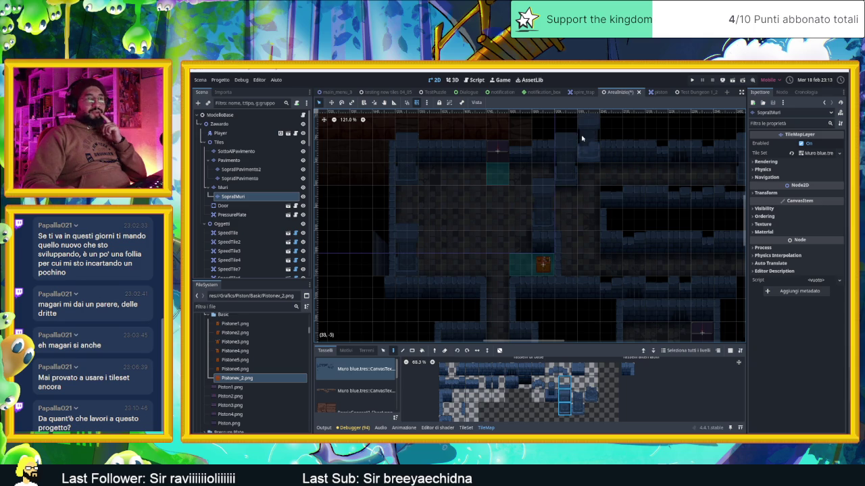
click(733, 80)
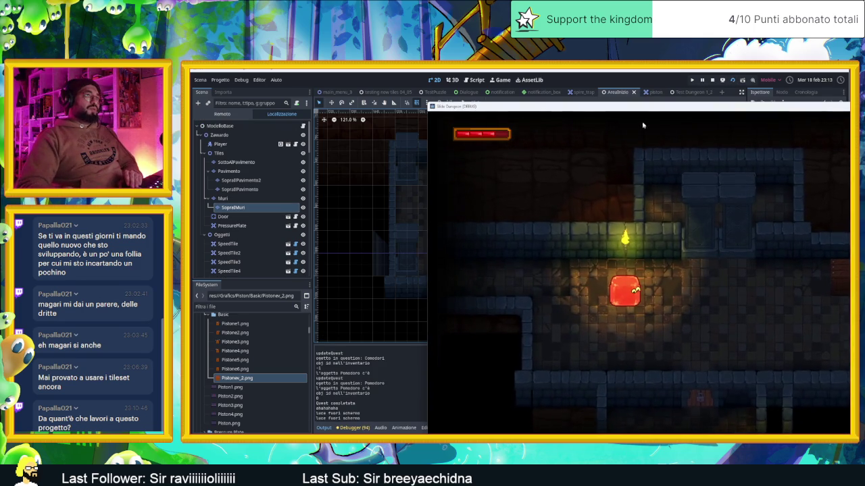
Move the game window left and slide the slime through the rooms to the numbered crate.
mouse_move(635, 110)
mouse_down()
mouse_move(400, 83)
mouse_move(431, 87)
mouse_up()
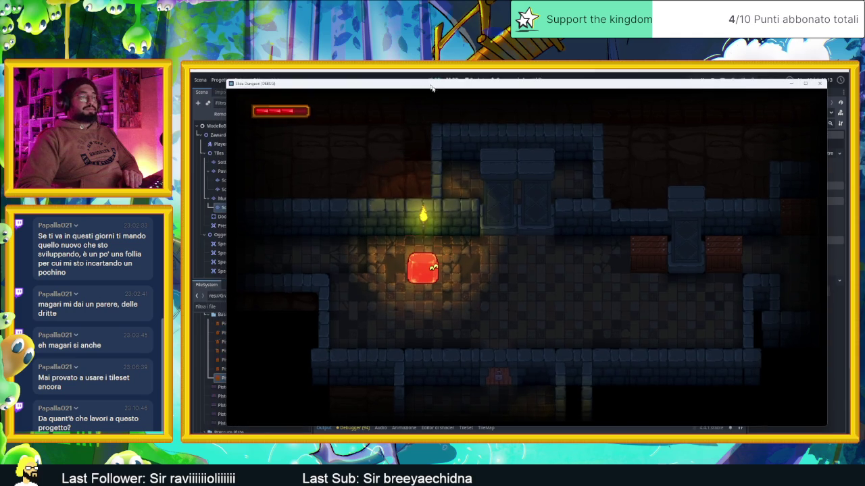
key(Right)
key(Down)
key(Right)
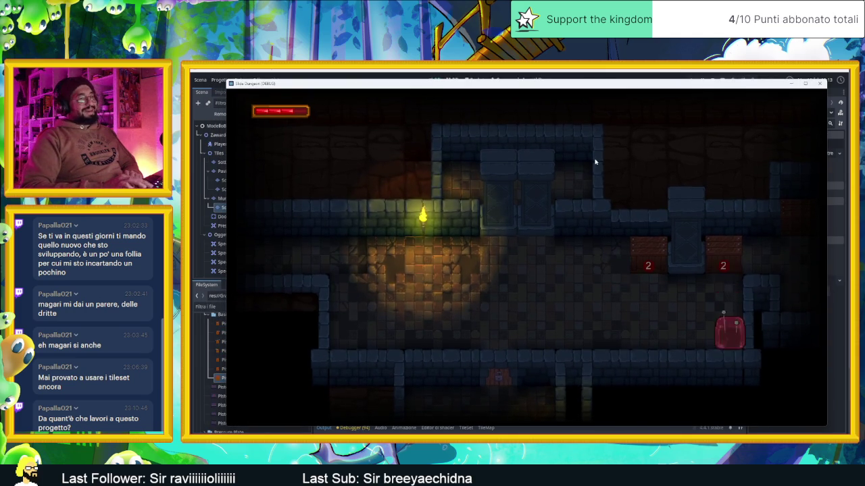
key(Up)
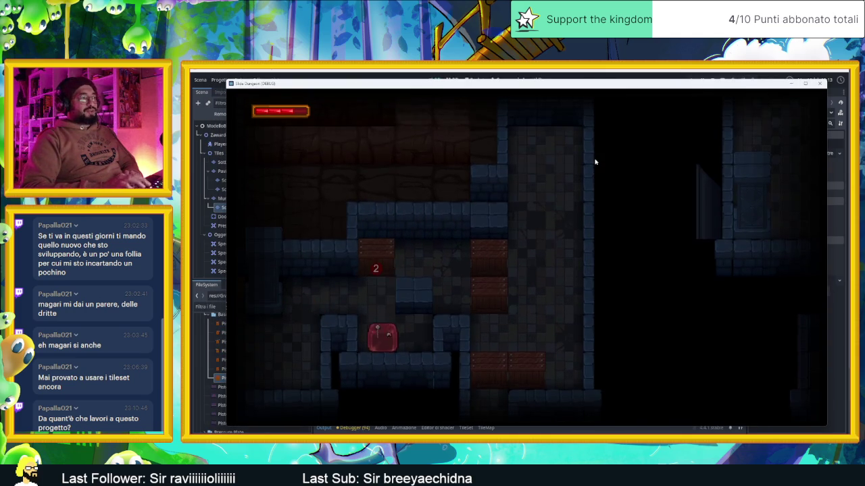
key(Up)
key(Right)
key(Left)
key(Right)
key(Up)
key(Down)
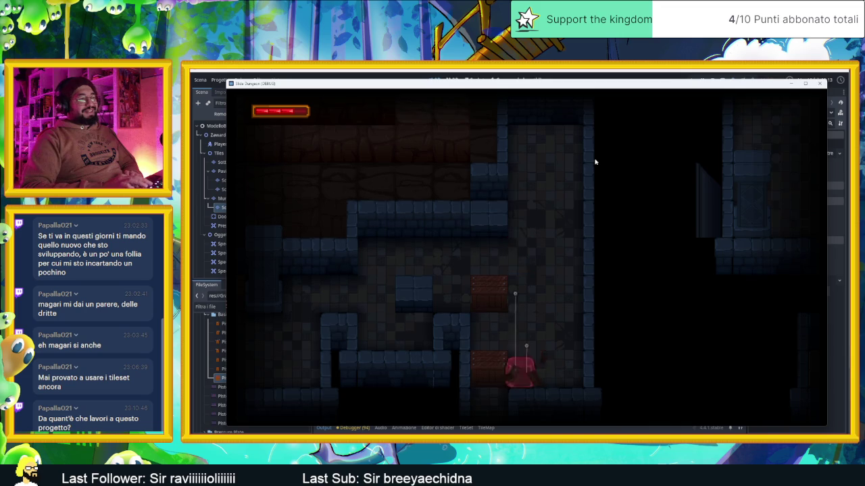
key(Right)
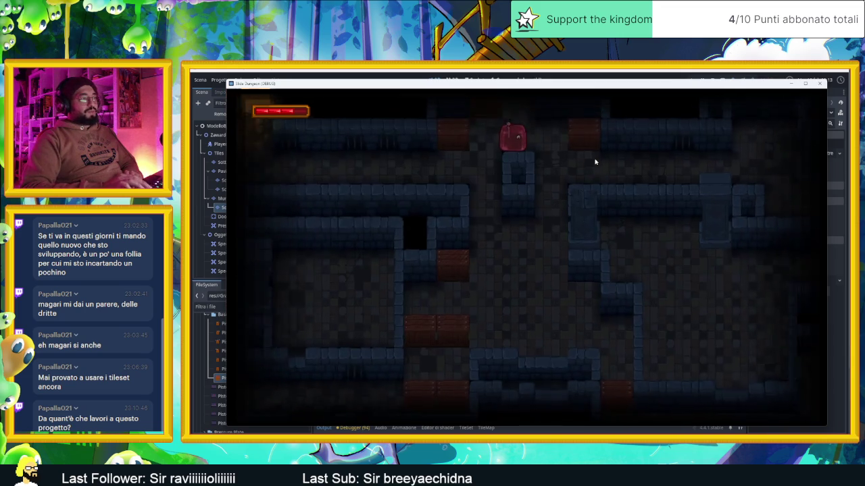
key(Down)
key(Right)
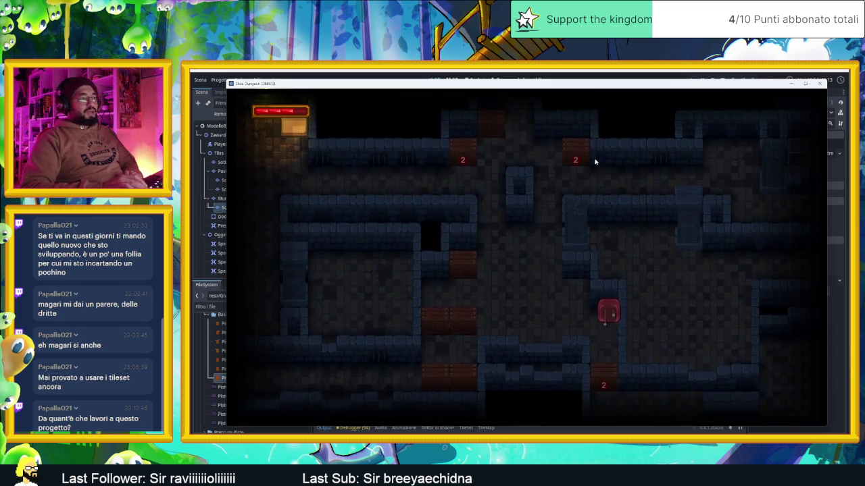
key(Down)
key(Right)
key(Down)
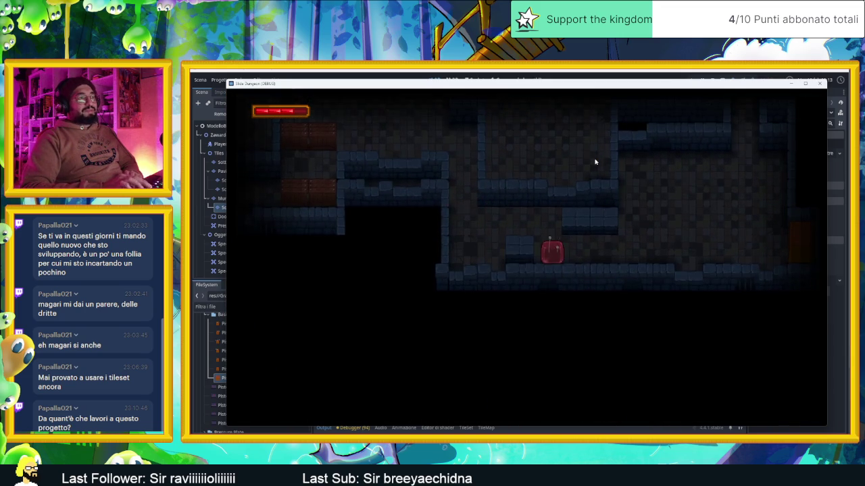
key(Left)
key(Down)
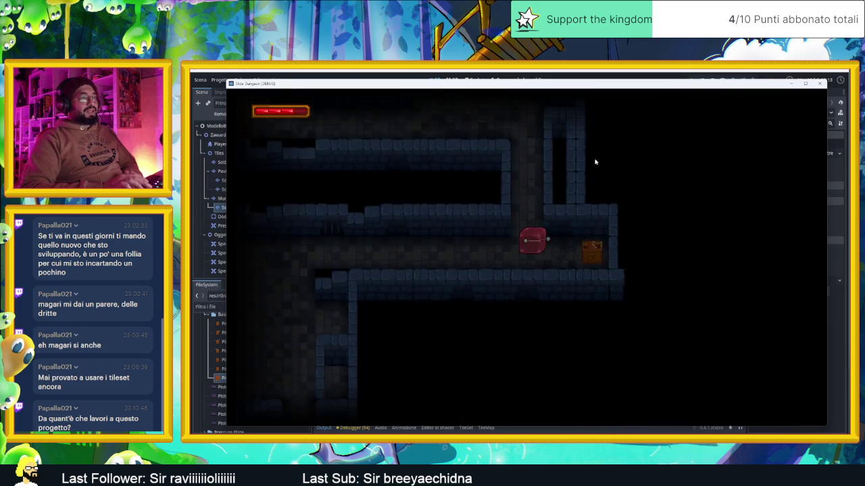
key(Left)
Smash the numbered crate with repeated hits, then slide up into the room above.
key(Right)
key(Left)
key(Right)
key(Left)
key(Right)
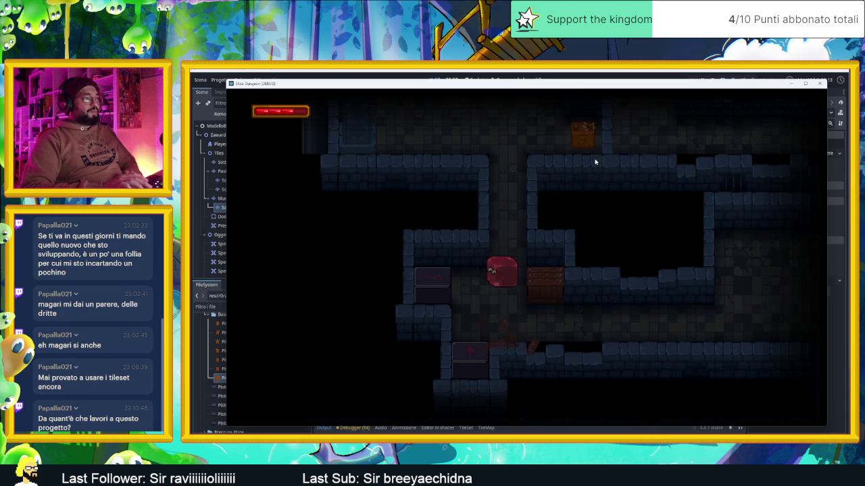
key(Up)
Slide the slime around the room between the west and east walls.
key(Down)
key(Right)
key(Down)
key(Left)
key(Up)
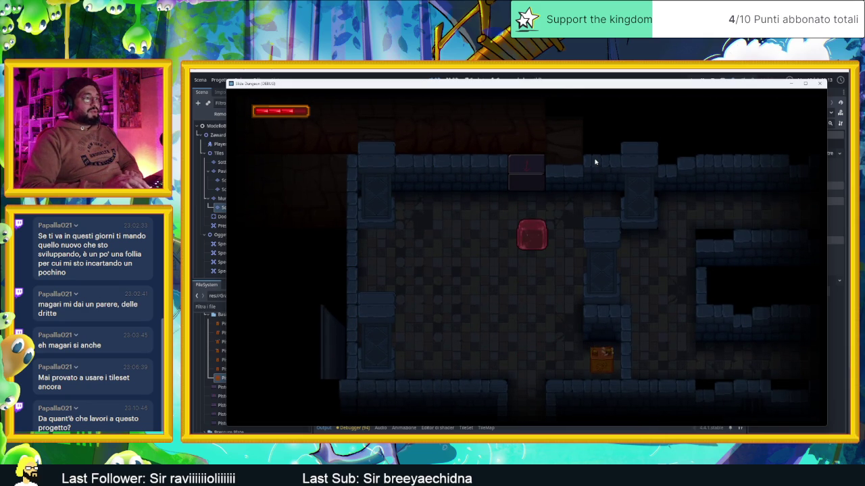
key(Down)
key(Up)
key(Left)
key(Down)
key(Right)
key(Down)
key(Up)
key(Left)
key(Right)
key(Down)
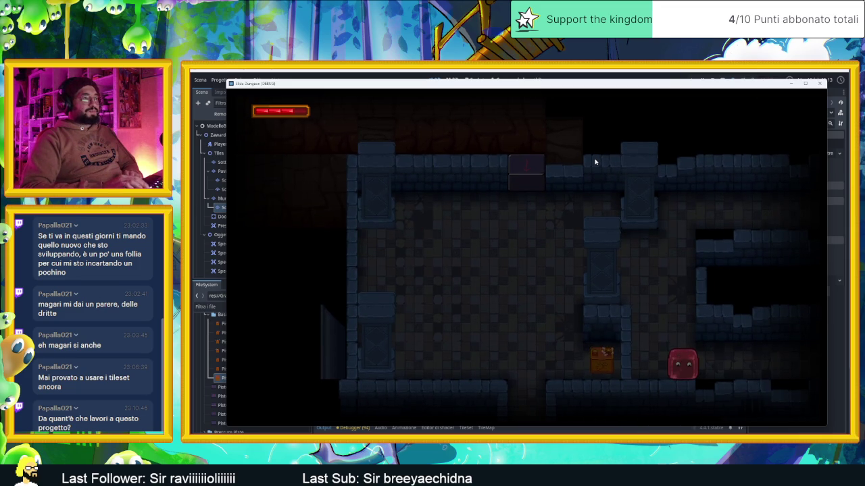
key(Left)
key(Up)
key(Left)
key(Down)
key(Right)
Slide the slime along the bottom of the room, up under the top wall, then back down.
key(Down)
key(Up)
key(Right)
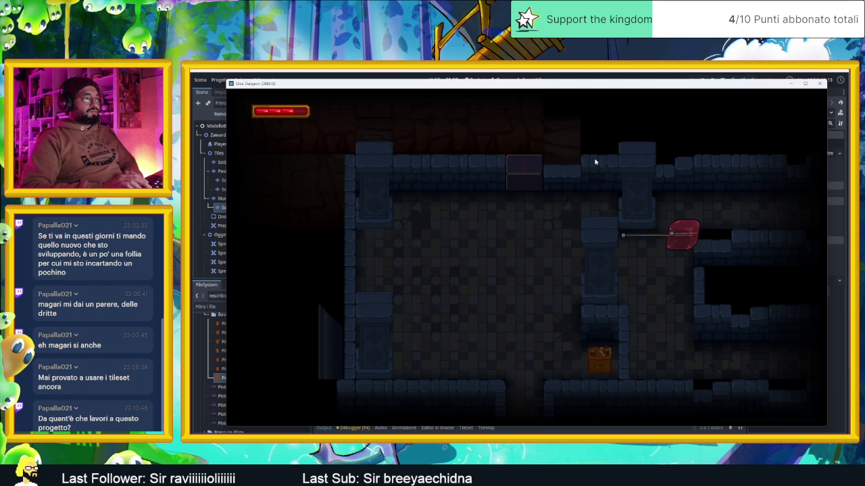
key(Left)
key(Down)
key(Right)
key(Left)
key(Up)
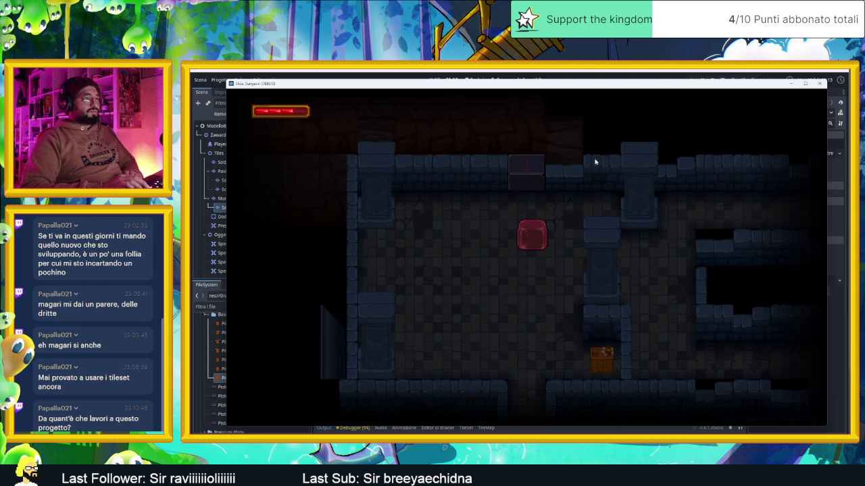
key(Down)
key(Right)
key(Up)
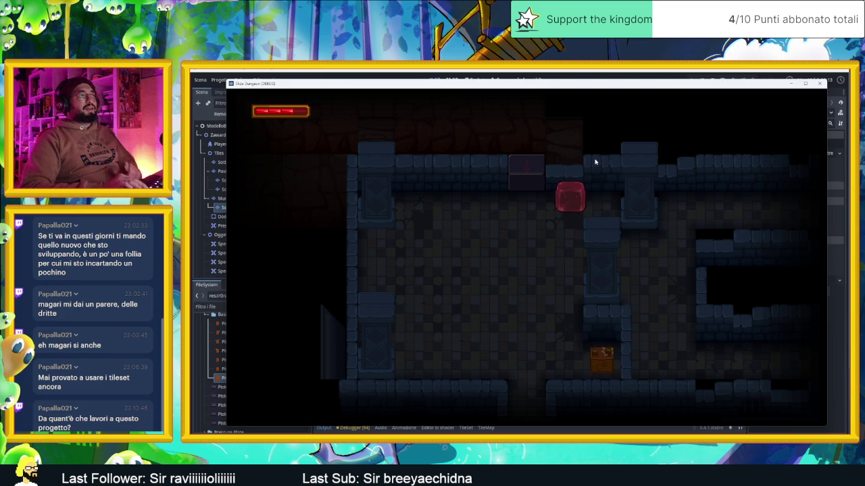
key(Down)
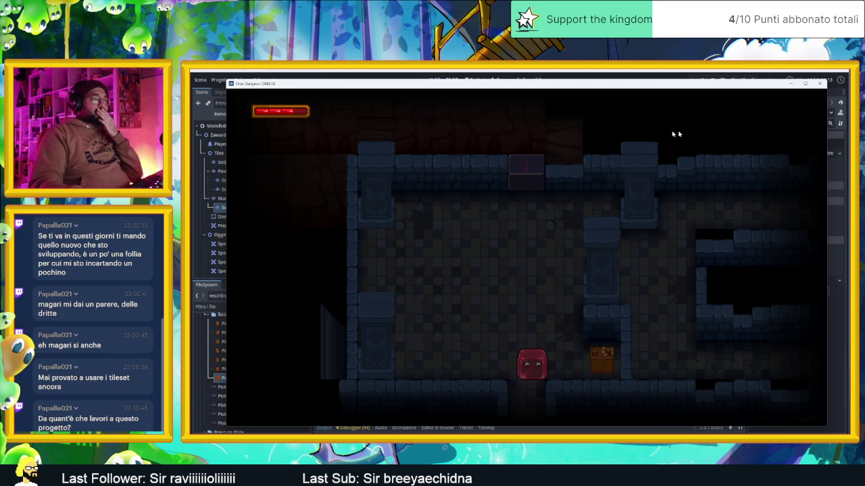
Duplicate WoodenBox26 as WoodenBox28, place it in the upper corridor, save, and relaunch with F5.
click(818, 85)
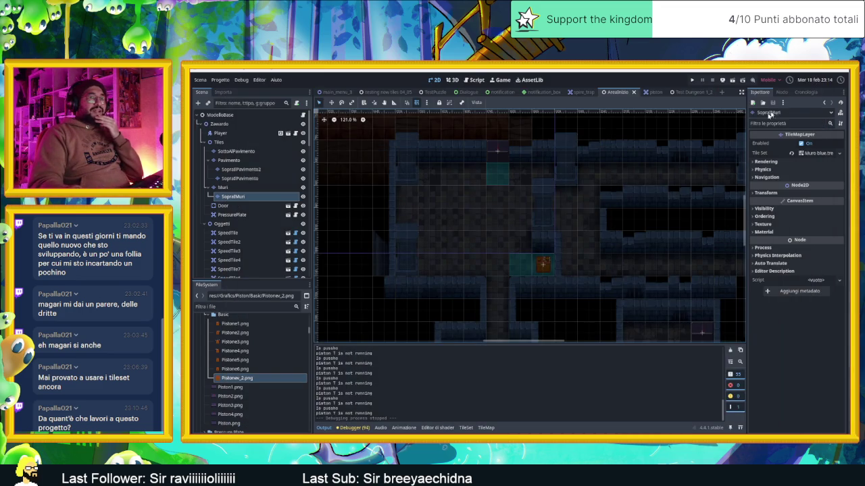
scroll(514, 266, down, 4)
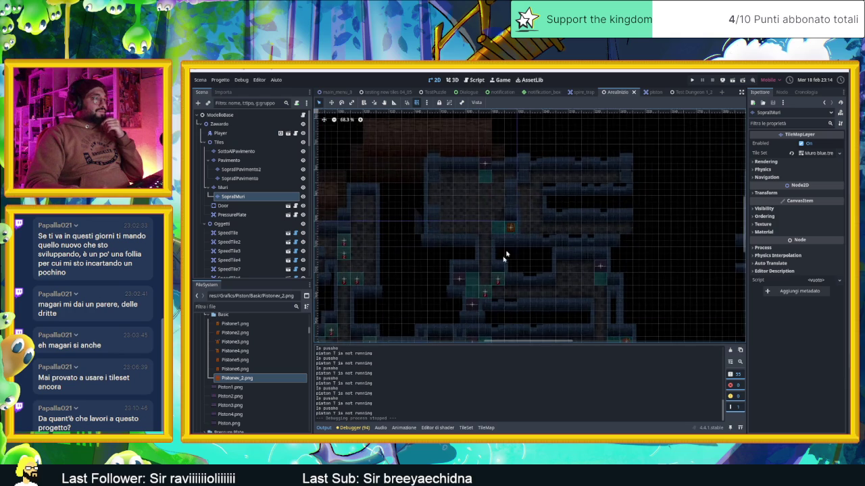
scroll(500, 283, up, 4)
click(503, 278)
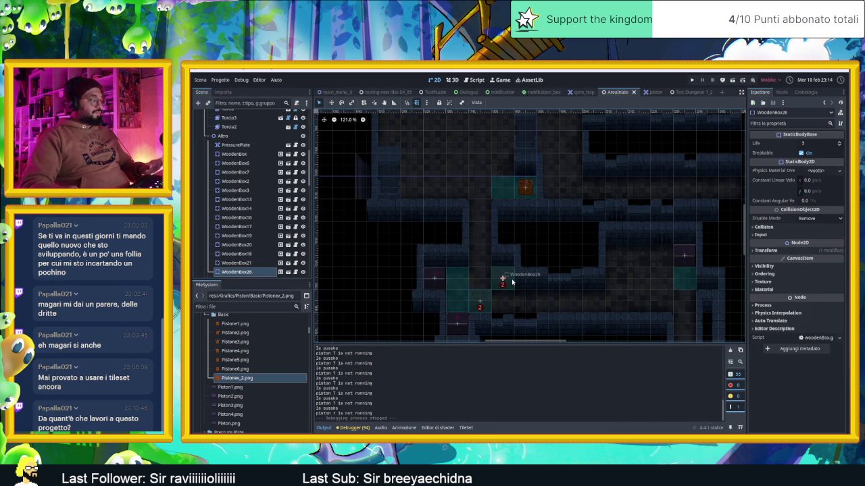
key(ctrl+d)
mouse_move(511, 141)
mouse_down()
mouse_move(519, 248)
mouse_move(499, 202)
mouse_up()
key(ctrl+s)
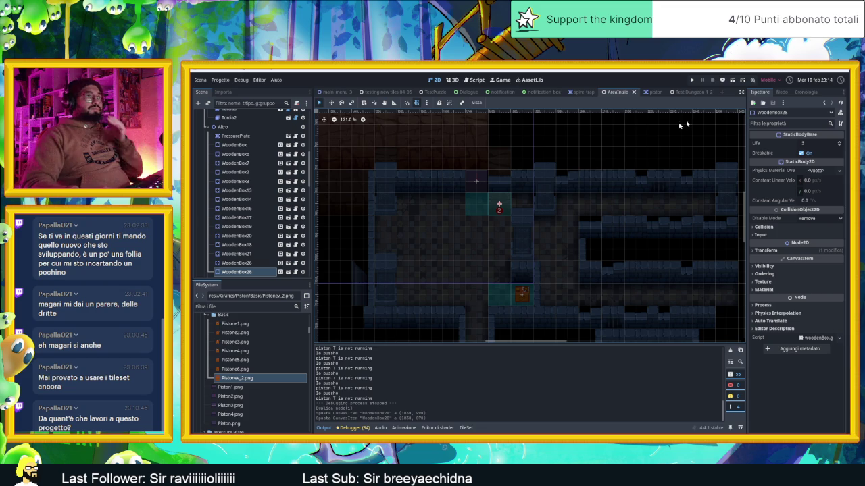
key(F5)
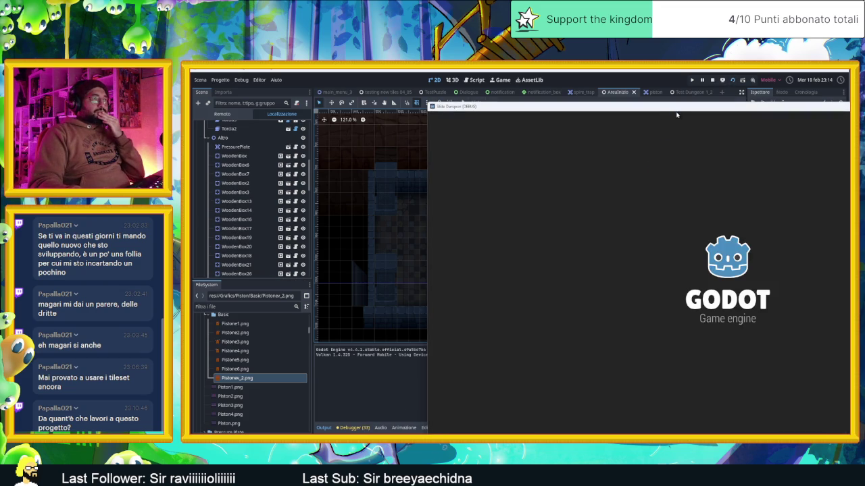
Reposition the game window and slide the slime past the crate marked 2 through the first rooms.
mouse_move(675, 114)
mouse_down()
mouse_move(464, 84)
mouse_move(475, 86)
mouse_up()
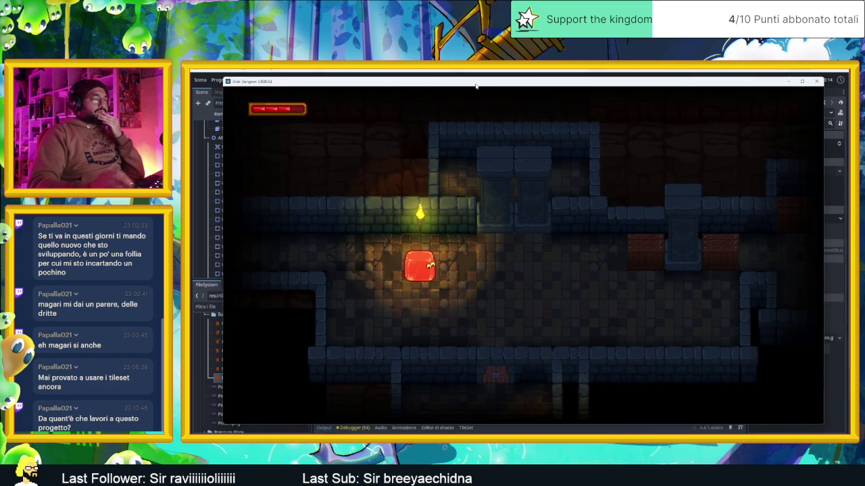
key(Right)
key(Down)
key(Up)
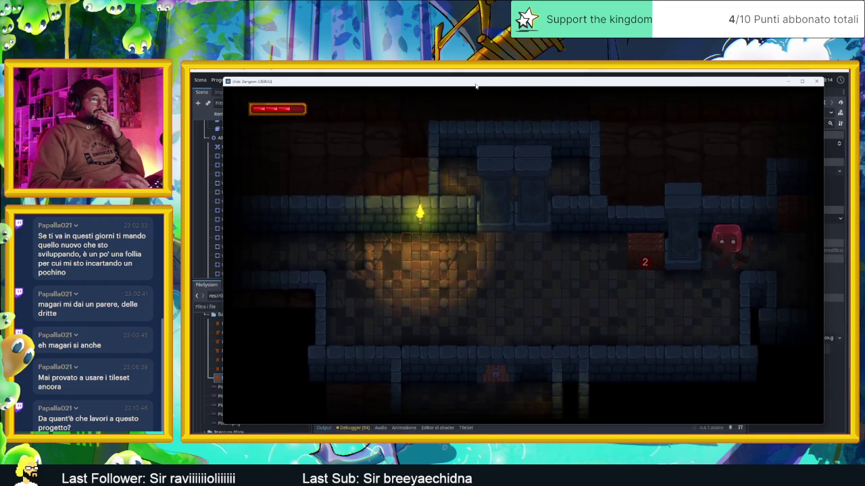
key(Right)
key(Up)
key(Left)
key(Right)
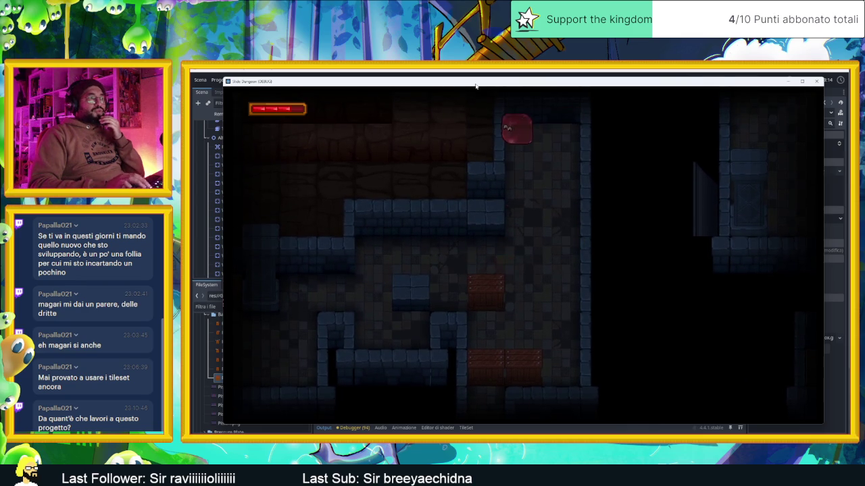
key(Down)
key(Right)
key(Left)
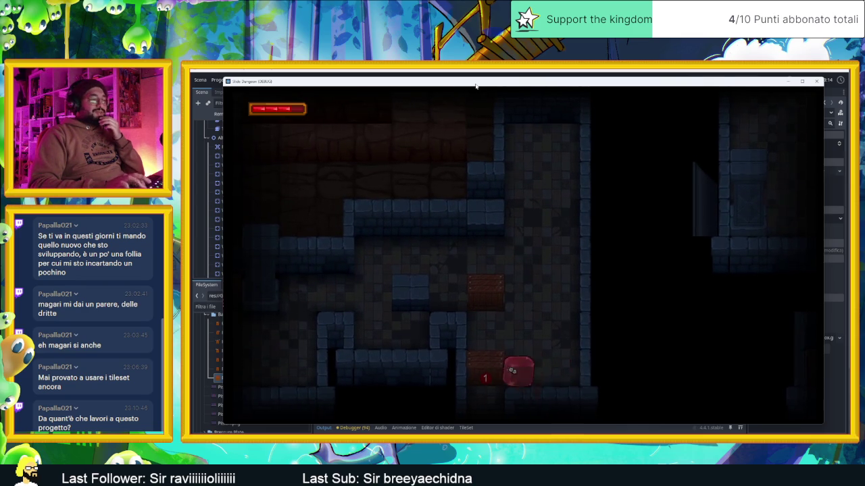
key(Down)
key(Right)
key(Down)
key(Right)
key(Up)
key(Down)
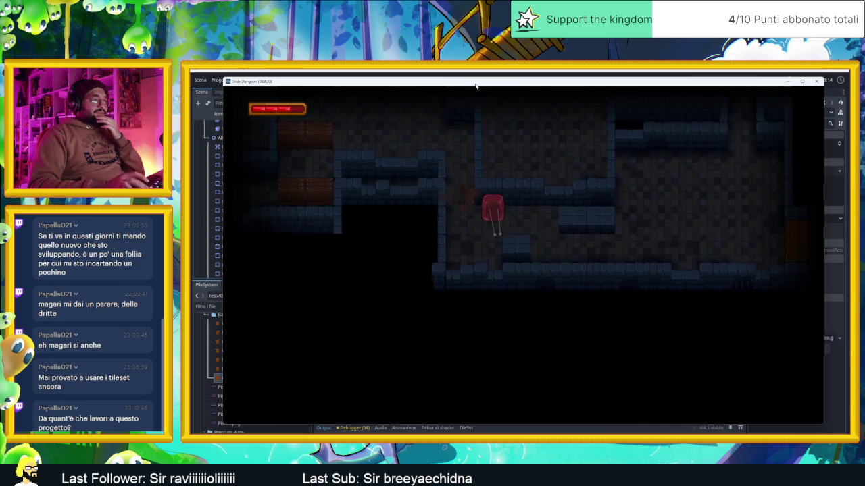
Slide the slime into the central corridor and circle a room to line up on the crate.
key(Right)
key(Up)
key(Left)
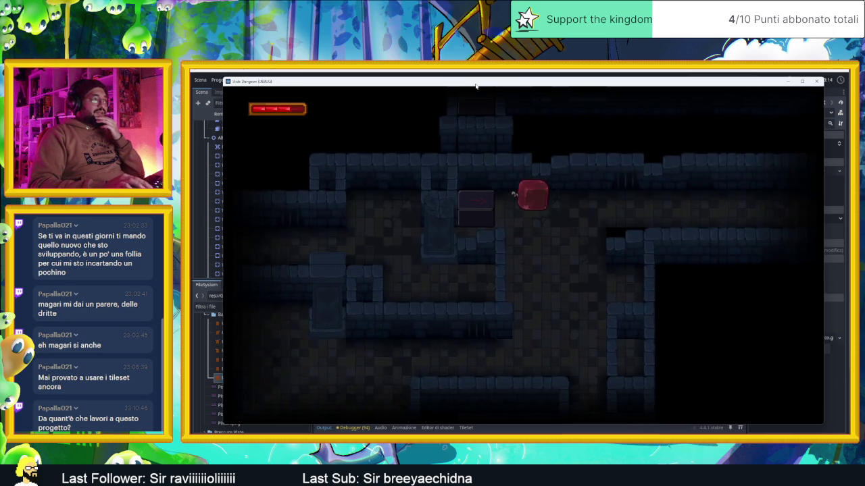
key(Right)
key(Up)
key(Left)
key(Right)
key(Left)
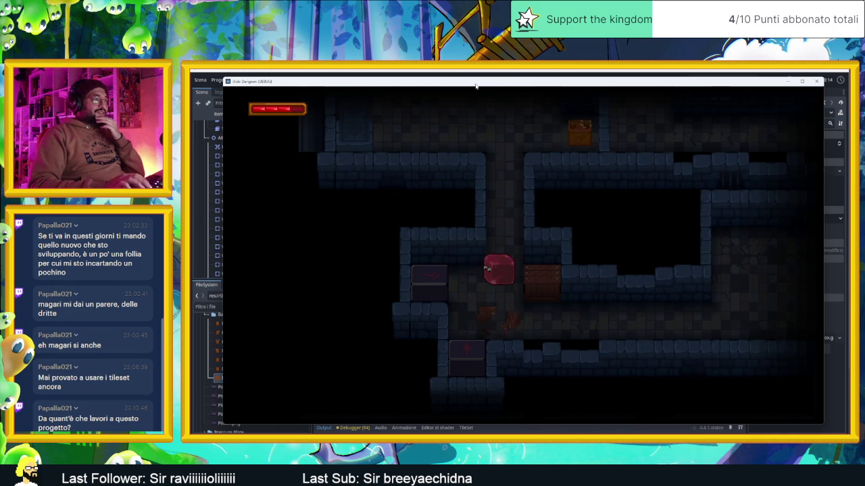
key(Up)
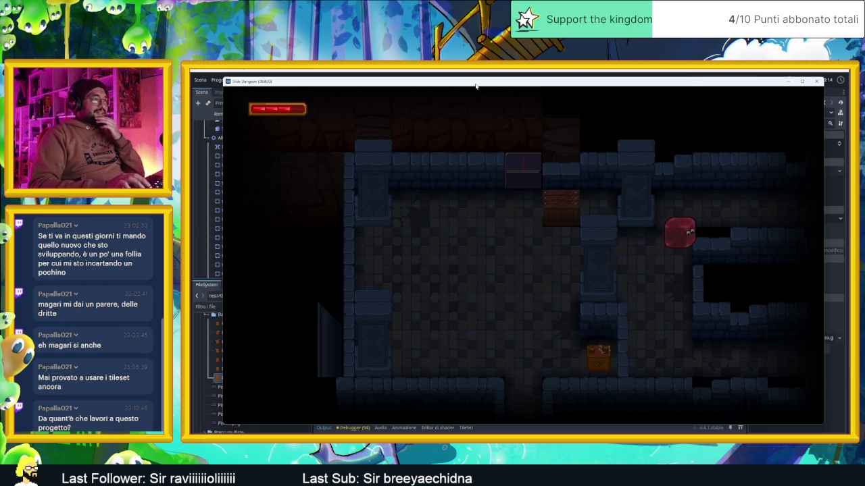
key(Right)
key(Down)
key(Left)
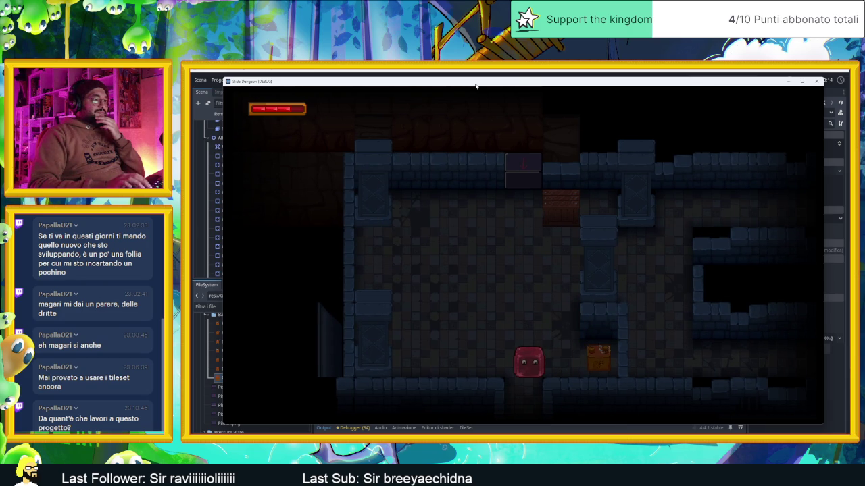
key(Left)
key(Down)
key(Right)
key(Up)
key(Down)
key(Left)
key(Up)
Hit the crate down to 1, break the last crate, and slide along the upper corridor.
key(Right)
key(Down)
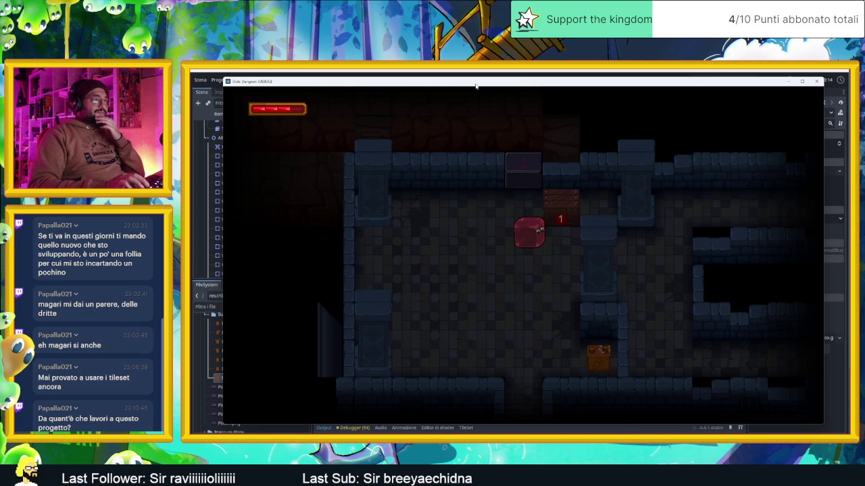
key(Left)
key(Right)
key(Up)
key(Right)
key(Down)
key(Right)
key(Down)
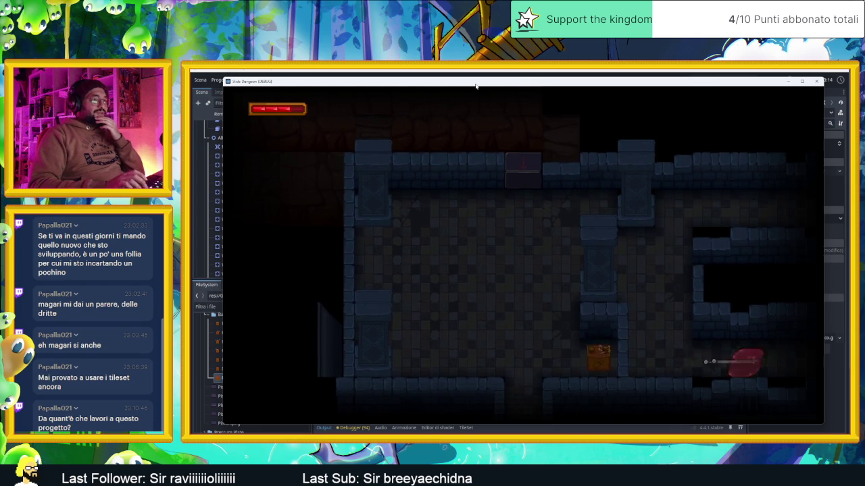
key(Left)
key(Up)
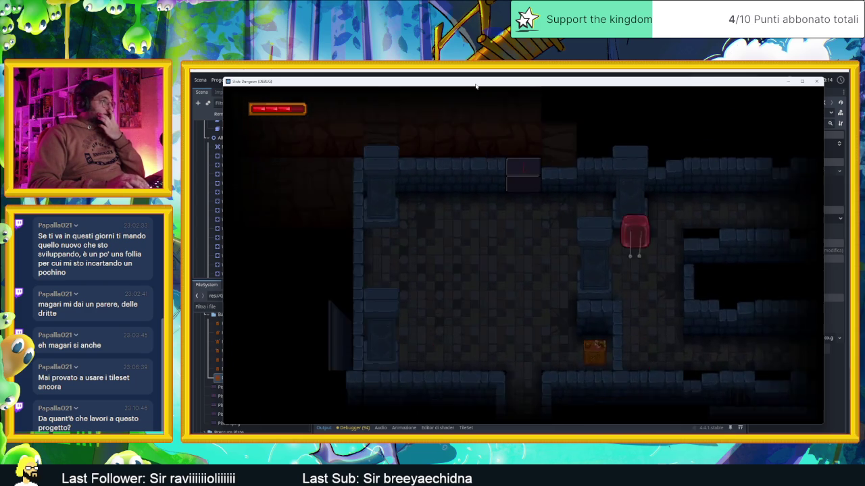
key(Right)
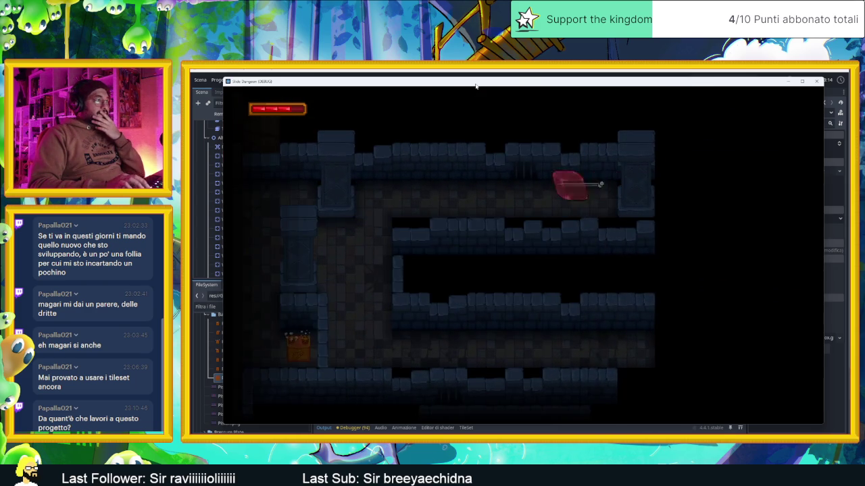
Maneuver the slime through the new room beside the chest and loop it back to its start.
key(Down)
key(Left)
key(Up)
key(Left)
key(Down)
key(Down)
key(Right)
key(Down)
key(Left)
key(Right)
key(Left)
key(Up)
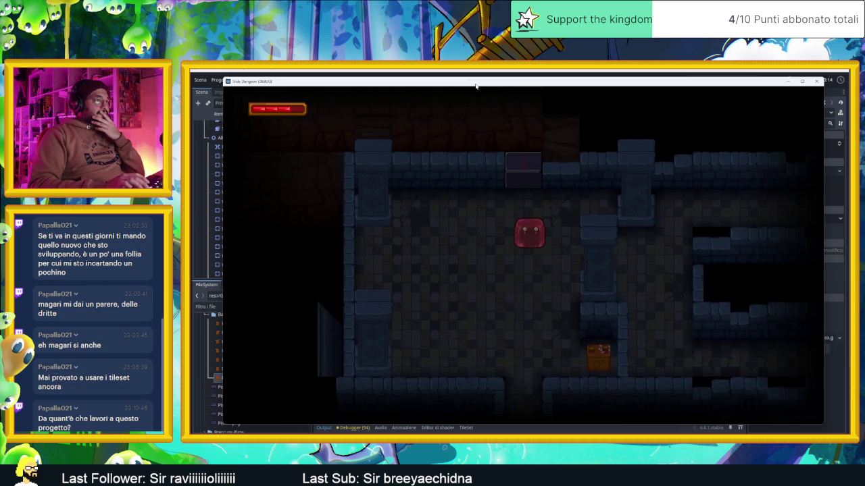
key(Right)
key(Down)
key(Left)
key(Up)
key(Left)
key(Left)
key(Right)
key(Down)
key(Left)
key(Up)
key(Left)
key(Down)
key(Right)
key(Down)
key(Right)
key(Left)
Push against the chest, then slide down through rooms and drop through the floor below.
key(Right)
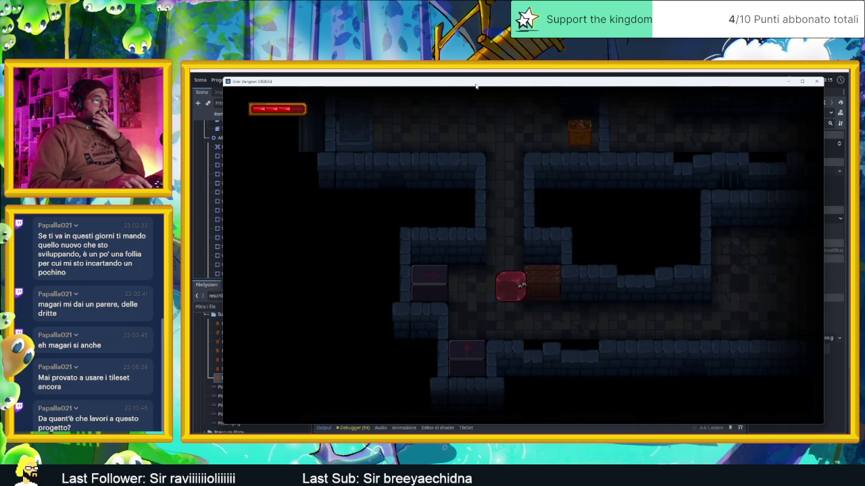
key(Down)
key(Right)
key(Left)
key(Right)
key(Down)
key(Right)
key(Left)
key(Right)
key(Down)
key(Down)
key(Right)
key(Down)
key(Right)
key(Down)
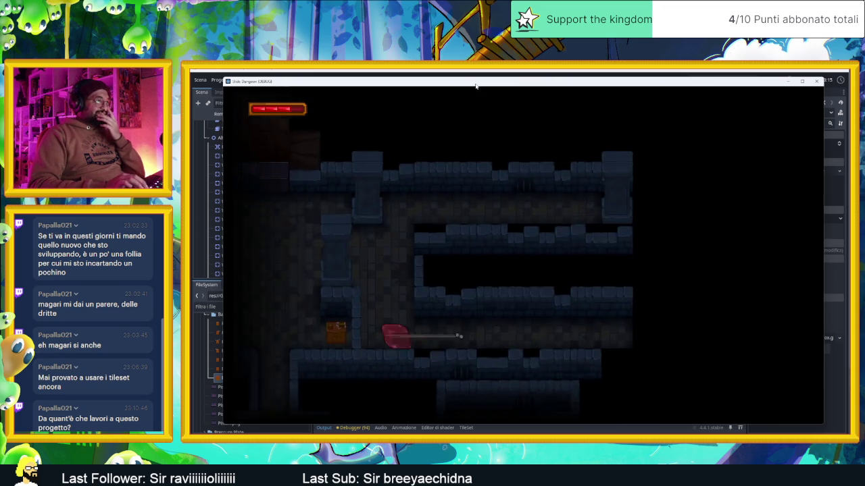
key(Right)
key(Left)
key(Down)
key(Left)
key(Down)
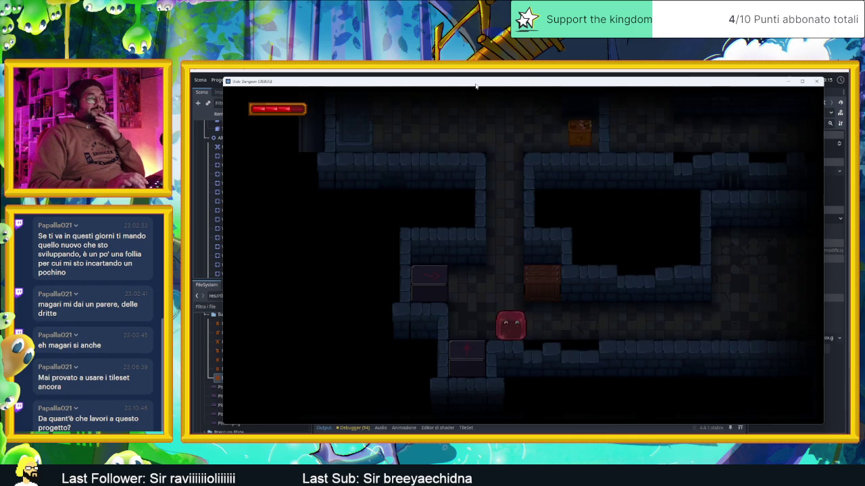
key(Left)
Slide the slime through the final rooms near the chest, then close the game window.
key(Up)
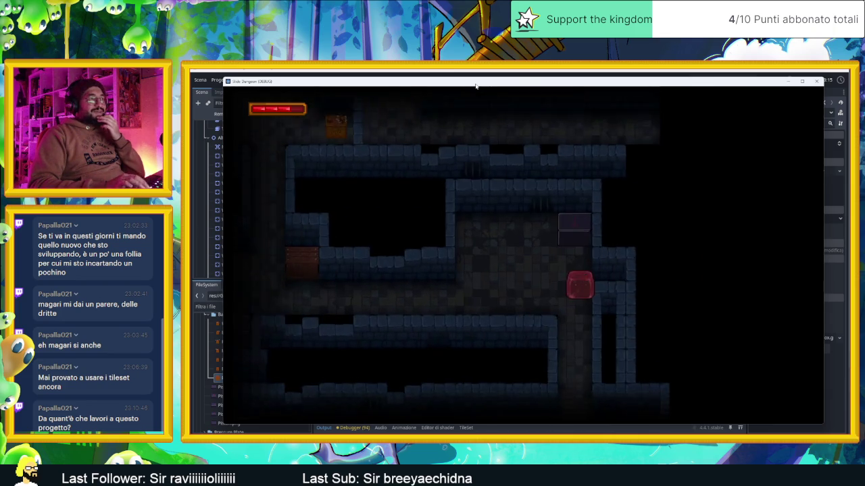
key(Left)
key(Left)
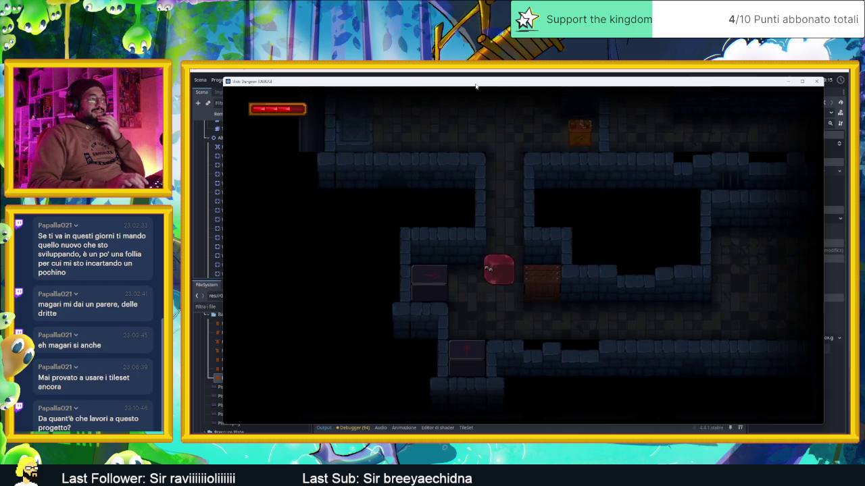
key(Right)
key(Left)
key(Up)
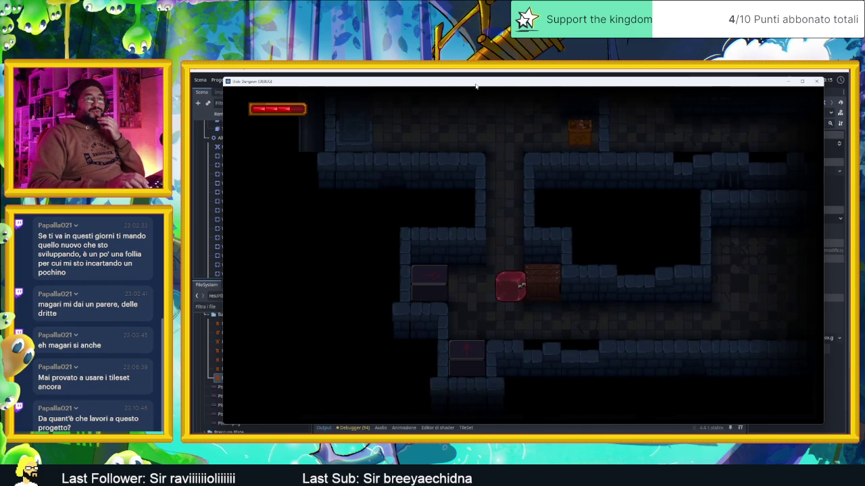
key(Right)
key(Down)
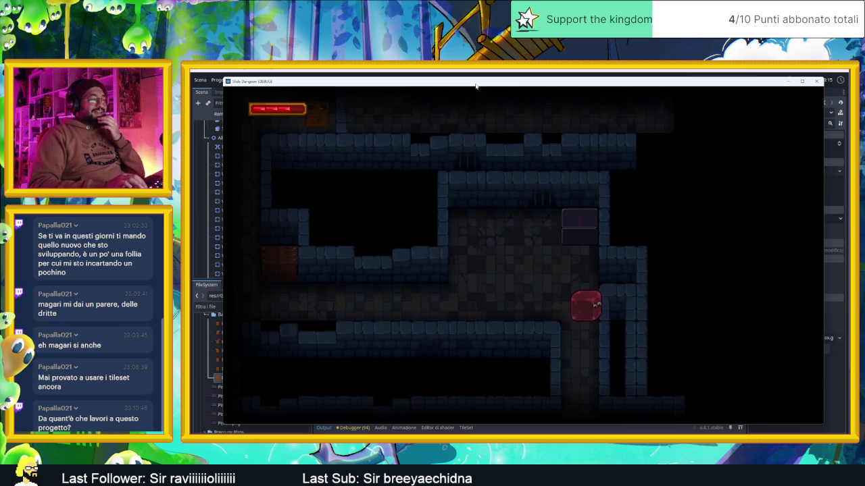
key(Left)
key(Up)
key(Right)
key(Left)
key(Down)
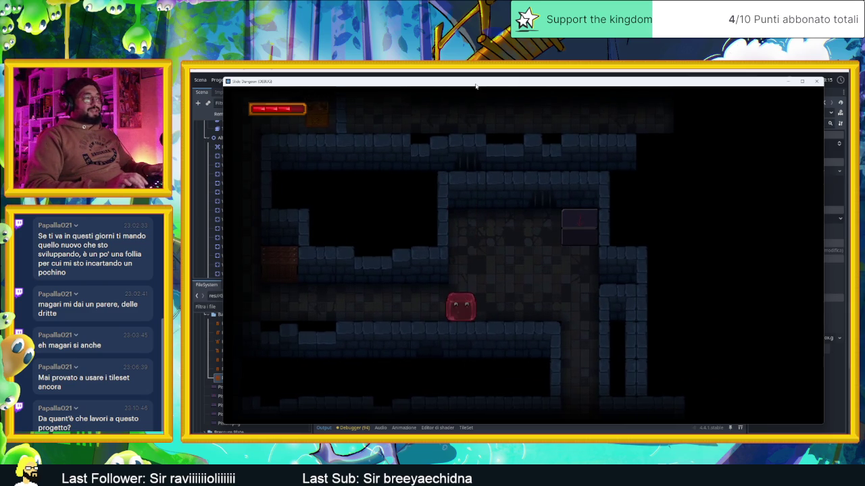
key(Right)
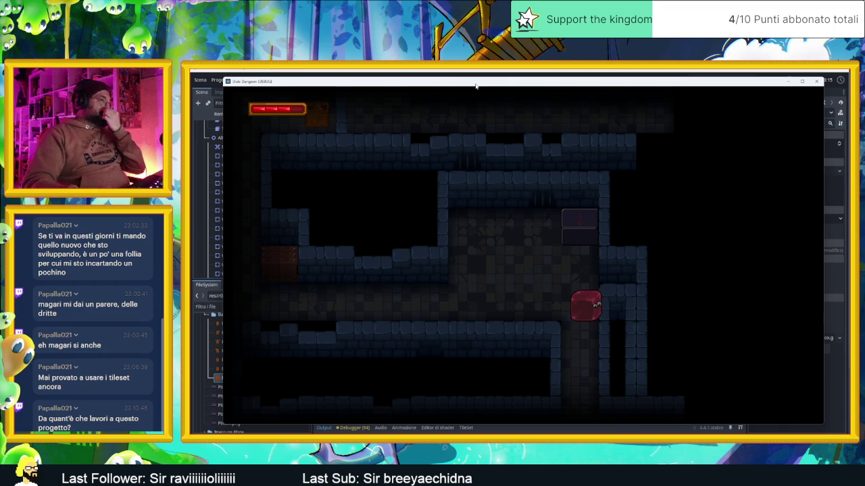
click(816, 82)
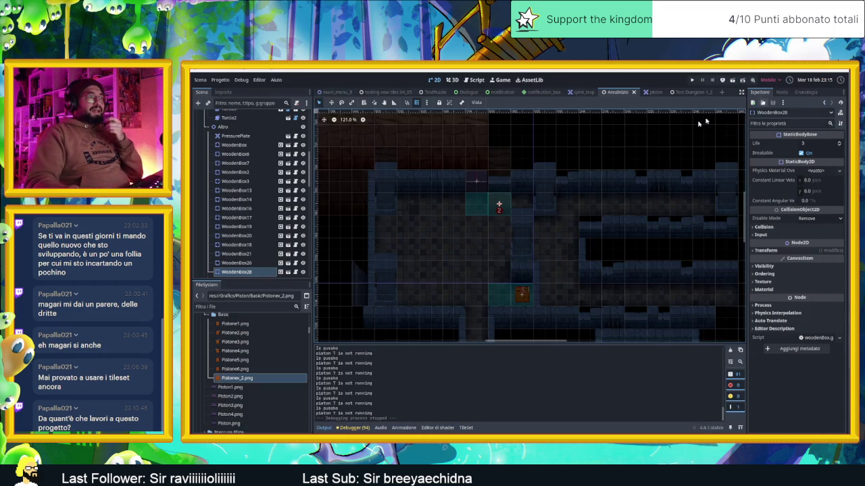
Duplicate WoodenBox26 into WoodenBox29 and drag it further right and up.
scroll(534, 209, down, 2)
scroll(550, 179, up, 3)
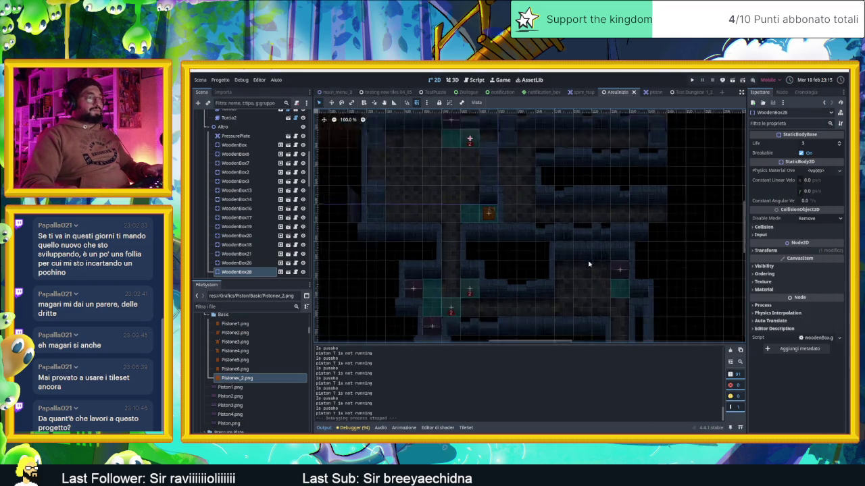
click(412, 300)
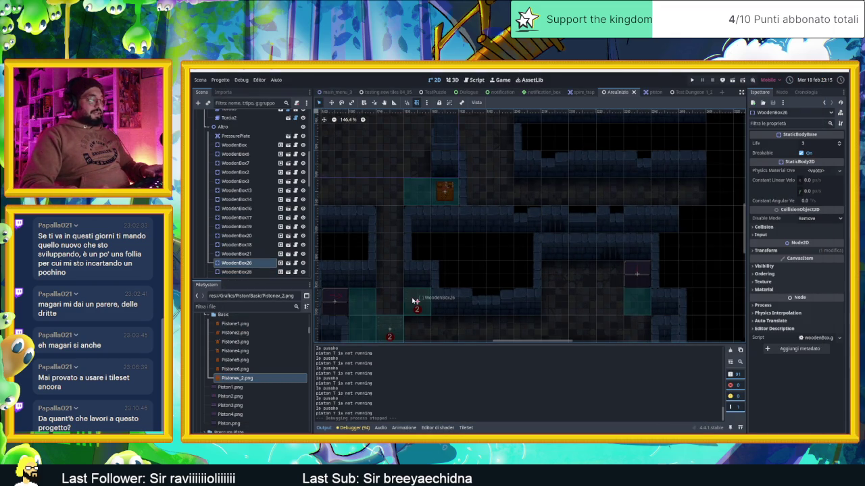
key(ctrl+d)
mouse_move(412, 302)
mouse_down()
mouse_move(514, 297)
mouse_move(553, 277)
mouse_move(605, 279)
mouse_move(599, 242)
mouse_up()
Add WoodenBox30 as another crate copy, then save the scene and launch the game.
key(ctrl+d)
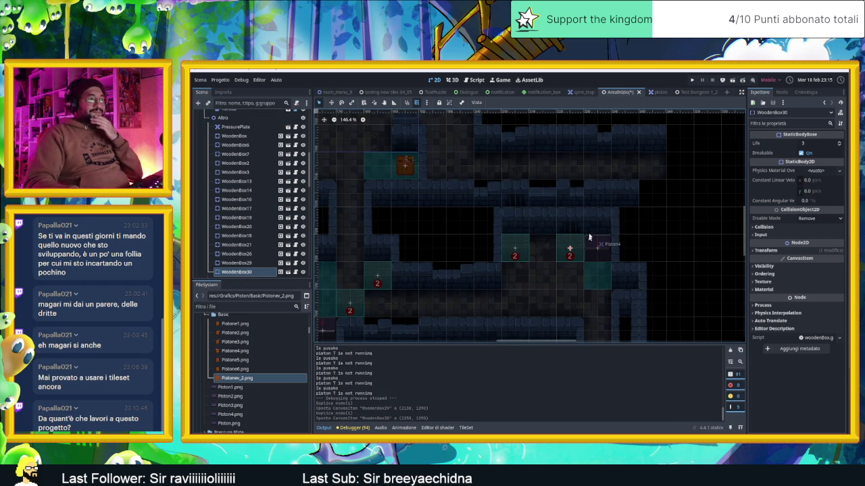
click(730, 80)
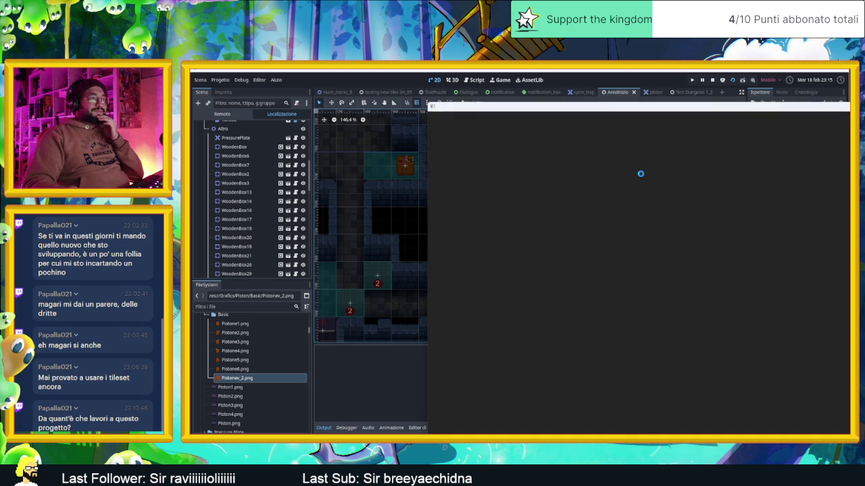
drag(523, 101, 486, 93)
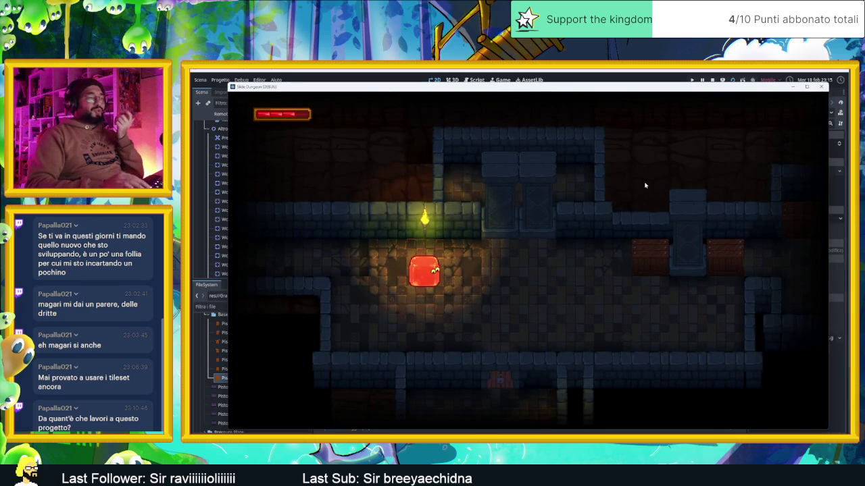
Slide the slime out of the centre and up through the first rooms with the arrow keys.
key(Right)
key(Down)
key(Right)
key(Up)
key(Down)
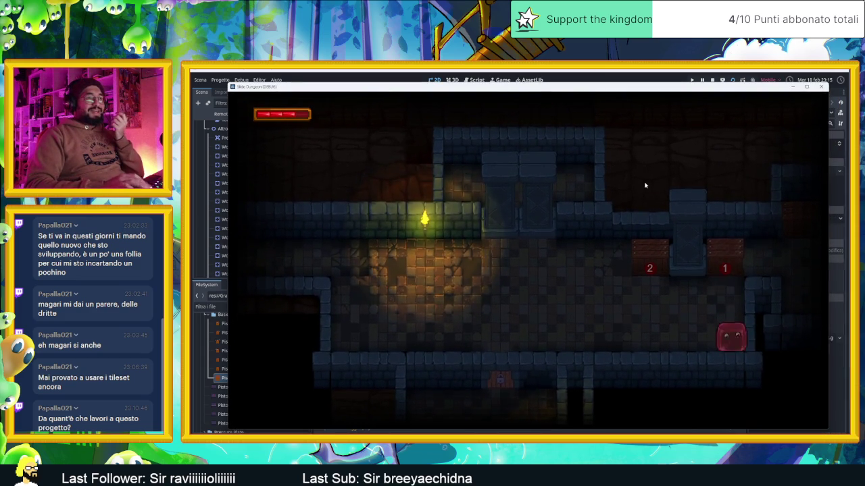
key(Up)
key(Down)
key(Up)
key(Up)
key(Right)
key(Up)
key(Left)
key(Down)
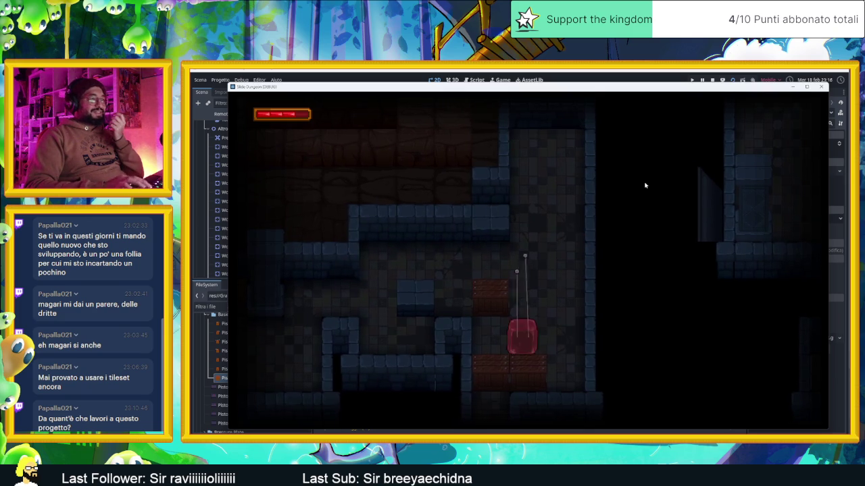
key(Up)
key(Down)
key(Right)
key(Left)
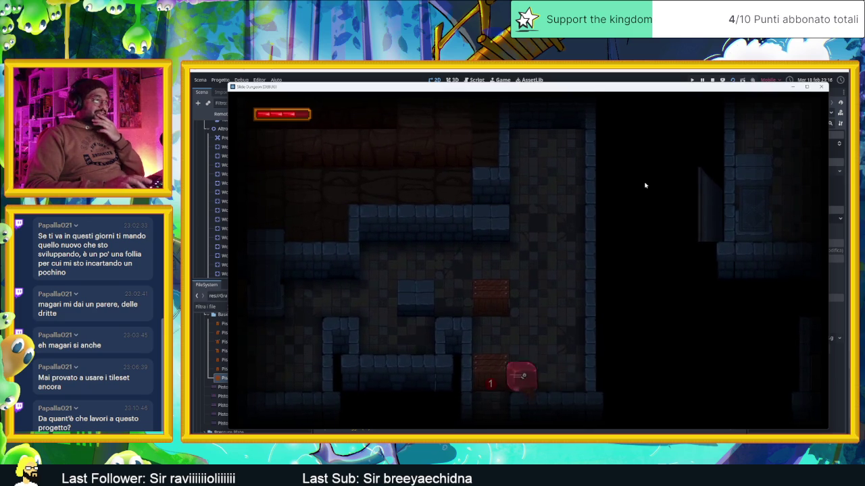
Keep sliding the slime onward through several more rooms, heading right and down.
key(Up)
key(Right)
key(Right)
key(Down)
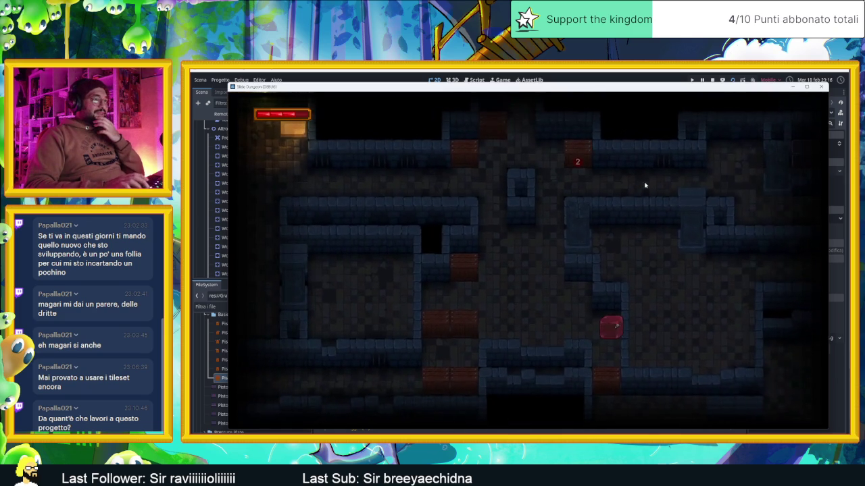
key(Down)
key(Up)
key(Down)
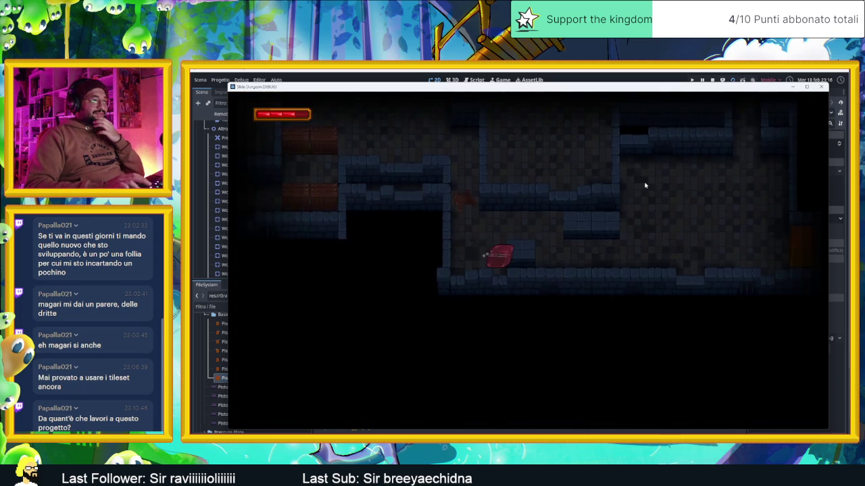
key(Right)
key(Down)
key(Right)
key(Down)
key(Down)
key(Left)
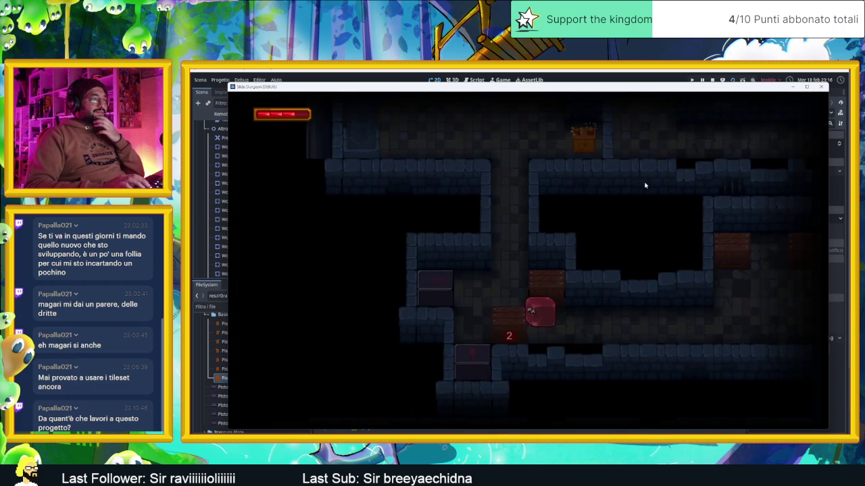
key(Right)
key(Left)
key(Right)
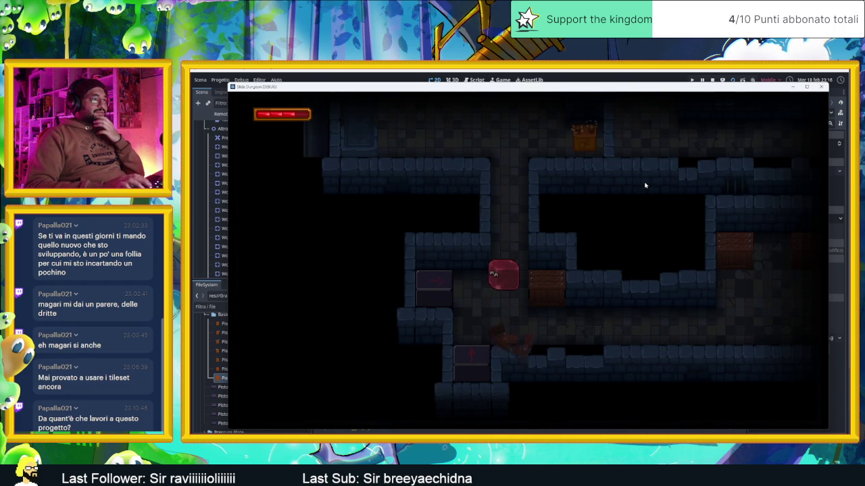
key(Down)
key(Right)
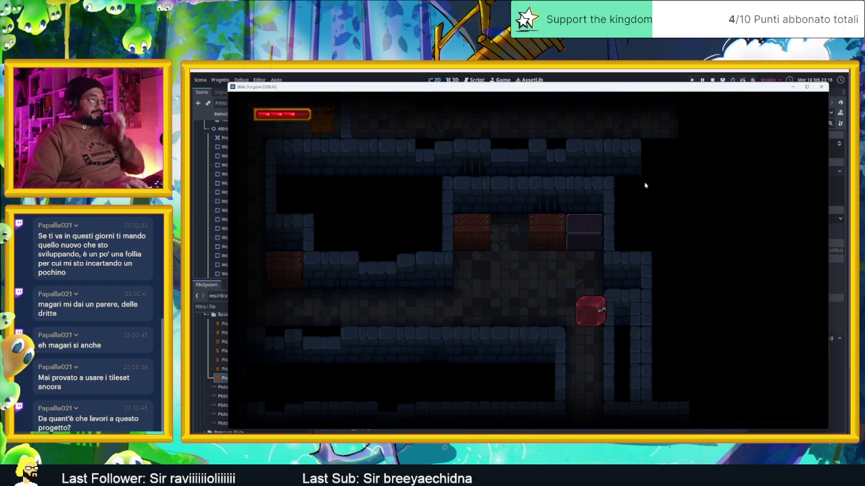
Ram the slime into the crate until it breaks, then slide left out of the room.
key(Up)
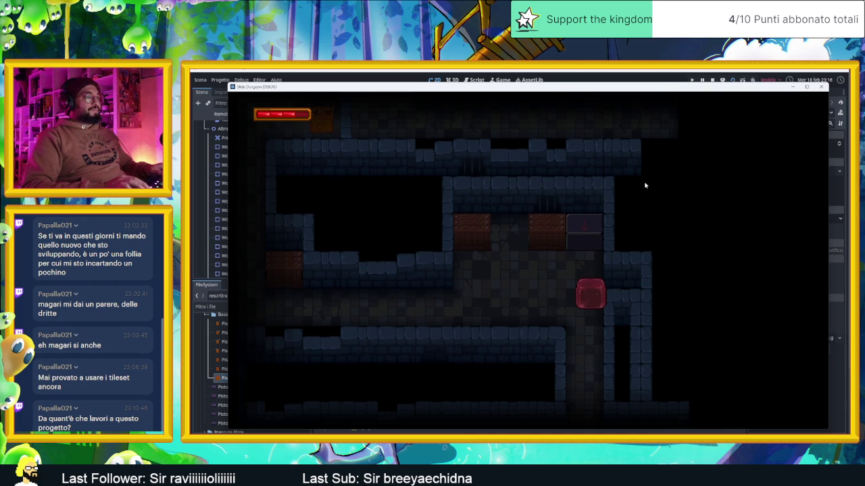
key(Left)
key(Up)
key(Down)
key(Up)
key(Right)
key(Right)
key(Right)
key(Down)
key(Left)
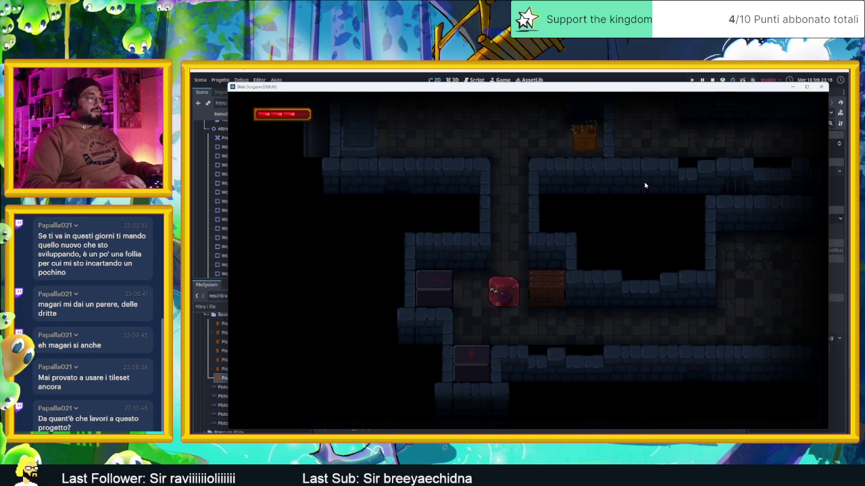
Slide the slime up into the room above, past the next crate, then close the game window.
key(Right)
key(Left)
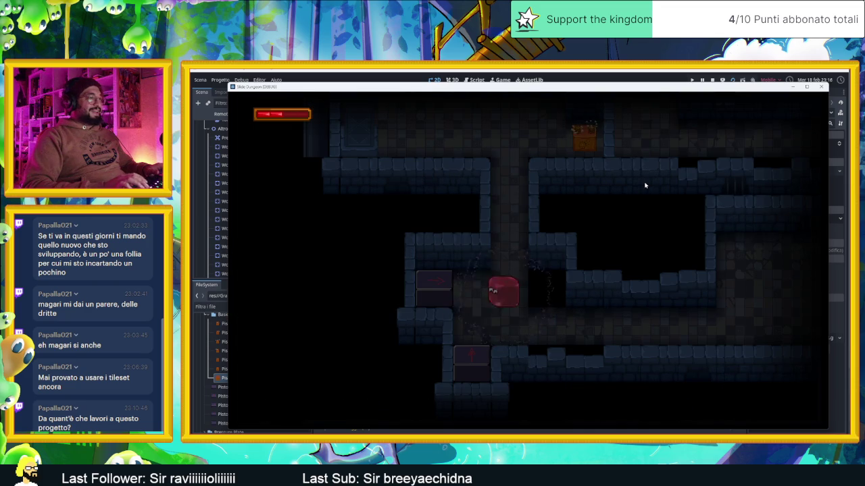
key(Up)
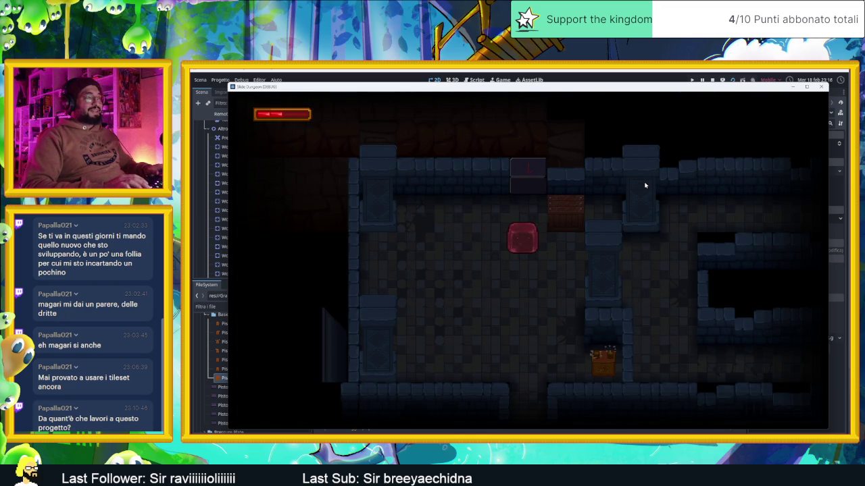
key(Left)
key(Down)
key(Down)
key(Up)
key(Left)
key(Up)
key(Left)
key(Down)
key(Up)
key(Right)
key(Down)
key(Right)
key(Down)
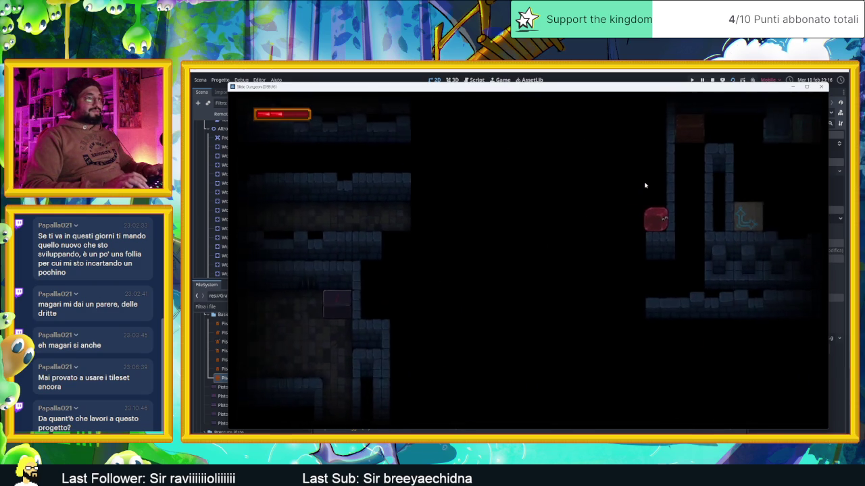
click(819, 89)
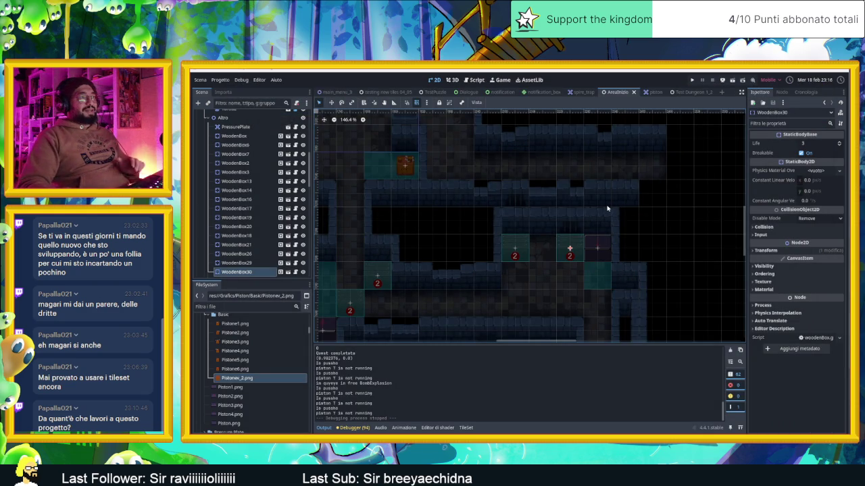
Zoom out and pan the 2D viewport to an overview of the dungeon level.
scroll(574, 243, down, 8)
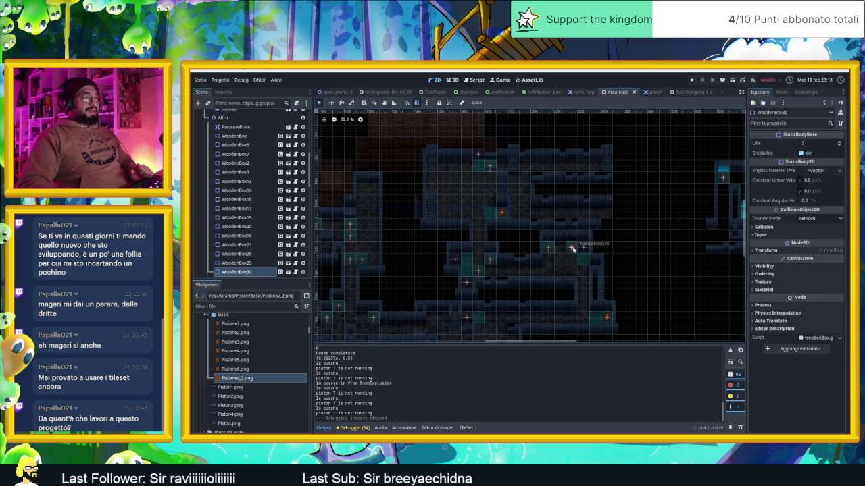
scroll(572, 249, down, 2)
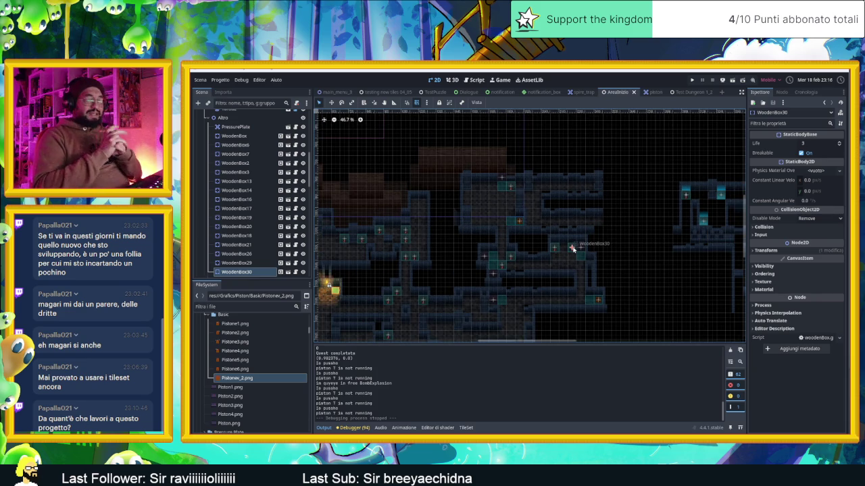
mouse_move(539, 256)
mouse_down()
mouse_move(593, 226)
mouse_move(577, 224)
mouse_move(588, 216)
mouse_up()
scroll(589, 216, down, 2)
mouse_move(506, 225)
mouse_down()
mouse_move(437, 228)
mouse_move(503, 233)
mouse_up()
scroll(392, 223, up, 7)
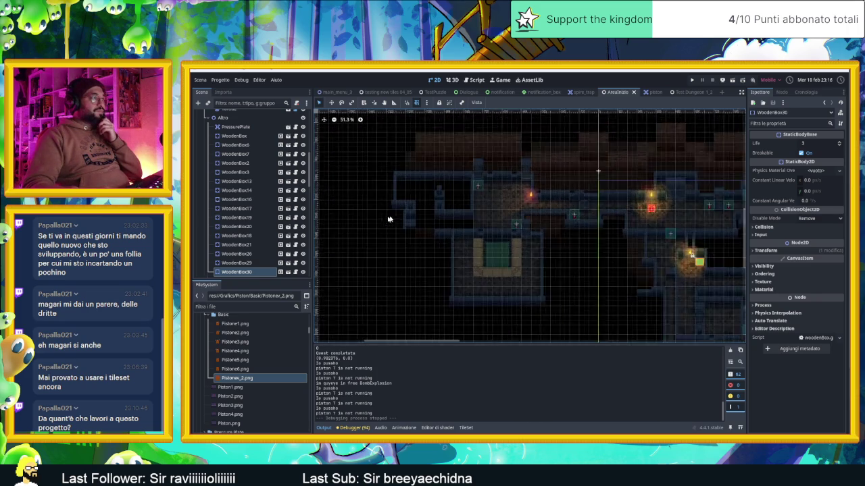
scroll(441, 215, down, 4)
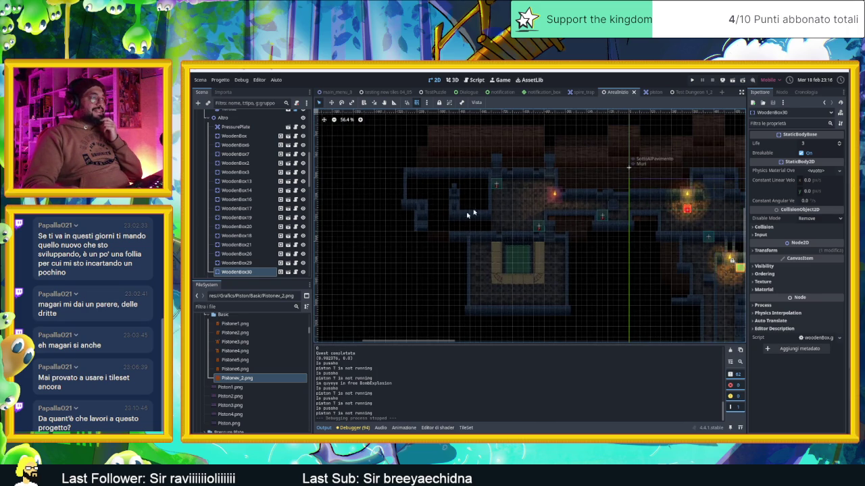
scroll(480, 204, down, 1)
scroll(518, 222, up, 3)
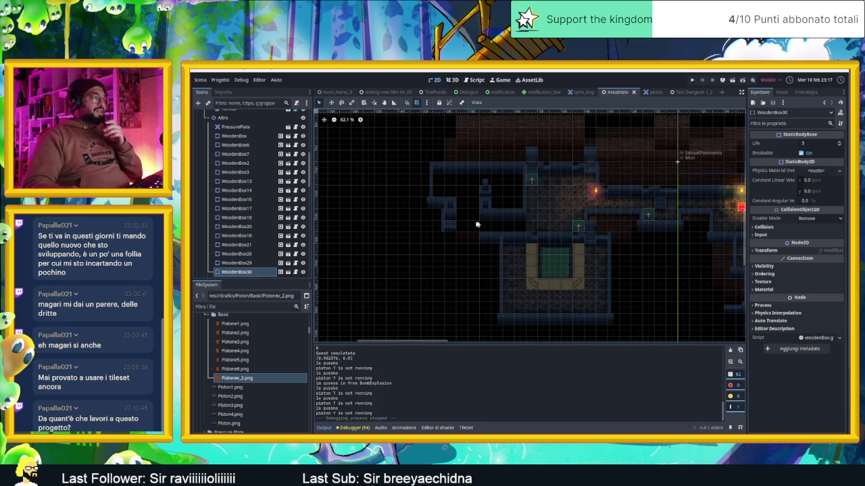
scroll(476, 224, up, 3)
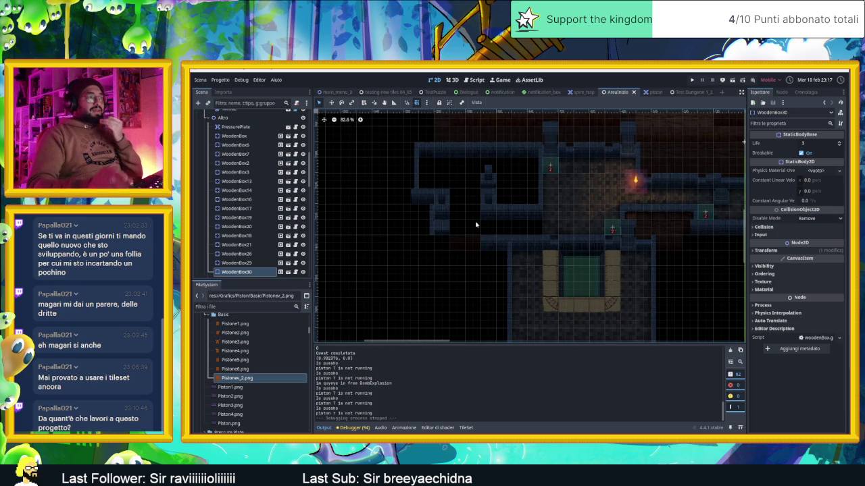
Shift the Torcia wall torch about 270 px to the right.
scroll(476, 224, down, 5)
scroll(431, 224, down, 1)
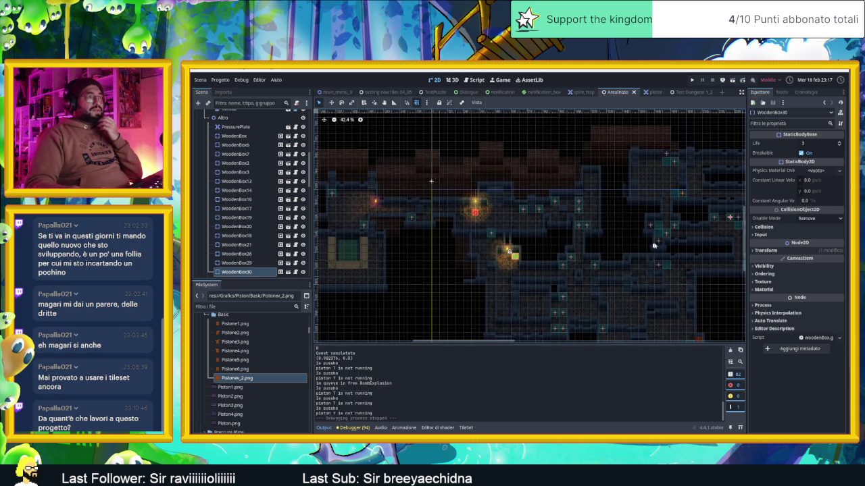
scroll(473, 236, right, 5)
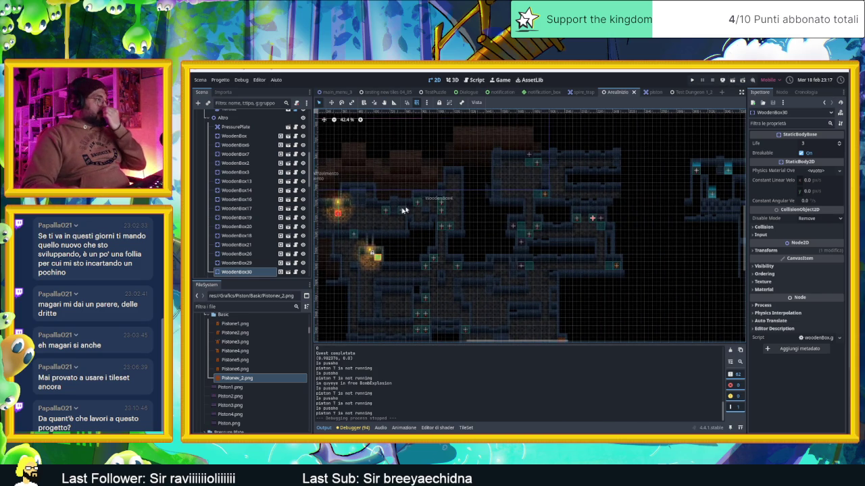
drag(338, 215, 371, 213)
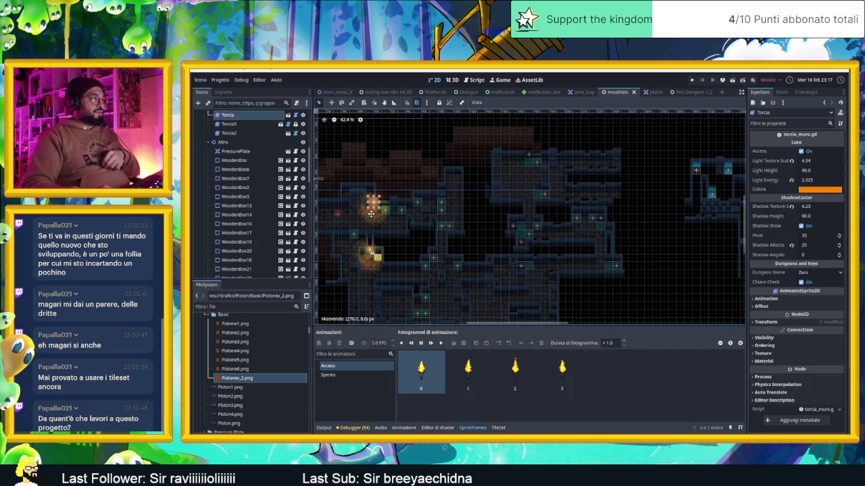
Undo the torch move, select the Player node, and save and run the AreaInizio scene.
key(ctrl+z)
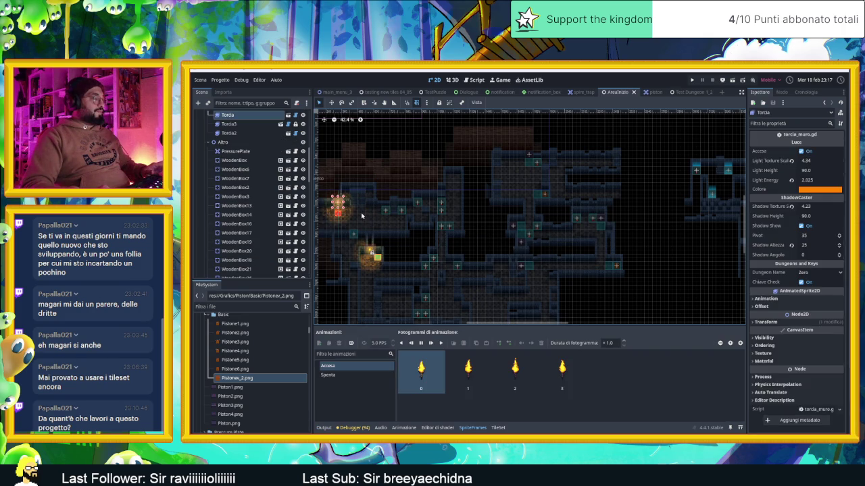
scroll(242, 132, up, 5)
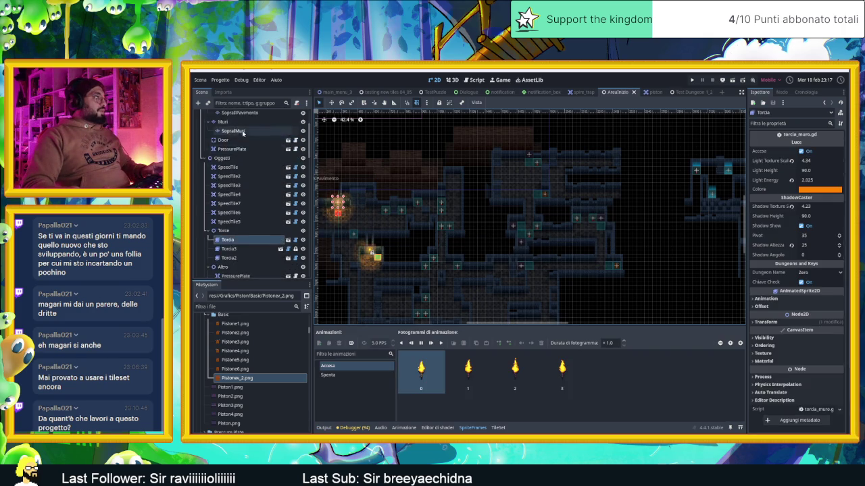
click(243, 134)
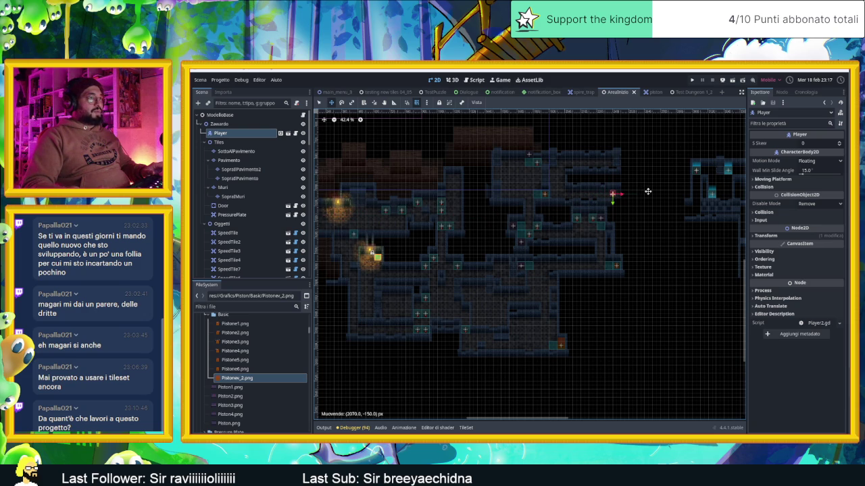
scroll(625, 177, up, 5)
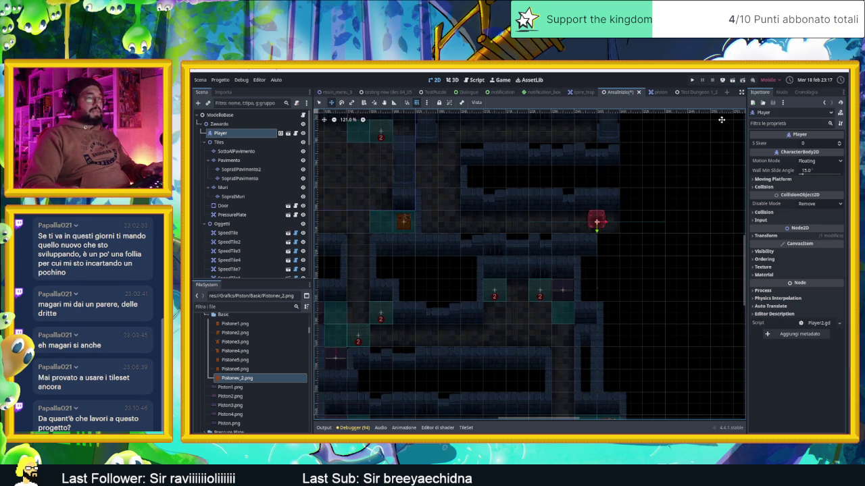
click(733, 81)
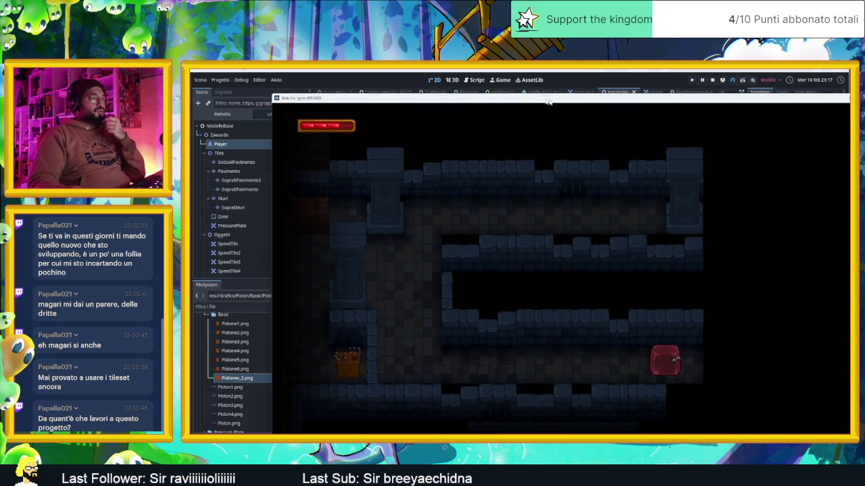
Slide the slime through the first rooms, onto the 2 tile and beside the crate.
key(Left)
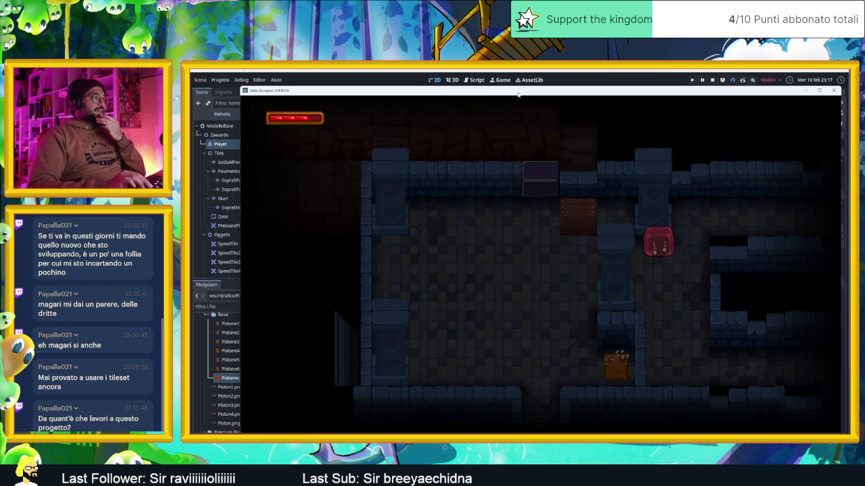
key(Left)
key(Down)
key(Right)
key(Up)
key(Down)
key(Left)
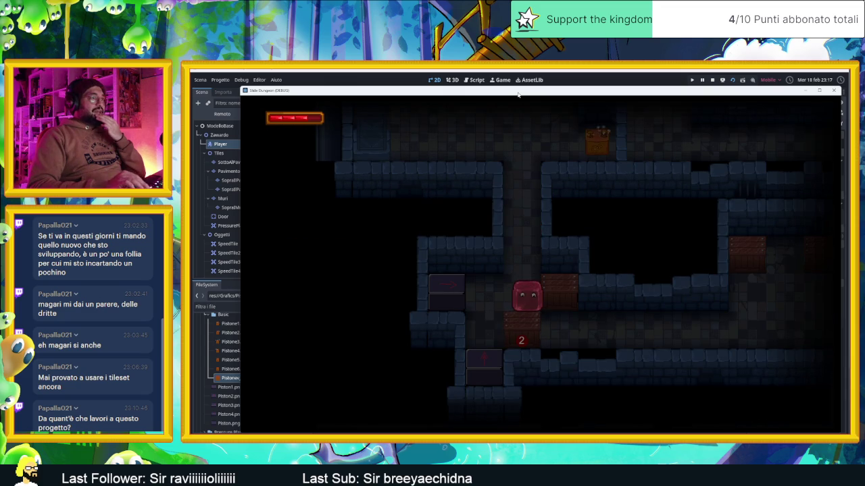
key(Down)
key(Up)
key(Left)
key(Right)
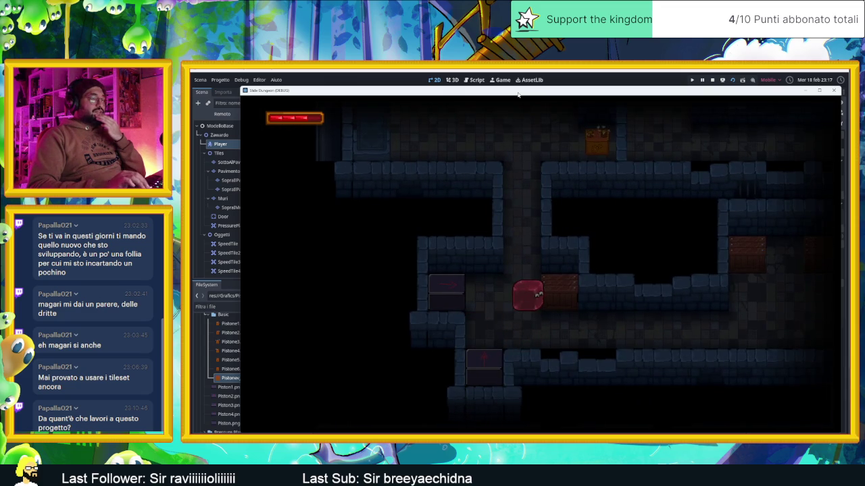
key(Down)
key(Right)
key(Up)
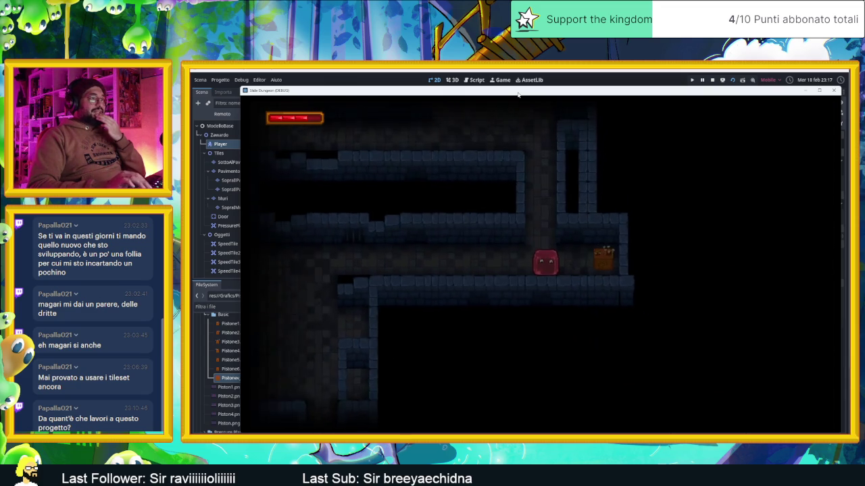
Slide the slime through further rooms to the top corridor and against the piston.
key(Down)
key(Right)
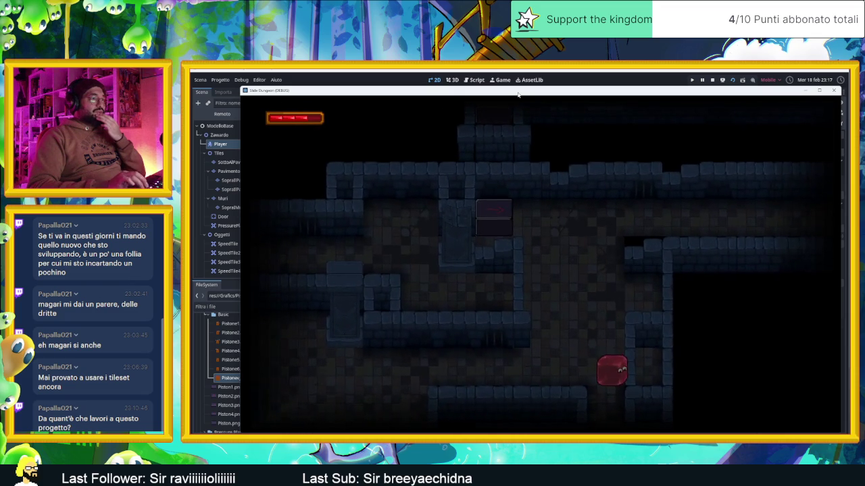
key(Up)
key(Down)
key(Left)
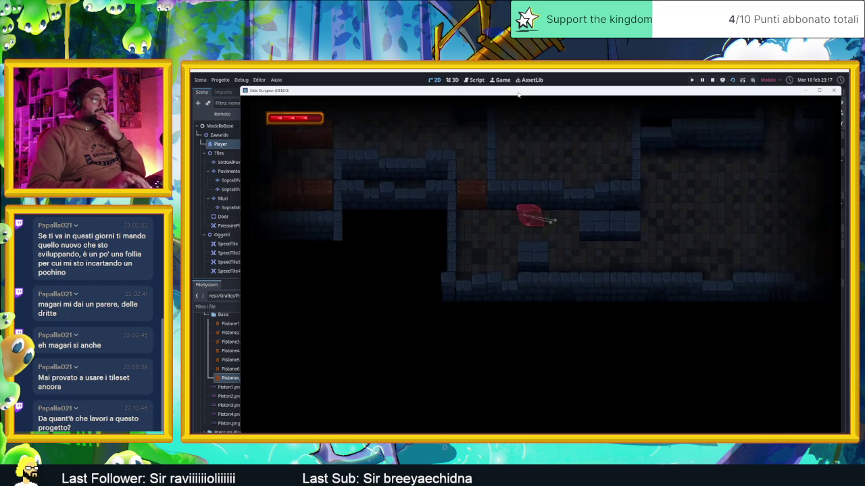
key(Left)
key(Down)
key(Right)
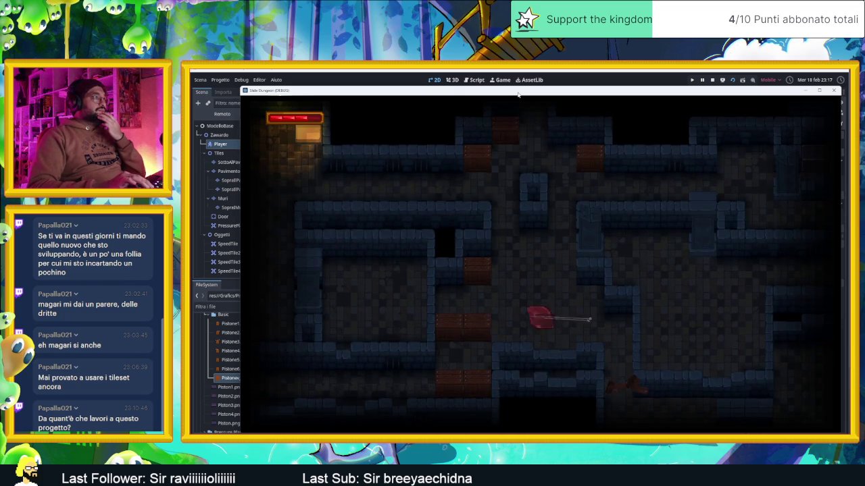
key(Up)
key(Right)
key(Right)
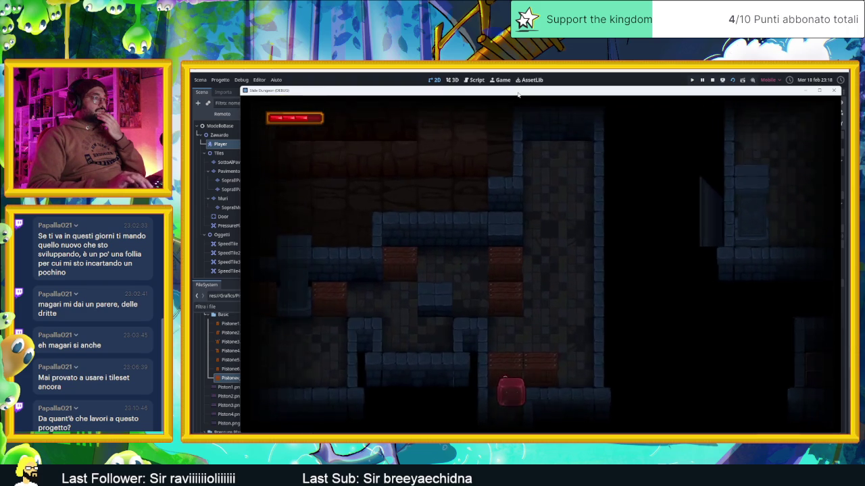
key(Up)
key(Right)
key(Down)
key(Right)
key(Left)
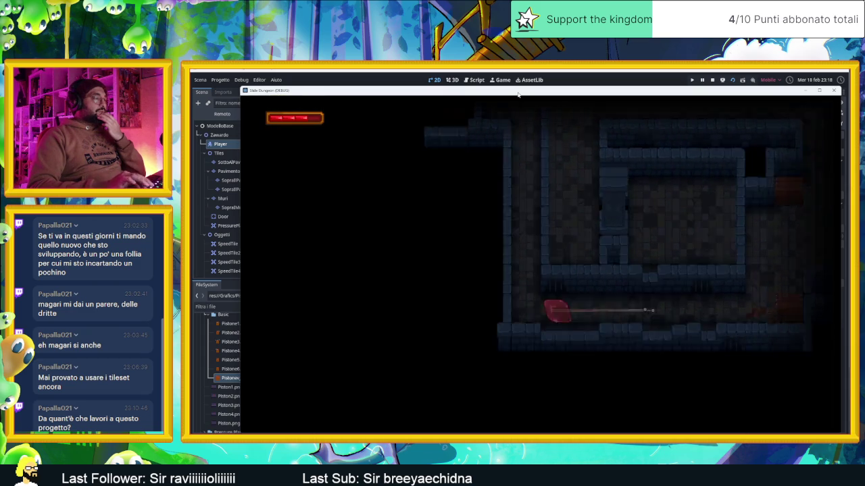
key(Up)
Steer the slime onto the pressure plates, lowering one counter to 1 and crossing the 2 plate.
key(Down)
key(Right)
key(Down)
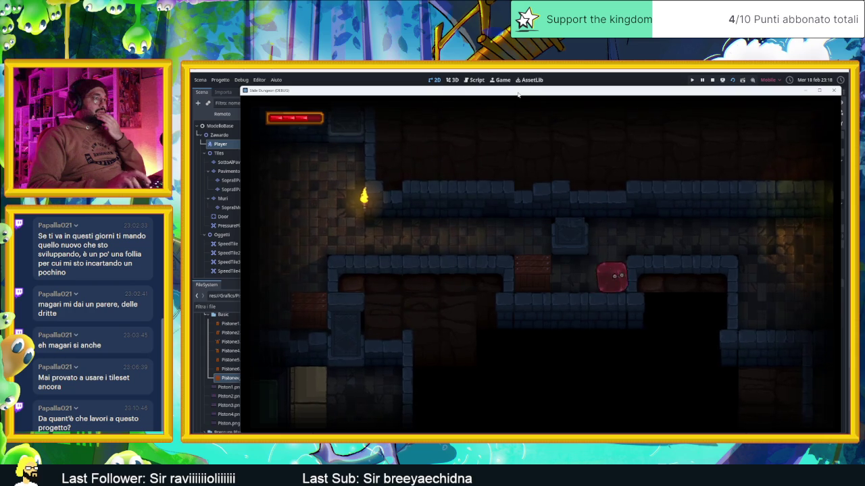
key(Left)
key(Down)
key(Right)
key(Up)
key(Left)
key(Right)
key(Down)
key(Left)
key(Up)
key(Right)
key(Down)
key(Left)
key(Up)
key(Right)
key(Down)
key(Left)
key(Up)
key(Down)
key(Right)
key(Left)
key(Right)
Steer the slime into the next room and up to the upper area, then stop the game with F8.
key(Up)
key(Left)
key(Down)
key(Left)
key(Up)
key(Right)
key(Down)
key(Left)
key(Up)
key(Left)
key(Down)
key(Right)
key(Up)
key(Right)
key(Down)
key(Up)
key(Left)
key(Down)
key(Right)
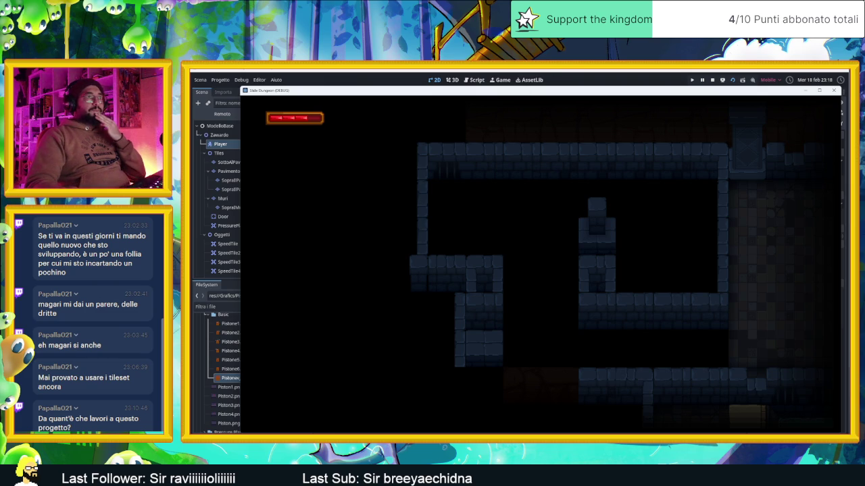
key(F8)
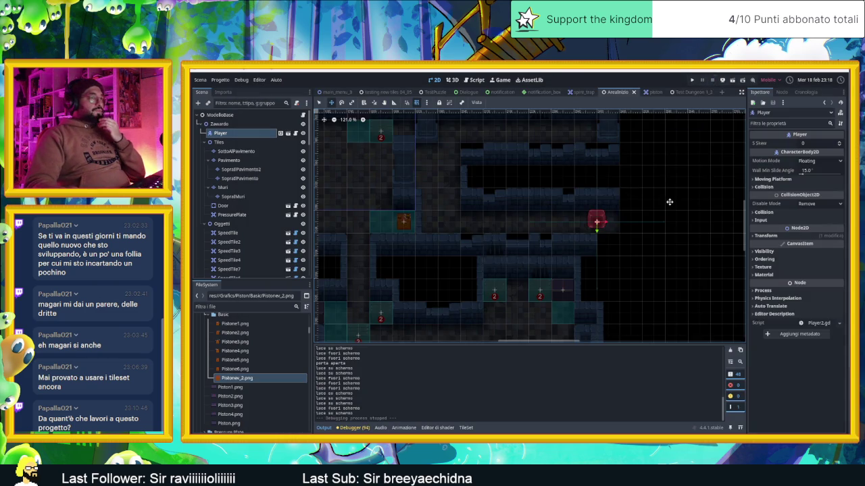
Undo the Player's last move back beside the first torch and save AreaInizio.
key(ctrl+z)
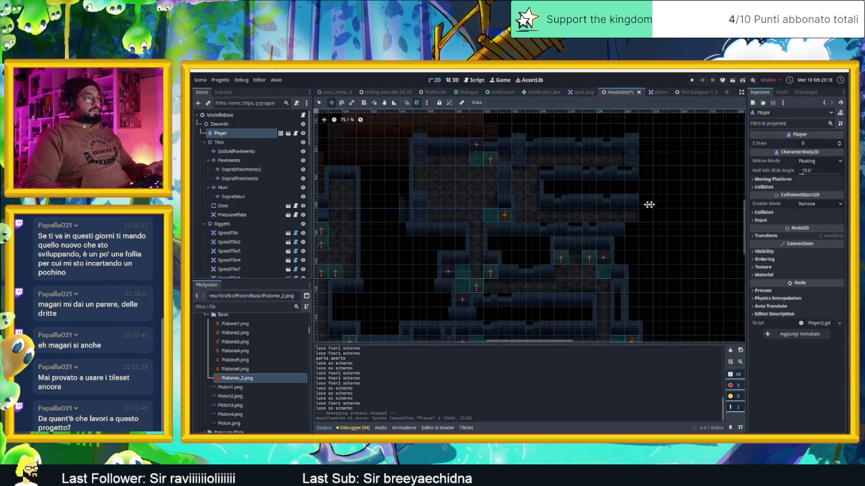
scroll(649, 203, down, 3)
key(ctrl+s)
scroll(643, 199, down, 2)
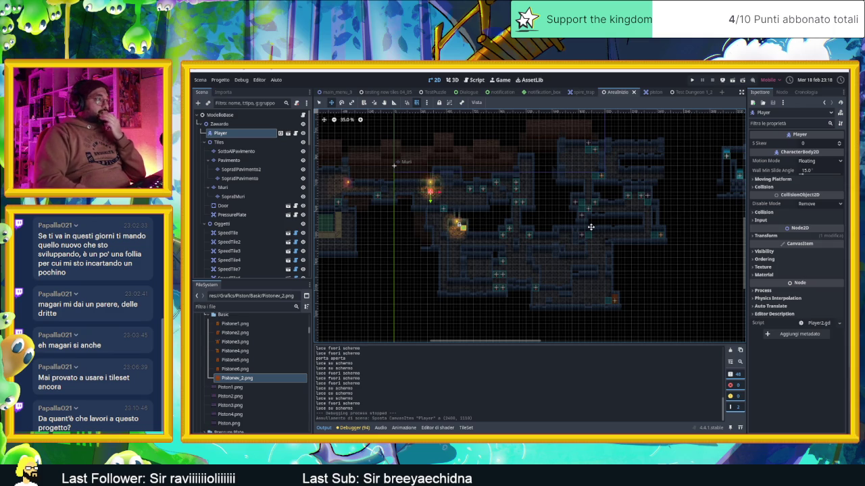
scroll(601, 229, up, 1)
scroll(574, 220, down, 2)
scroll(540, 208, down, 2)
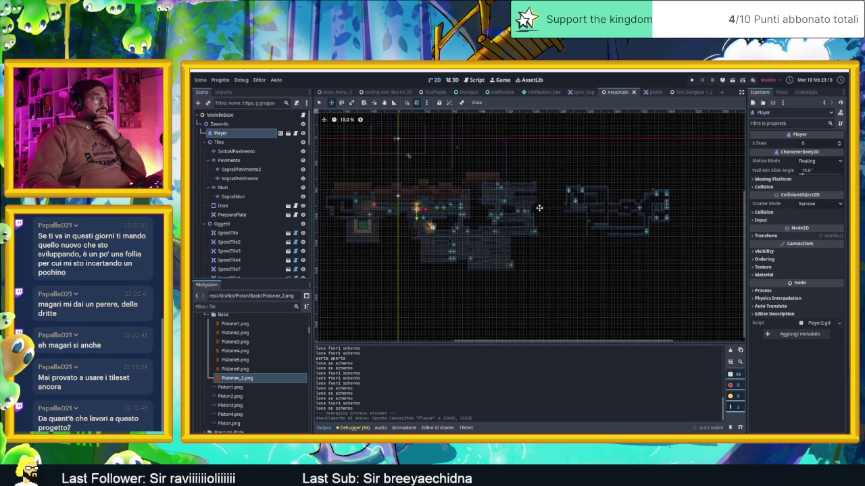
scroll(433, 210, up, 10)
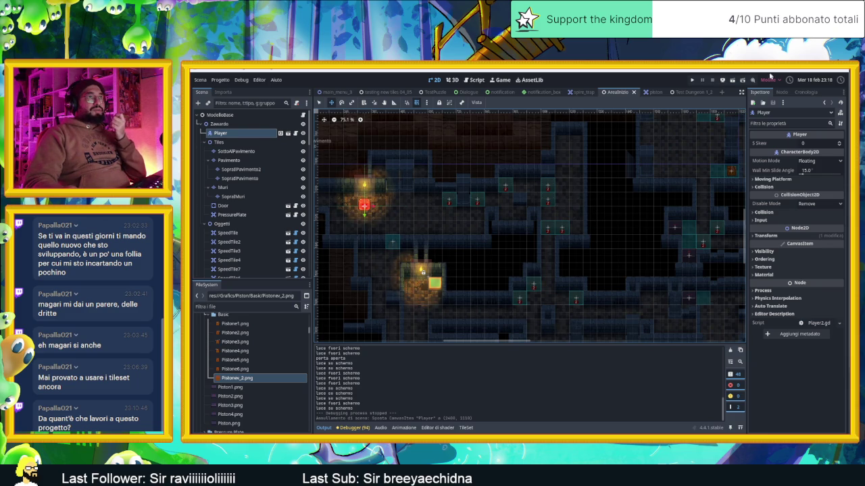
Run Slide Dungeon again with F5, dismiss a Start search for 'crometeo', then close the game window.
key(F5)
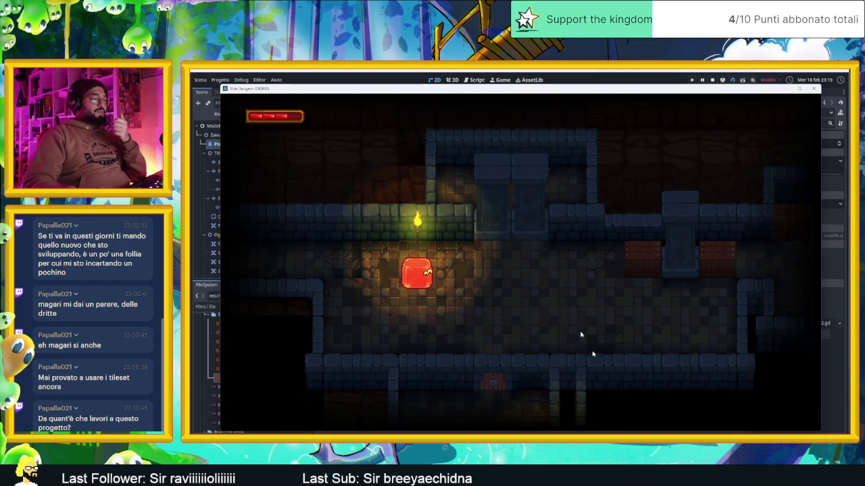
key(super)
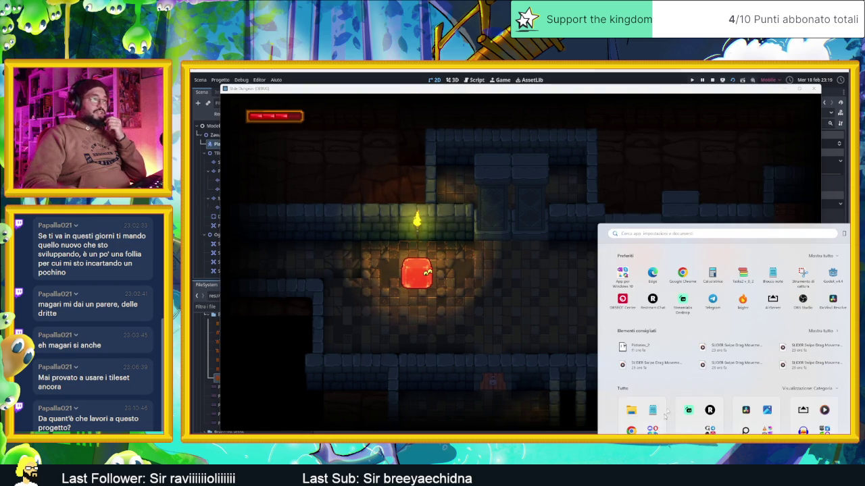
text(cro)
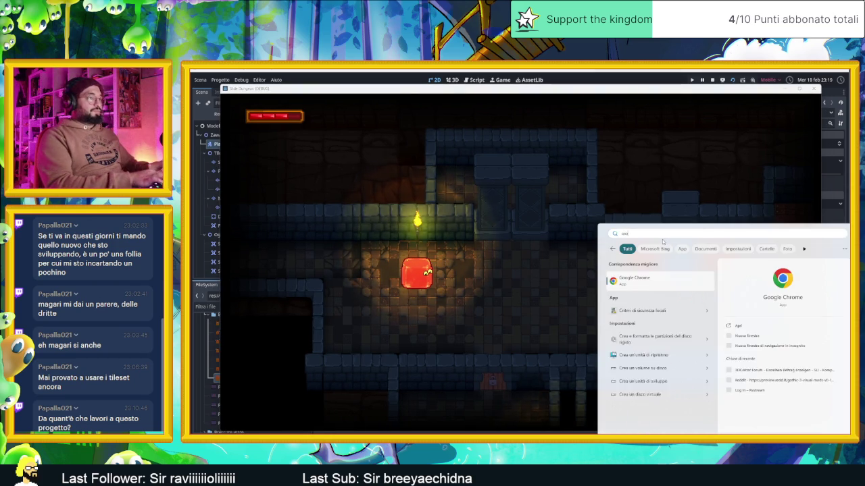
text(meteo)
key(Escape)
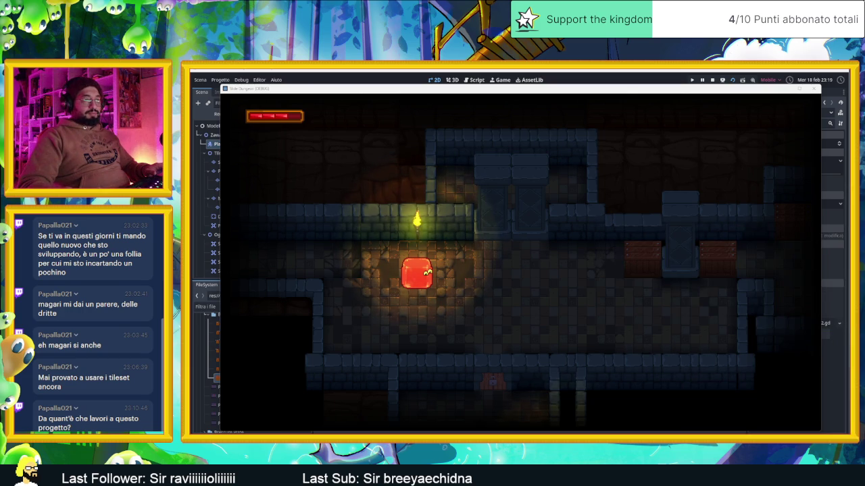
click(812, 89)
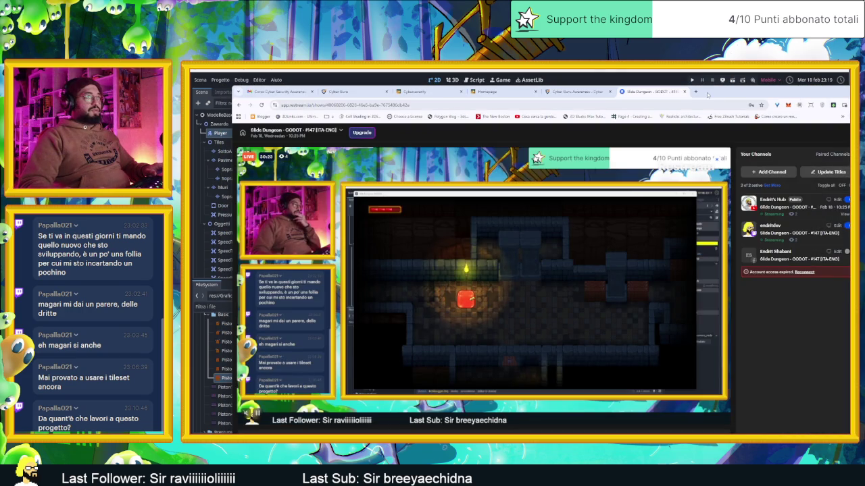
Open the itch.io creator dashboard in a new tab and go to the Timer project's page.
click(696, 92)
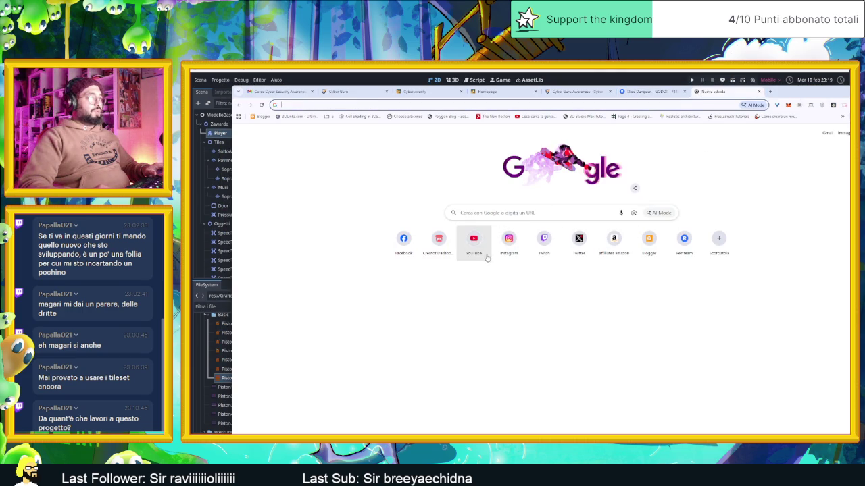
click(437, 244)
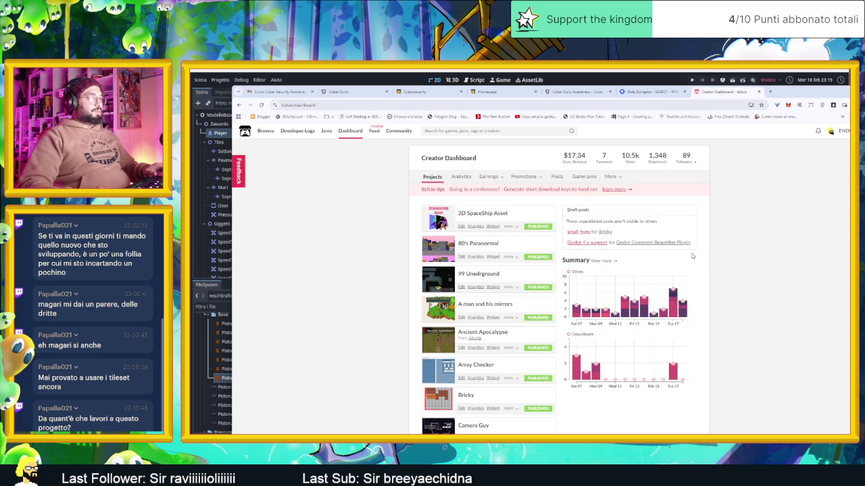
scroll(692, 256, down, 3)
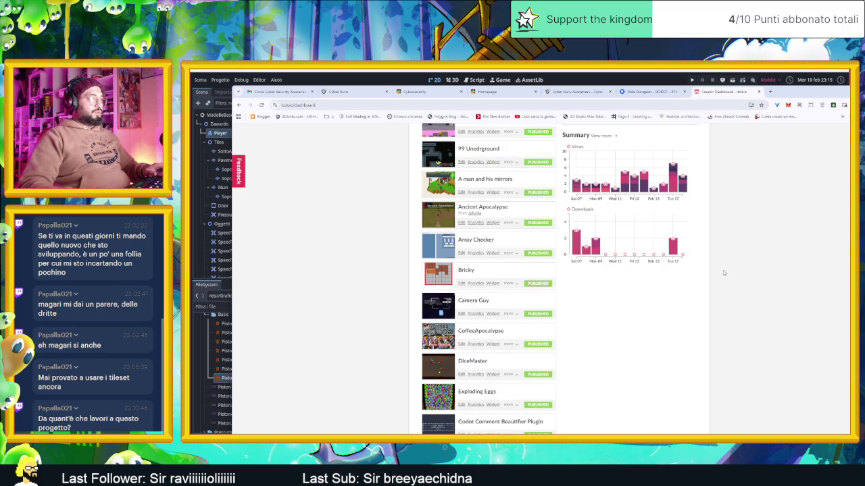
scroll(723, 273, down, 9)
scroll(724, 273, down, 3)
scroll(723, 273, down, 7)
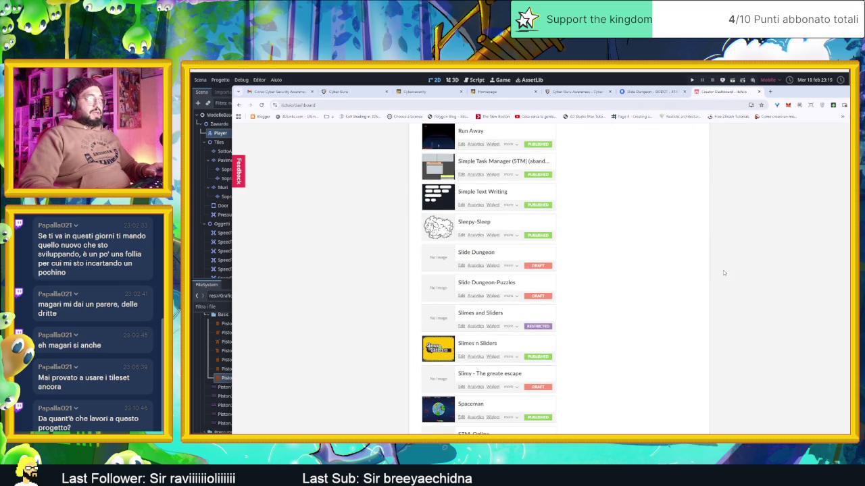
scroll(724, 273, down, 2)
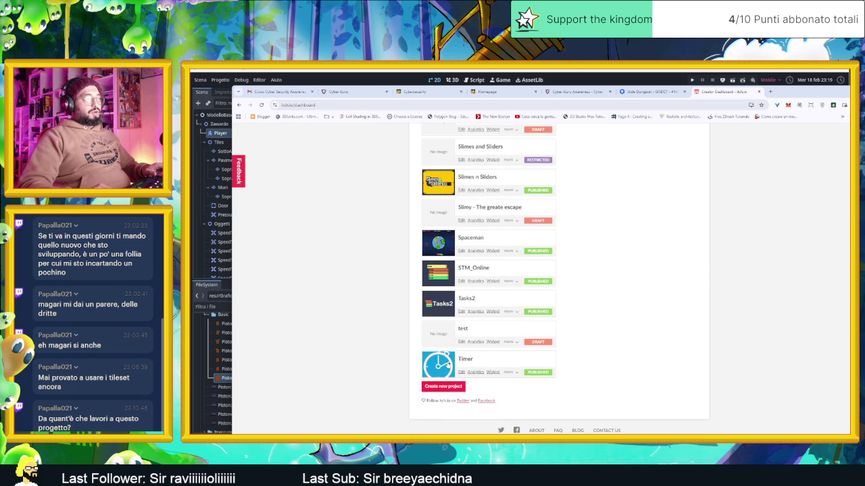
click(447, 364)
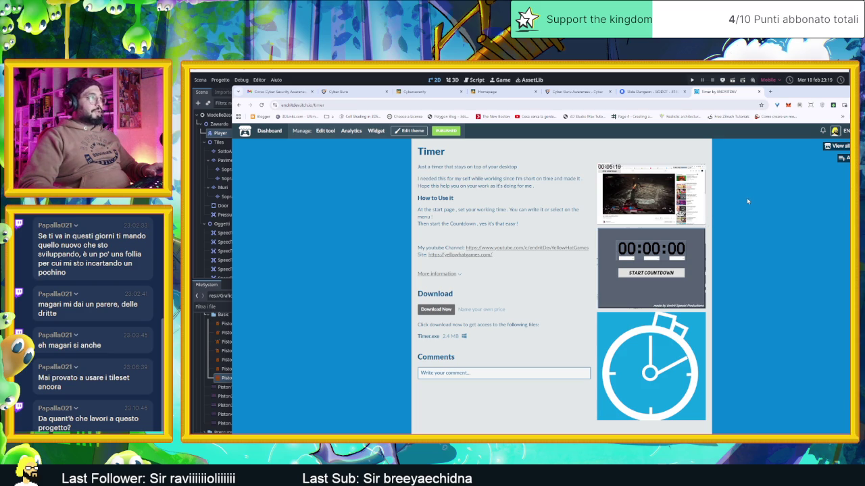
click(621, 108)
Search Google for 'cronometro online' and move the shrunk browser to the lower right corner.
text(cr)
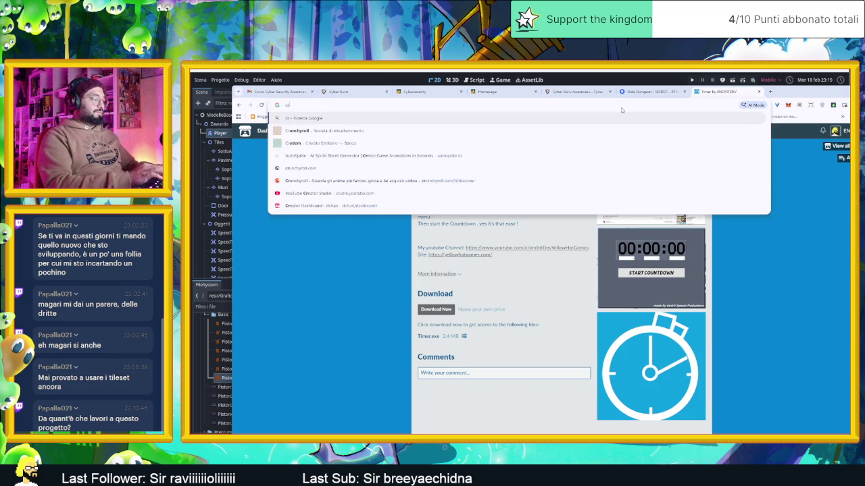
text(onometro on)
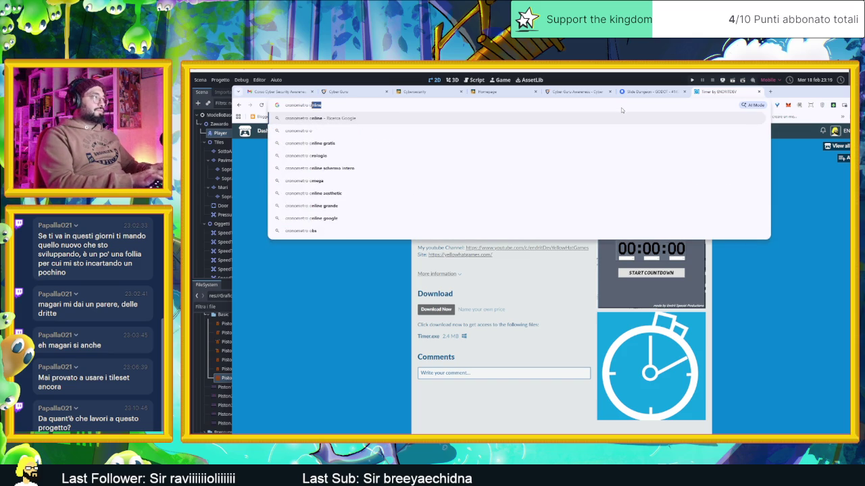
key(Return)
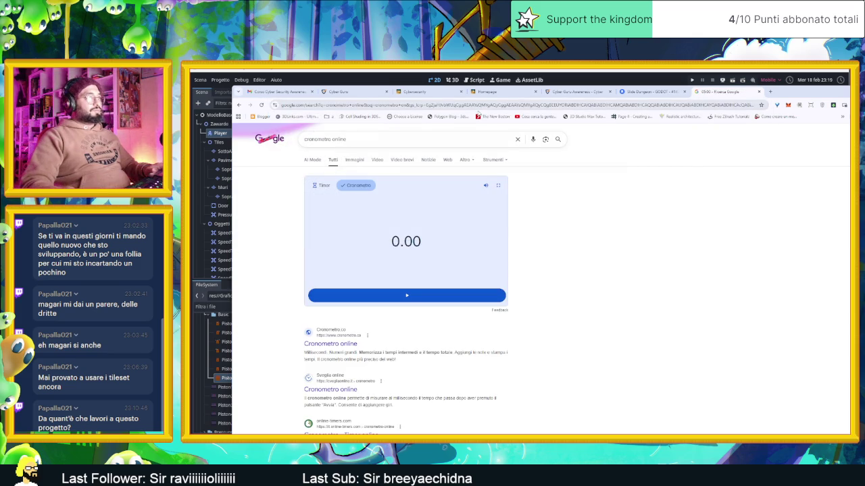
mouse_move(781, 96)
mouse_down()
mouse_move(664, 108)
mouse_move(789, 108)
mouse_move(761, 250)
mouse_move(805, 247)
mouse_up()
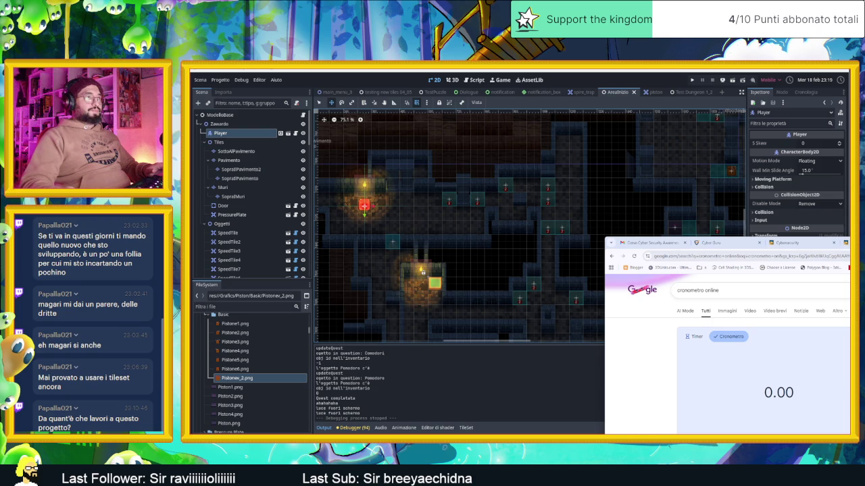
Save the scene, launch Slide Dungeon, and position the game window over the editor's left side.
click(728, 83)
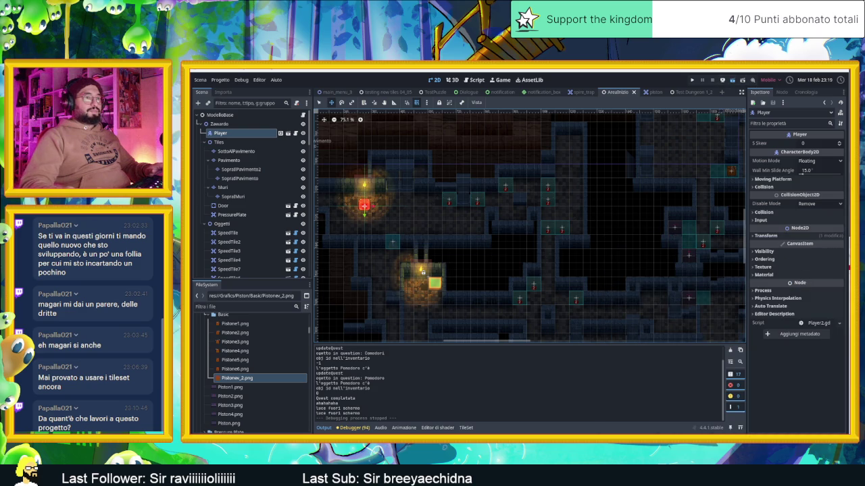
key(ctrl+s)
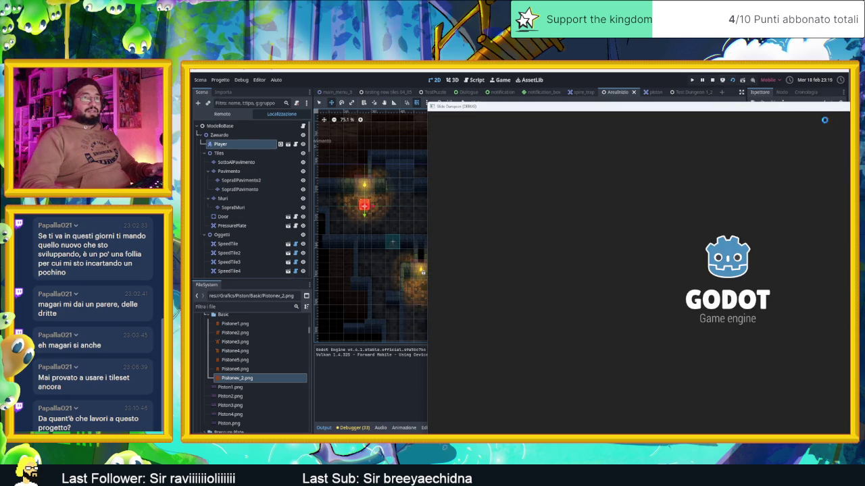
drag(610, 98, 498, 84)
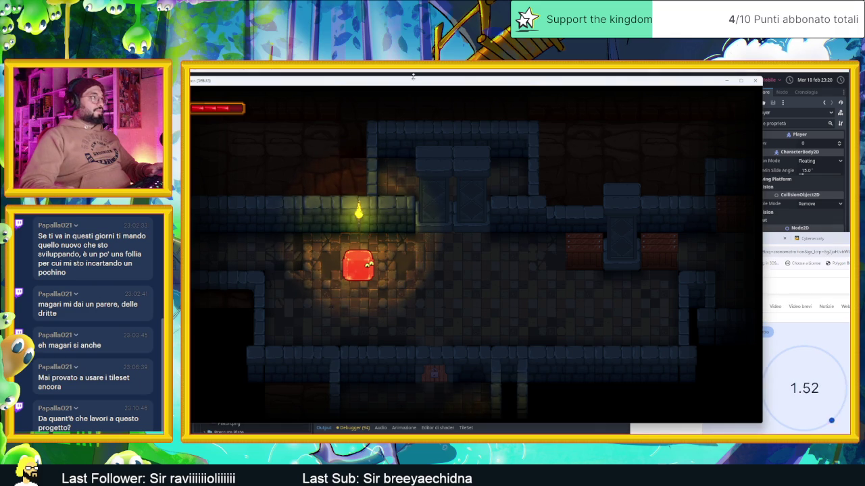
drag(424, 82, 446, 82)
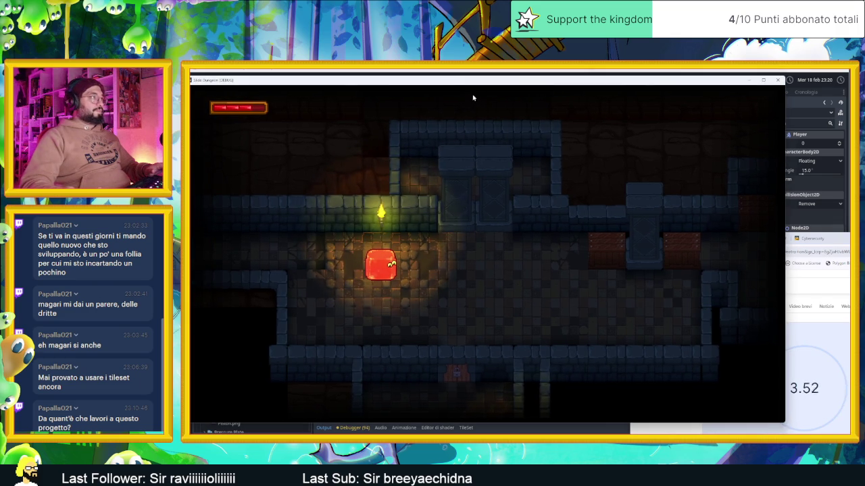
drag(499, 83, 514, 82)
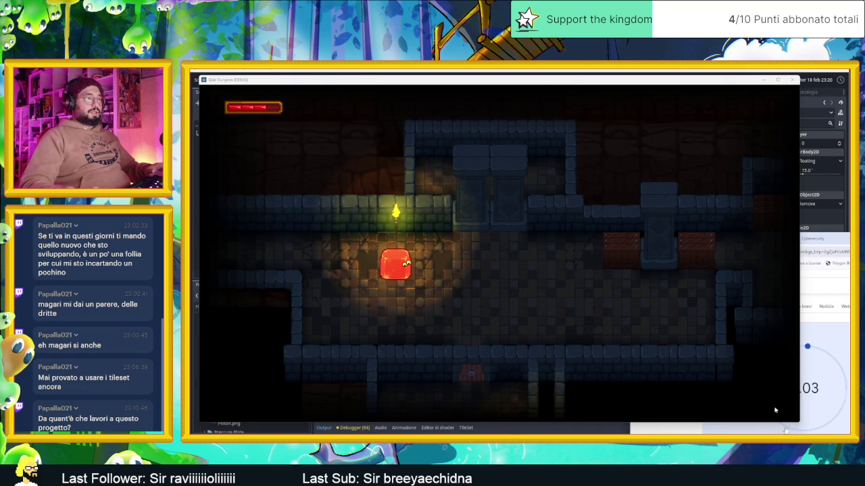
Slide the slime out of the torch room and through several rooms to finish the first level.
key(Down)
key(Right)
key(Up)
key(Down)
key(Up)
key(Down)
key(Up)
key(Right)
key(Left)
key(Right)
key(Up)
key(Left)
key(Down)
key(Up)
key(Down)
key(Down)
key(Right)
key(Left)
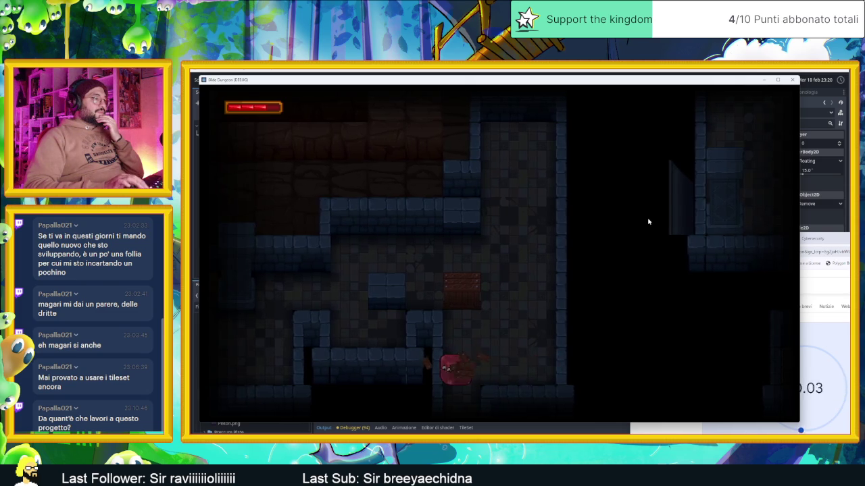
key(Down)
Clear the crate in the next level and slide the slime out to the following level.
key(Up)
key(Left)
key(Right)
key(Down)
key(Left)
key(Down)
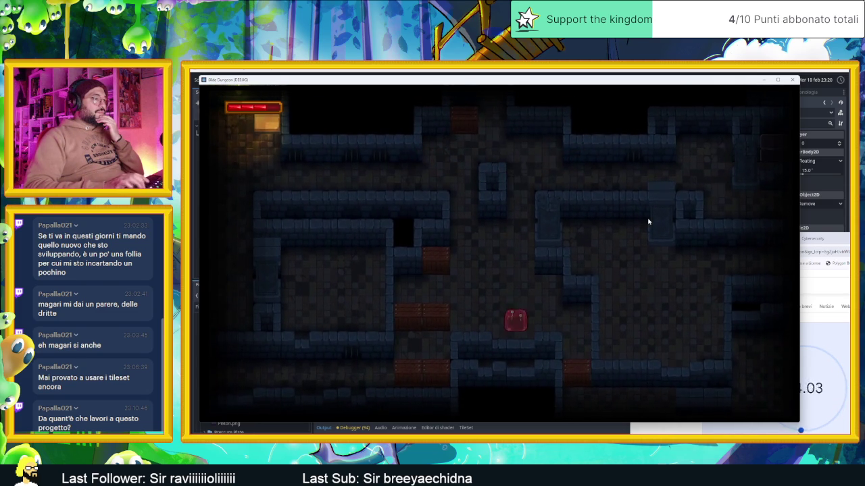
key(Down)
Slide the slime through the following levels until it reaches the room holding crate 2.
key(Up)
key(Right)
key(Down)
key(Up)
key(Left)
key(Down)
key(Down)
key(Up)
key(Right)
key(Down)
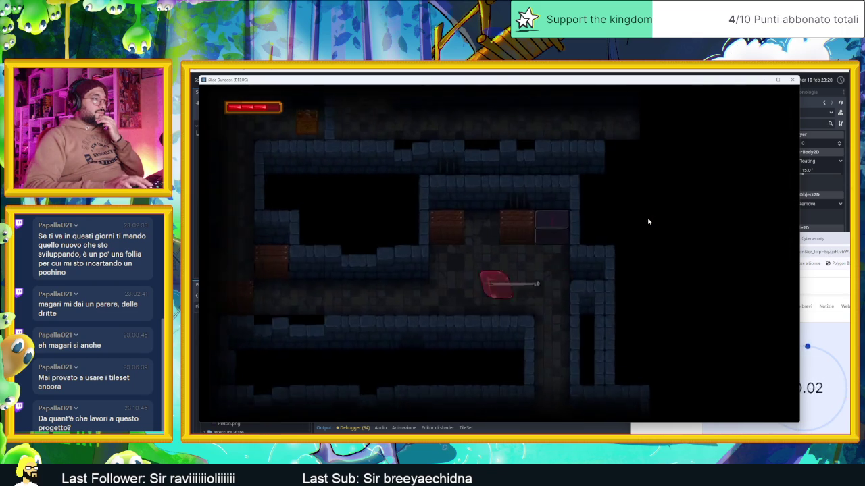
key(Left)
key(Right)
key(Left)
key(Up)
key(Up)
key(Left)
key(Down)
key(Right)
key(Up)
key(Right)
key(Down)
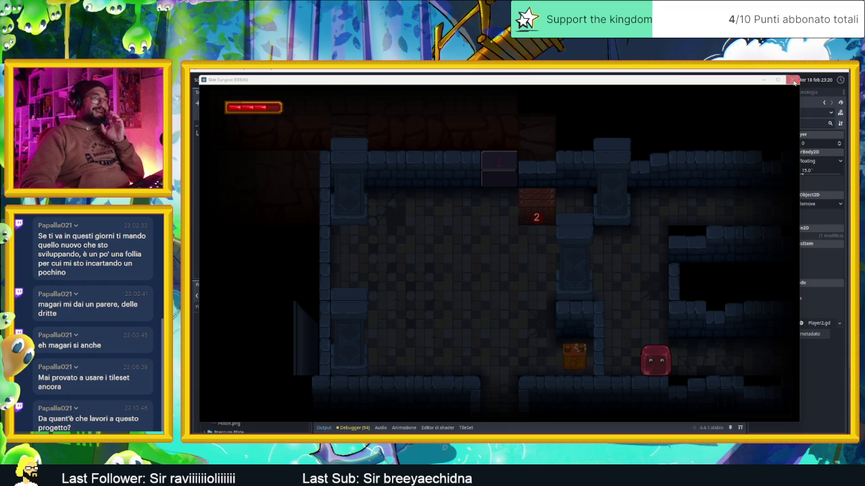
Close the running game, relaunch it with F5, and move its window up and left.
click(794, 80)
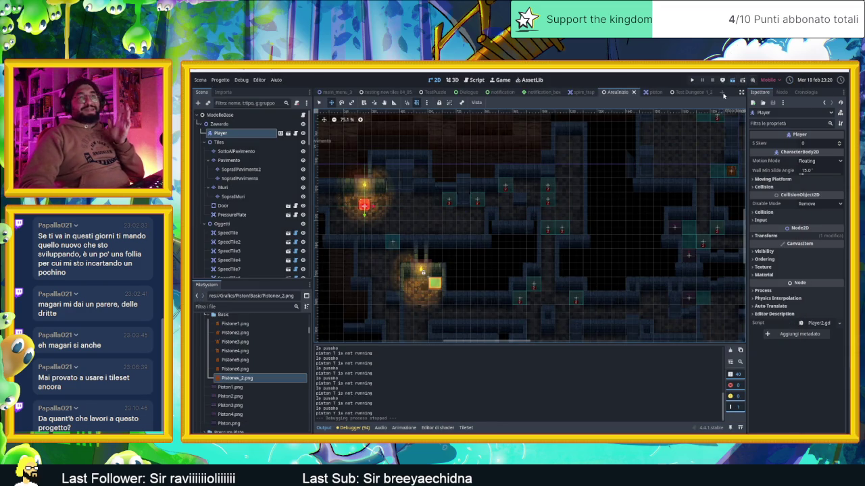
key(F5)
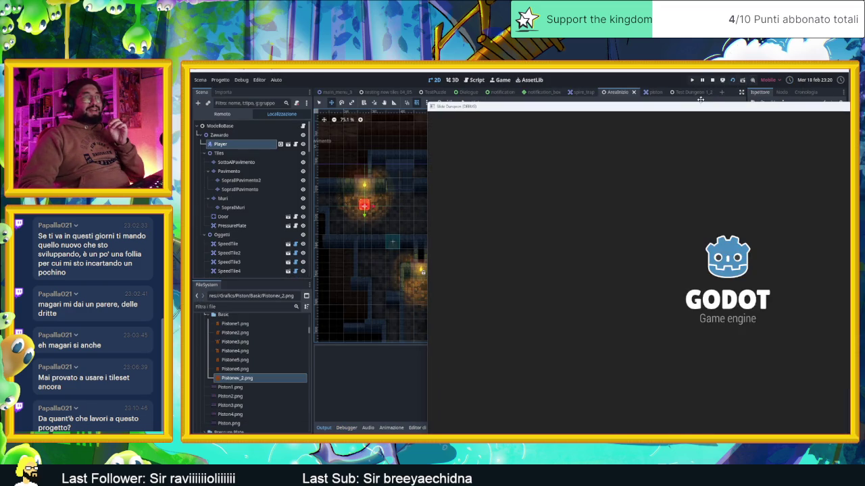
drag(698, 113, 468, 78)
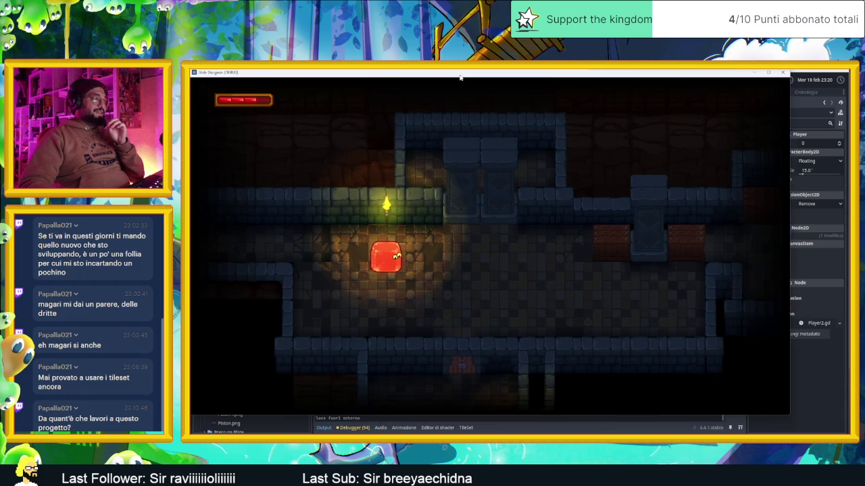
Slide the player past the crates, break the numbered crate, and steer toward the chest.
key(Right)
key(Left)
key(Left)
key(Right)
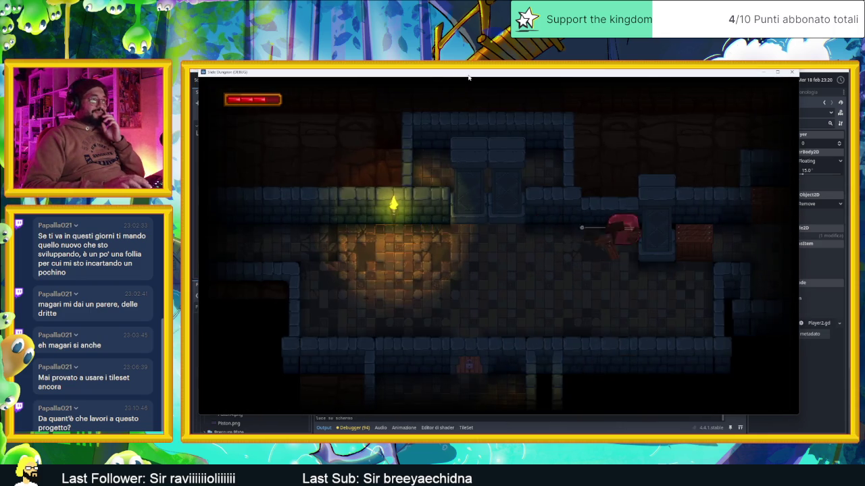
key(Right)
key(space)
key(space)
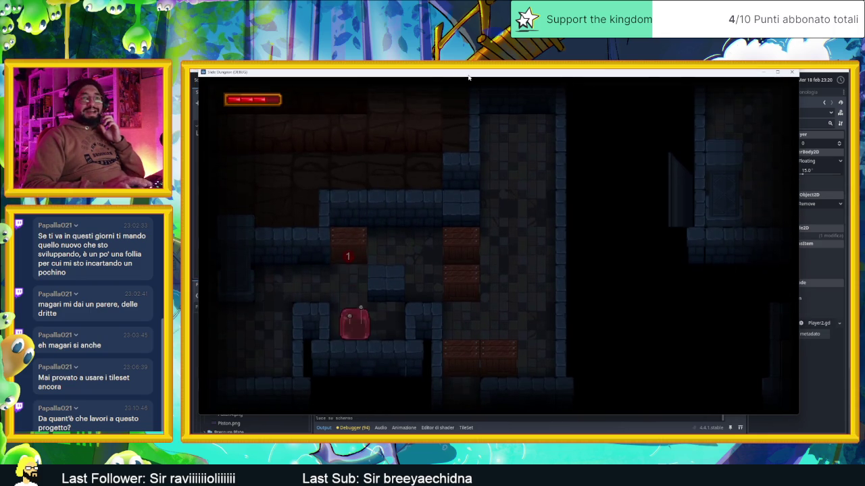
key(Right)
key(space)
key(Left)
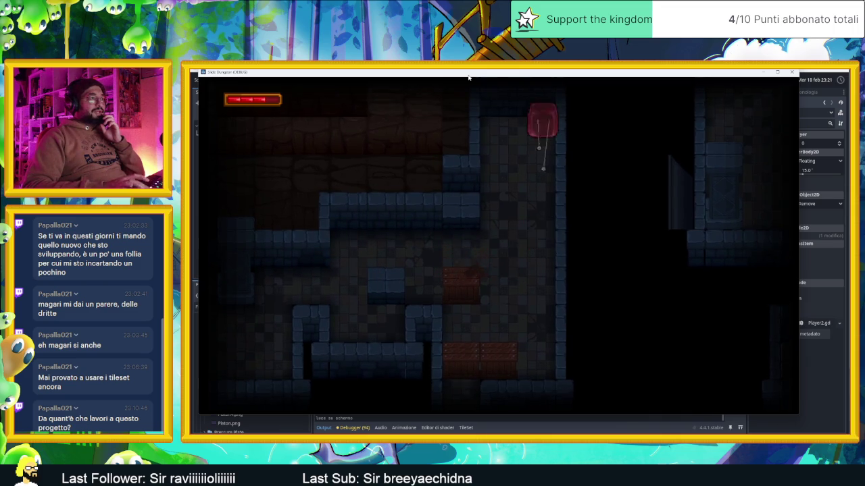
key(Right)
key(Left)
key(Left)
key(Down)
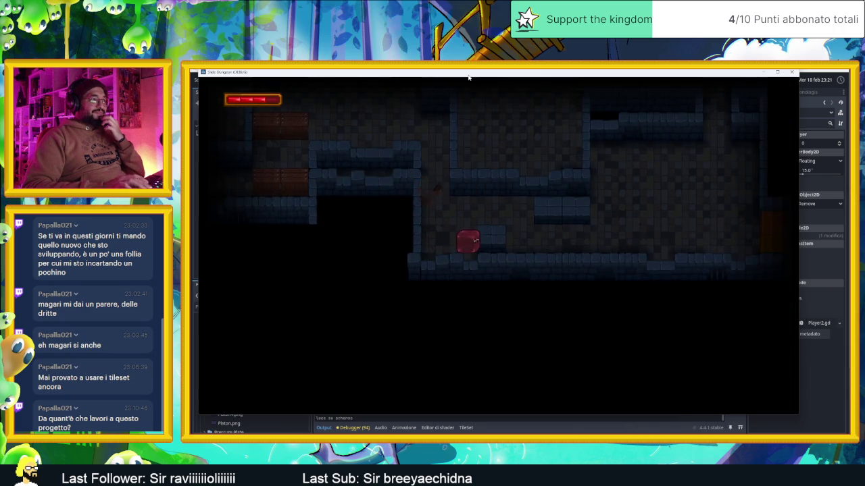
key(Up)
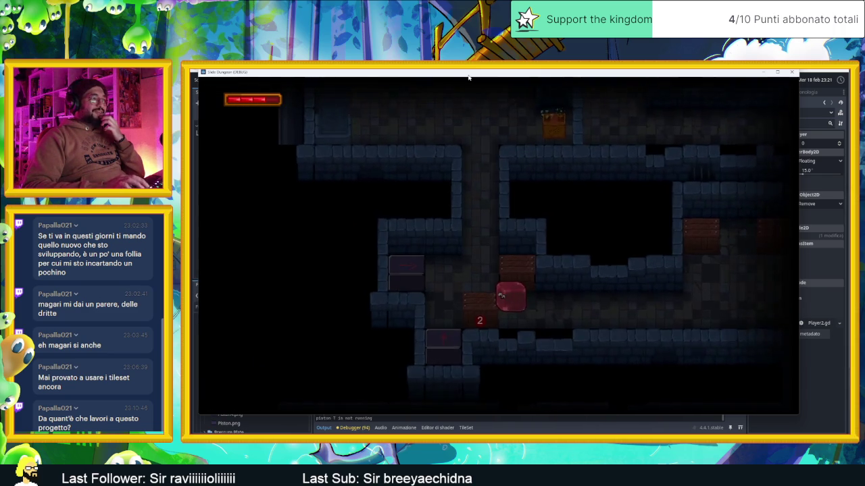
Work the room's 2 and 1 pressure plates, then slide the player up into the next room.
key(Left)
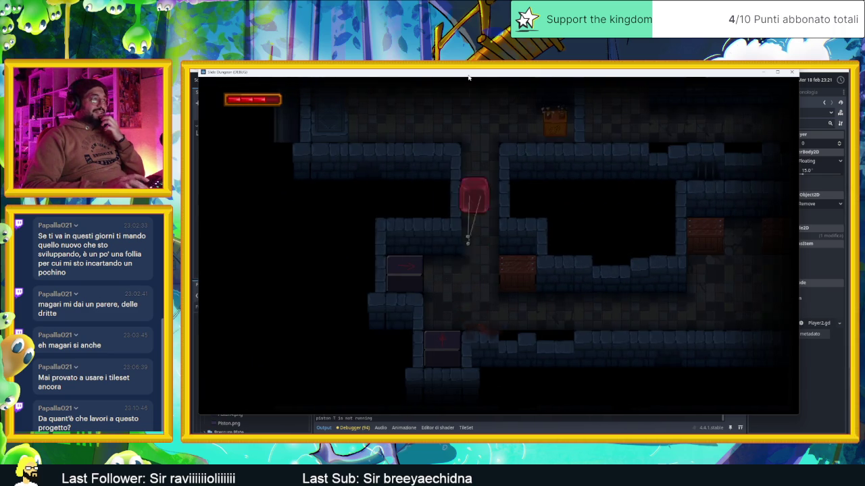
key(Up)
key(Left)
key(Down)
key(Right)
key(Down)
key(Up)
key(Left)
key(Down)
key(Right)
key(Up)
key(Left)
key(Down)
key(Left)
key(Right)
key(Down)
key(Up)
key(Down)
key(Up)
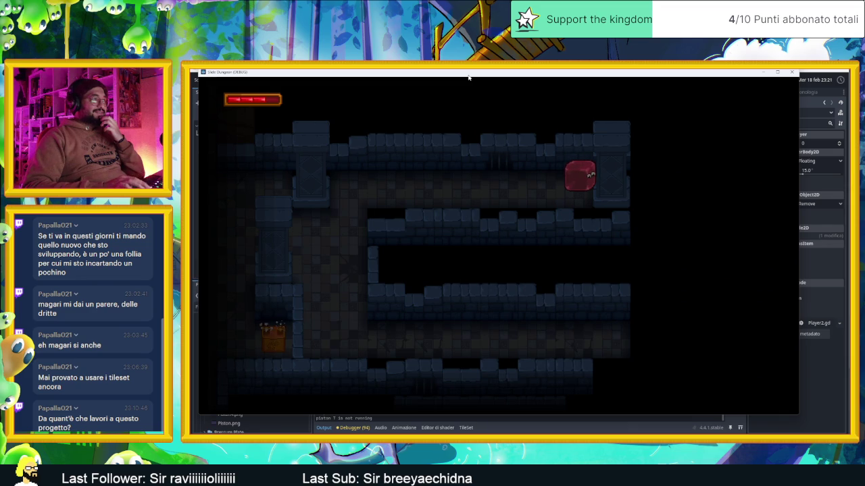
Slide the player back and forth along the upper corridor between the rooms.
key(Right)
key(Left)
key(Right)
key(Left)
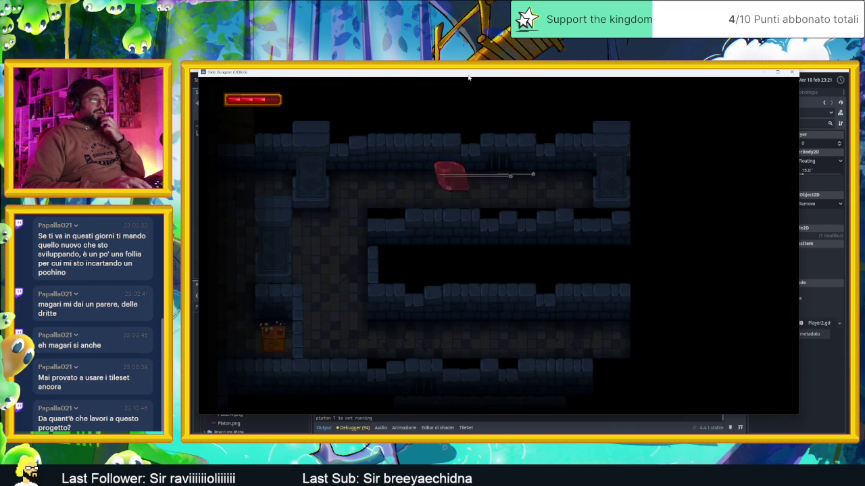
key(Right)
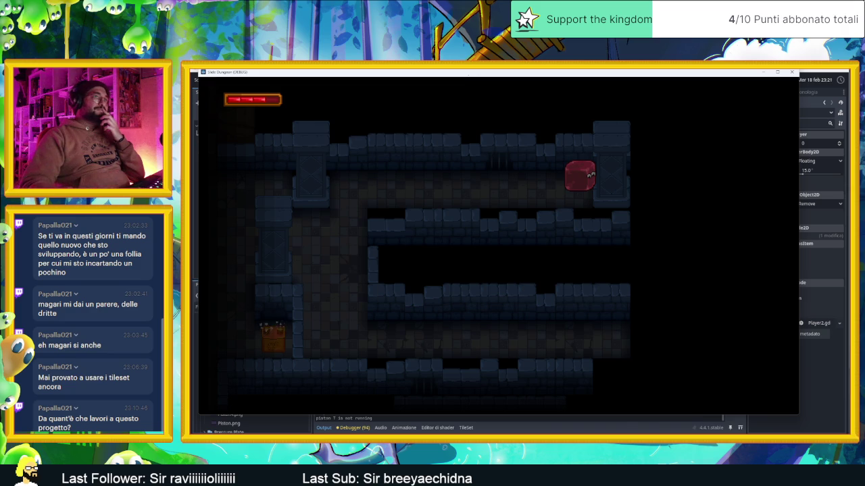
click(793, 72)
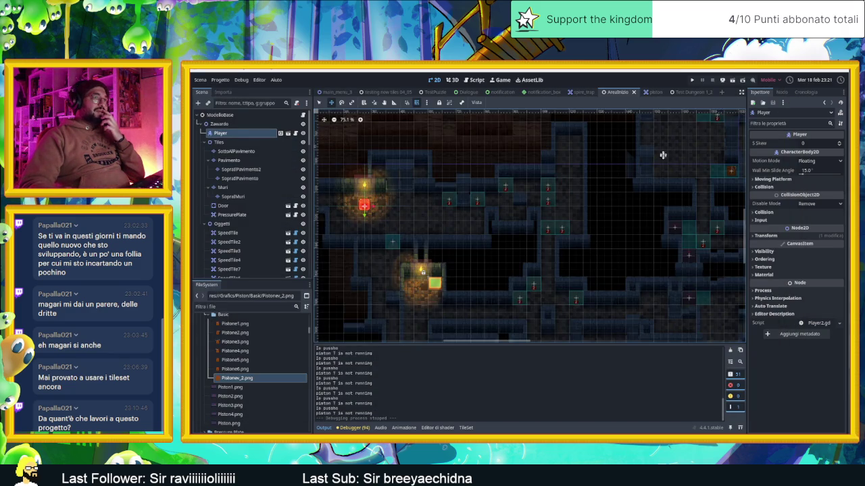
drag(662, 154, 518, 222)
scroll(603, 206, up, 4)
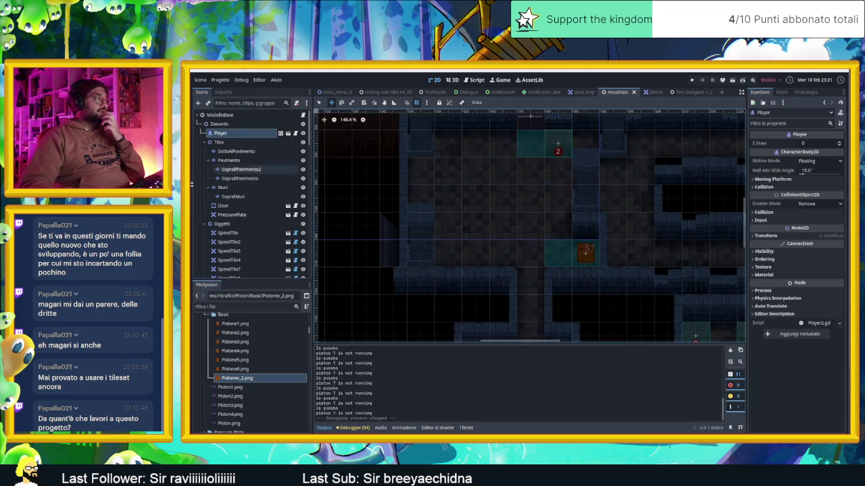
scroll(268, 252, down, 3)
scroll(269, 252, down, 10)
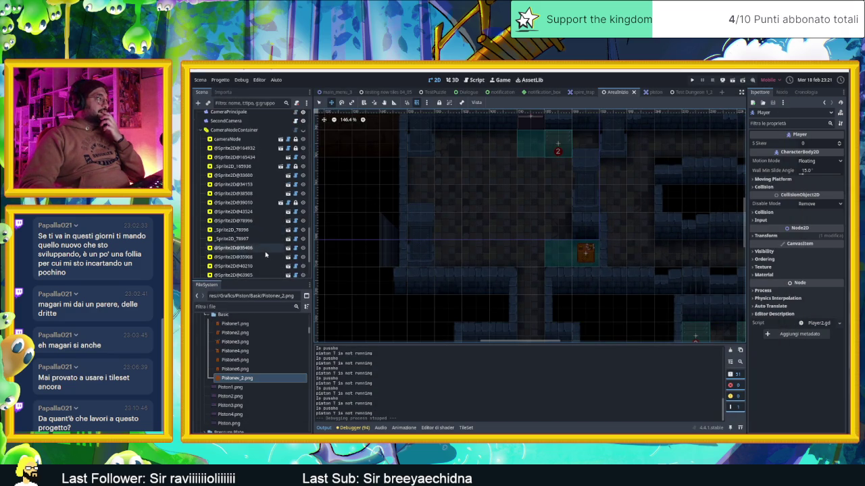
click(252, 209)
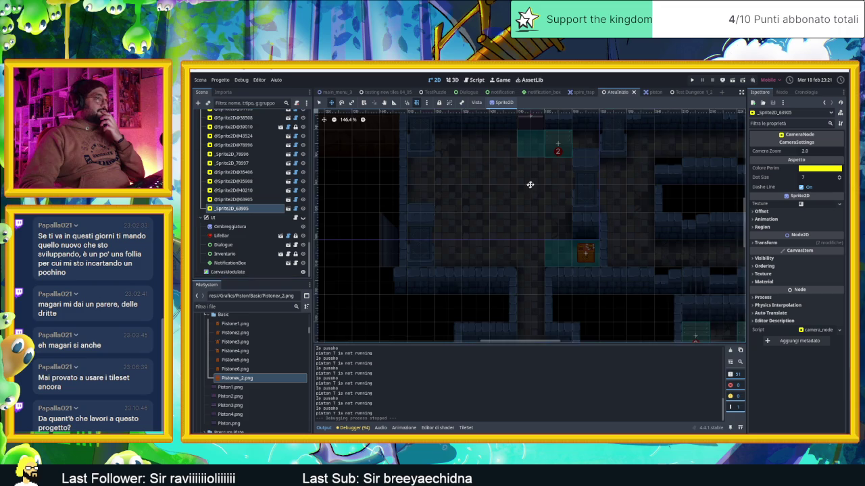
scroll(602, 177, down, 2)
drag(484, 249, 583, 219)
click(333, 119)
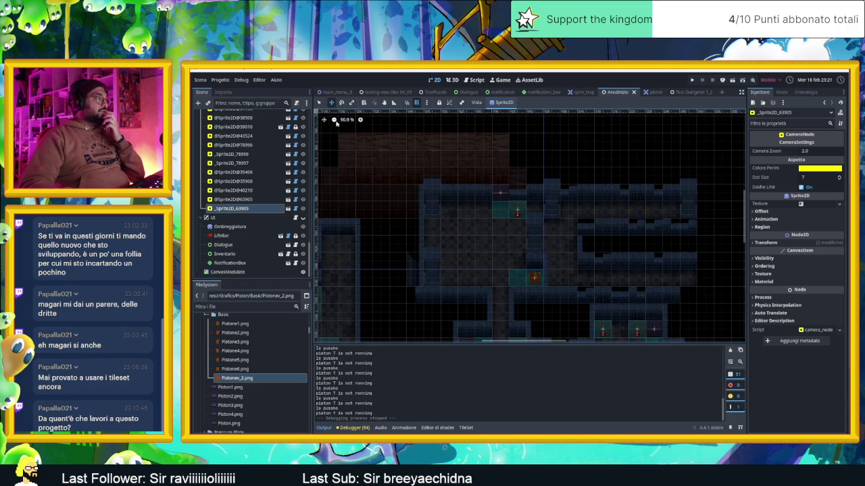
scroll(284, 162, up, 5)
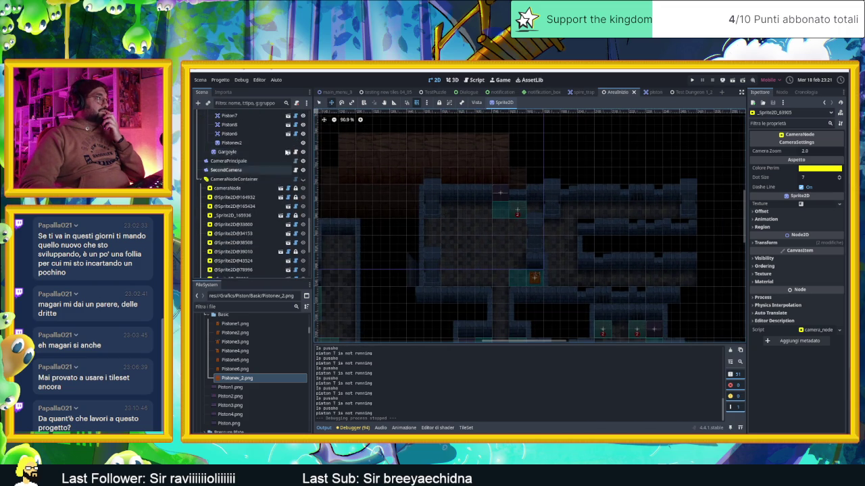
Show the camera zone outlines and pull the left camera zone's right edge inward.
click(302, 180)
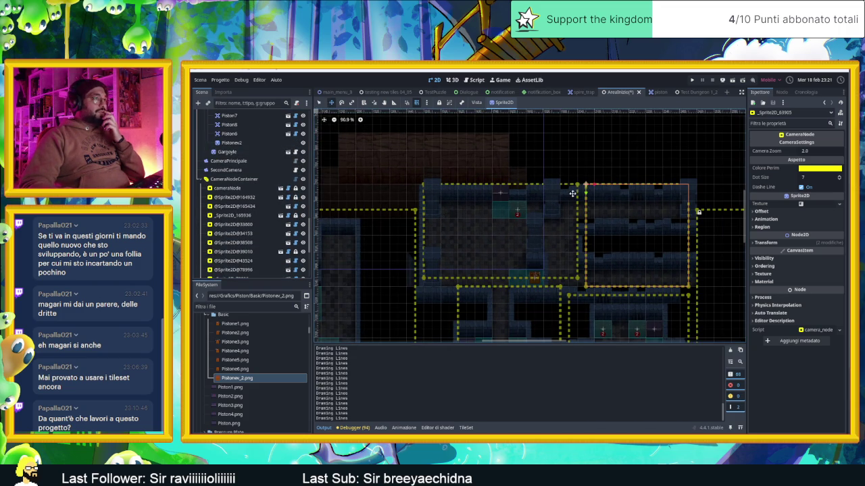
click(319, 103)
click(570, 190)
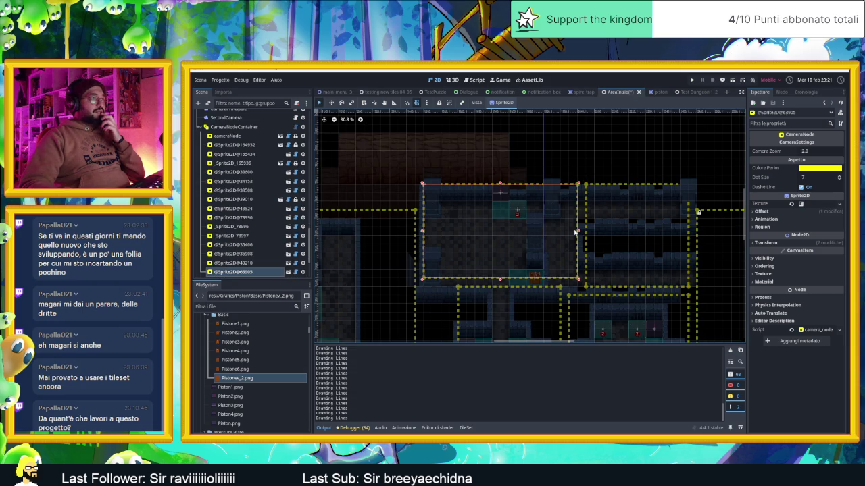
drag(578, 235, 562, 232)
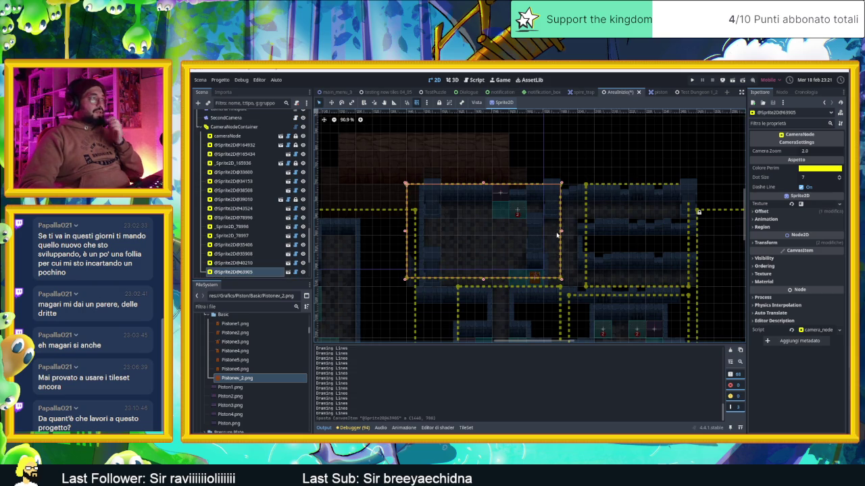
key(ctrl+z)
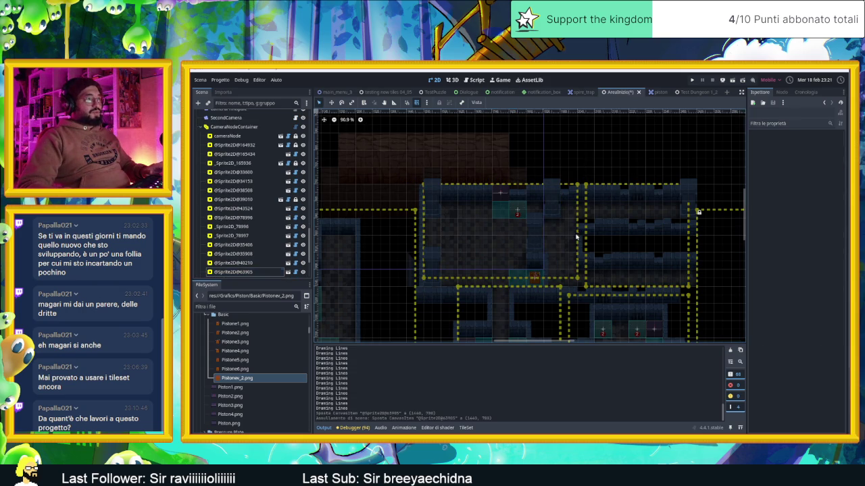
click(577, 234)
drag(579, 233, 560, 233)
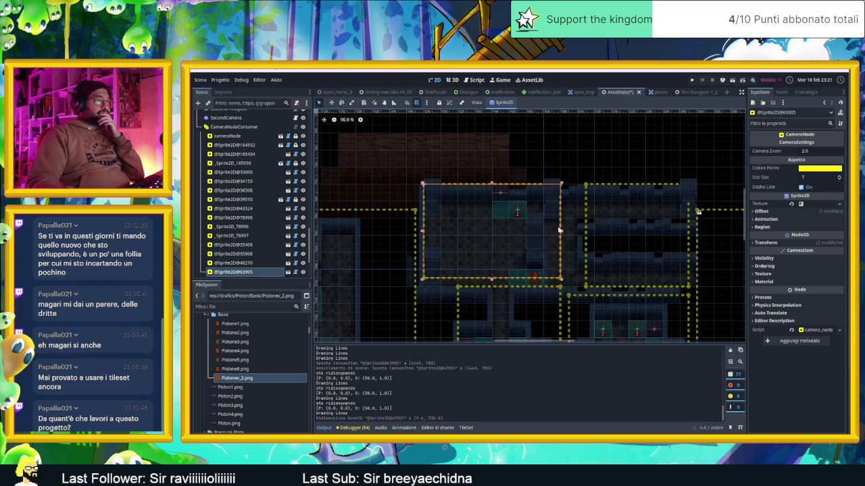
drag(560, 233, 553, 233)
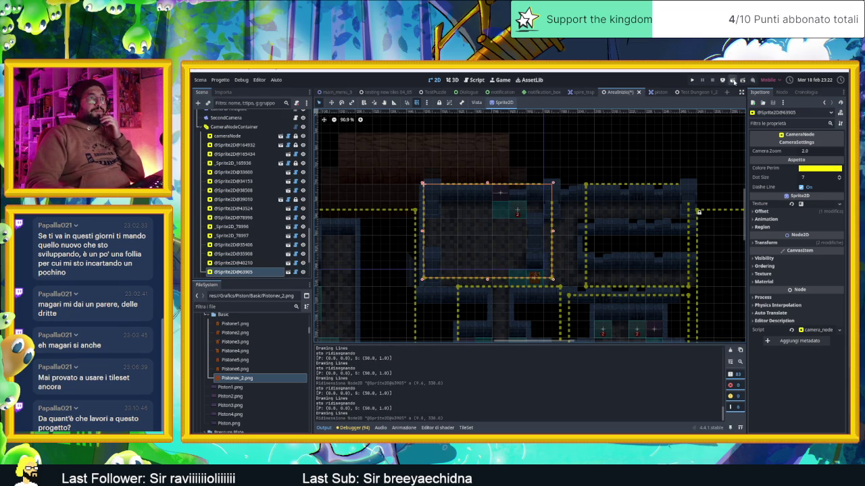
Save and run the current scene, sliding the slime through several rooms onto the counter tile.
click(732, 79)
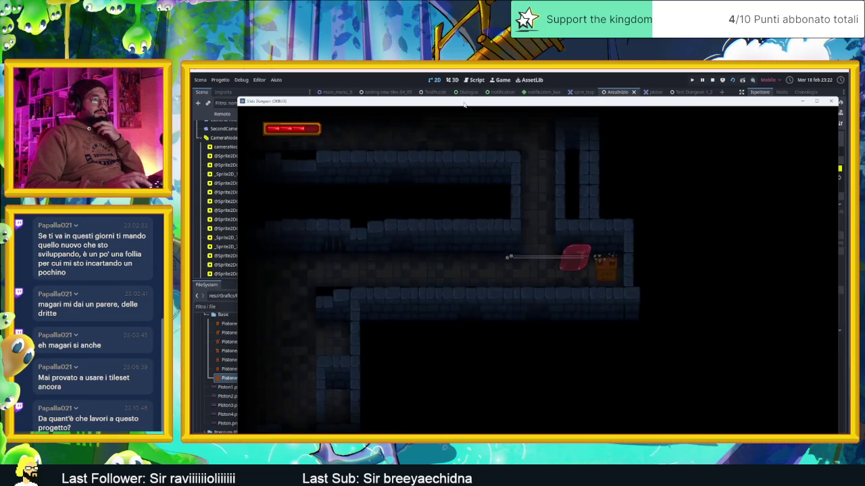
key(Right)
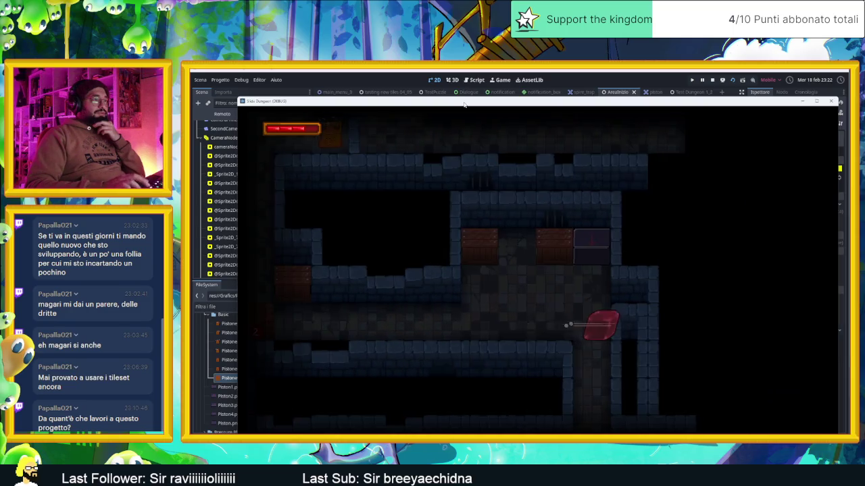
key(Left)
key(Down)
key(Down)
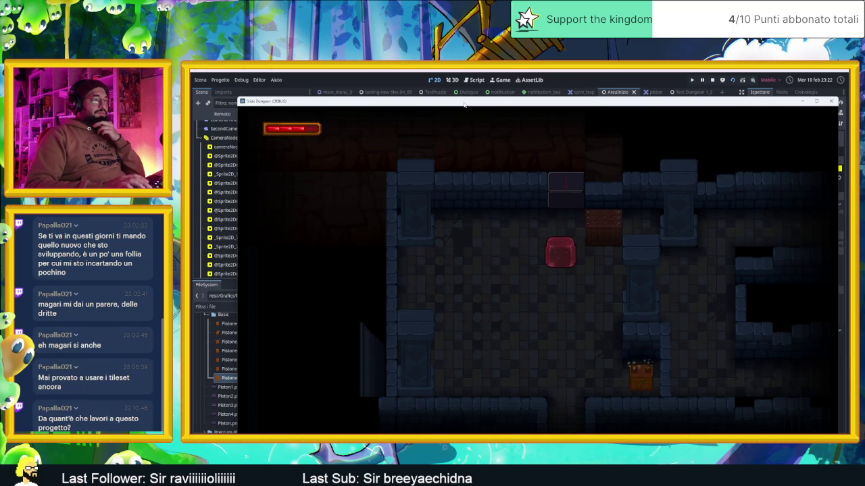
key(Right)
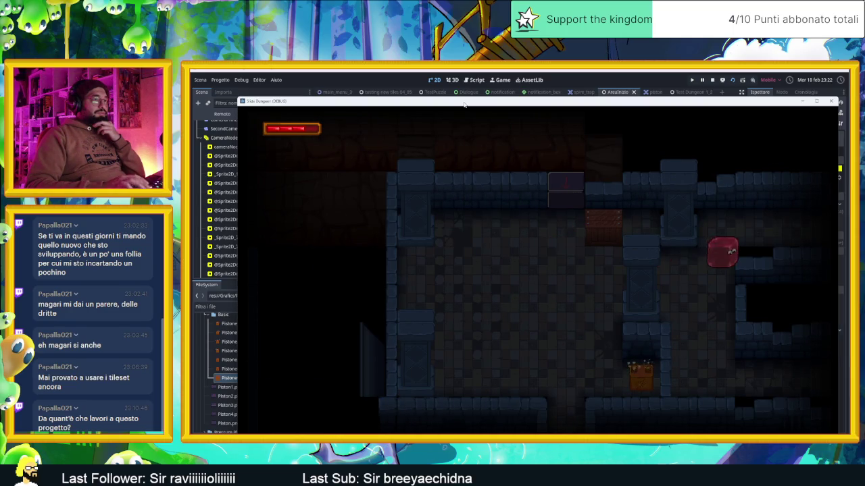
key(Up)
key(Left)
key(Right)
key(Left)
key(Down)
key(Left)
key(Up)
key(Left)
key(Down)
key(Right)
key(Up)
key(Down)
key(Left)
key(Up)
Keep sliding the slime between rooms, lowering the tile counter to 1.
key(Right)
key(Up)
key(Left)
key(Down)
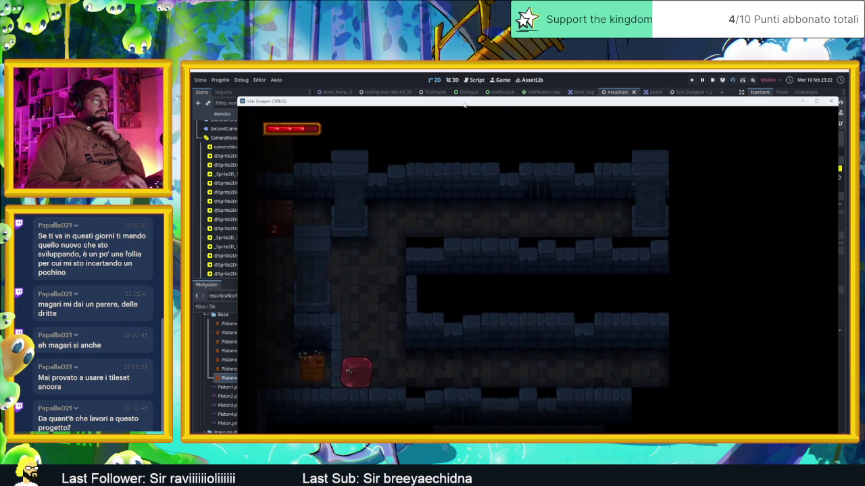
key(Up)
key(Down)
key(Right)
key(Up)
key(Down)
key(Left)
key(Up)
key(Down)
key(Up)
key(Left)
key(Down)
key(Right)
key(Up)
key(Left)
key(Down)
key(Right)
key(Up)
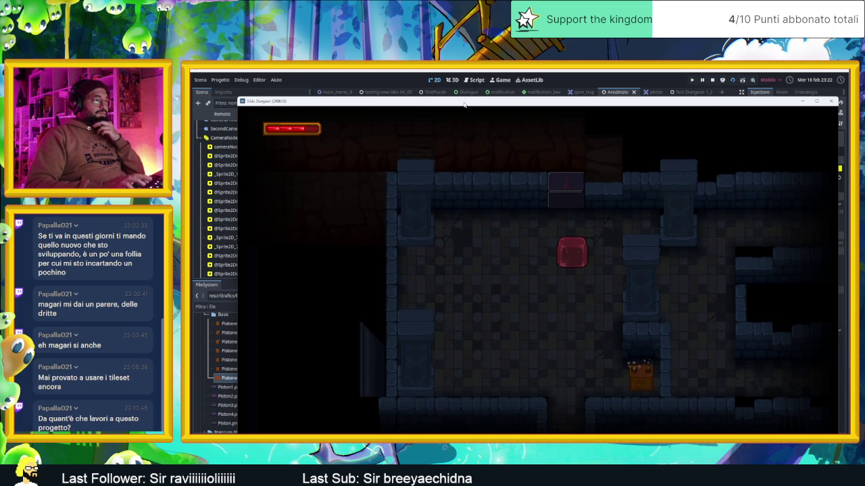
Slide the slime around the dark room until it rests at the lower right.
key(Right)
key(Left)
key(Down)
key(Right)
key(Up)
key(Left)
key(Down)
key(Right)
key(Up)
key(Left)
key(Down)
key(Right)
key(Up)
key(Left)
key(Down)
key(Right)
key(Left)
key(Up)
key(Right)
key(Down)
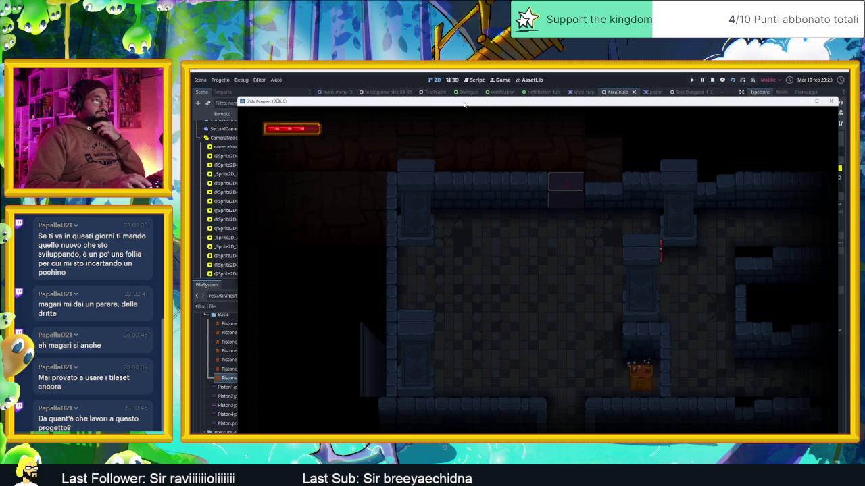
key(Right)
key(Down)
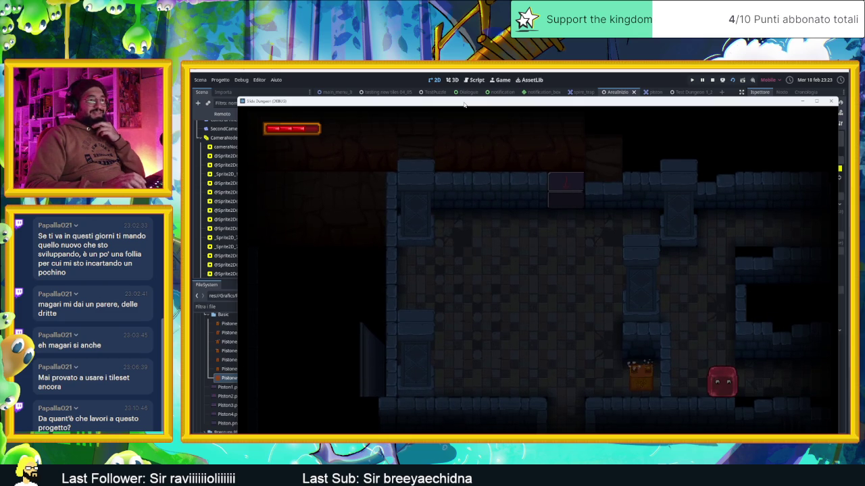
key(Right)
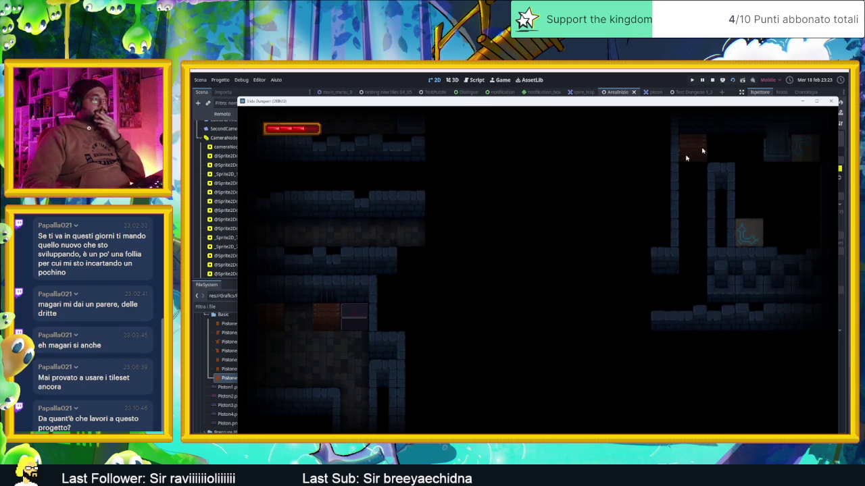
click(712, 80)
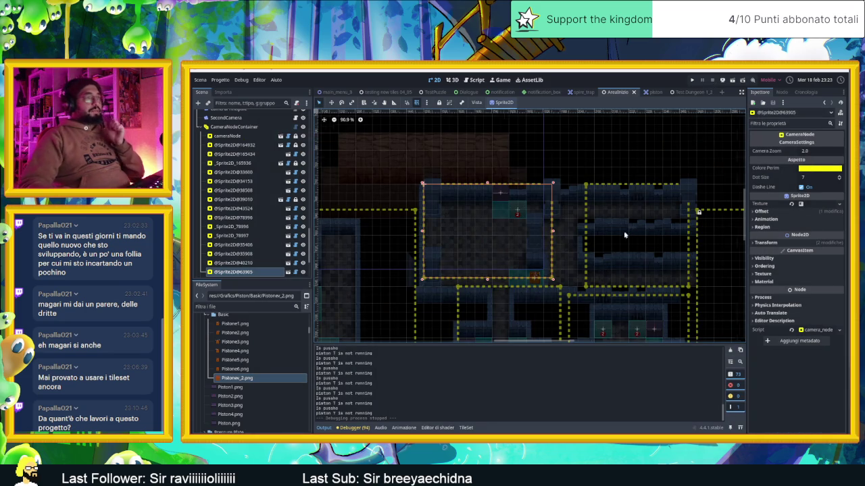
scroll(626, 233, down, 3)
scroll(284, 169, up, 1)
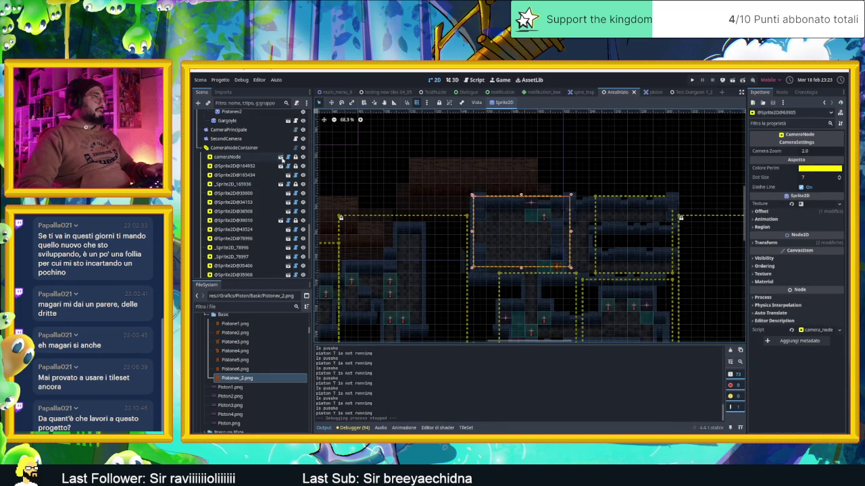
scroll(289, 165, up, 2)
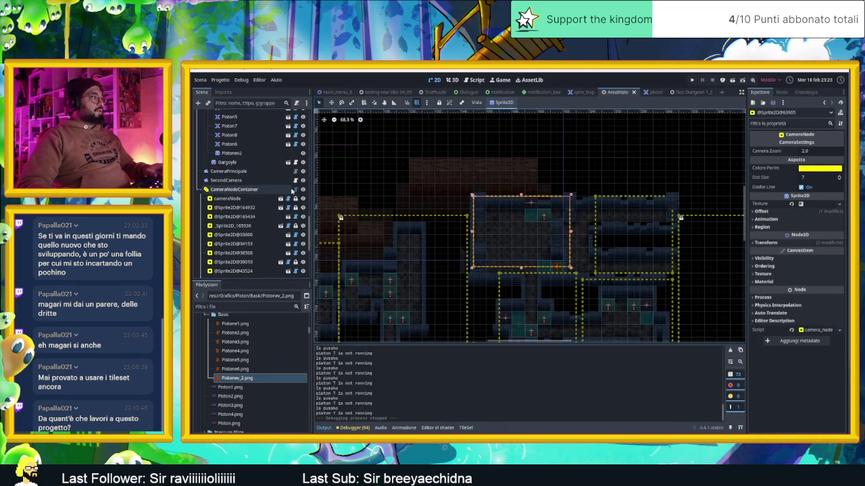
click(302, 189)
scroll(429, 212, down, 3)
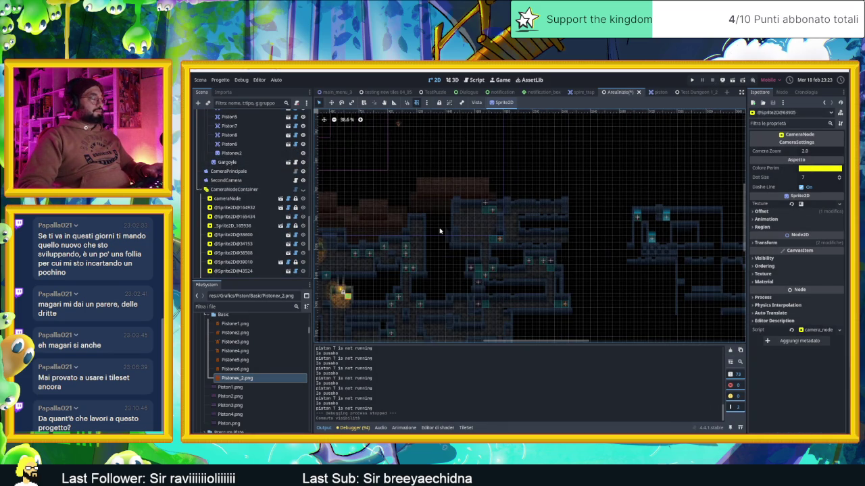
key(ctrl+s)
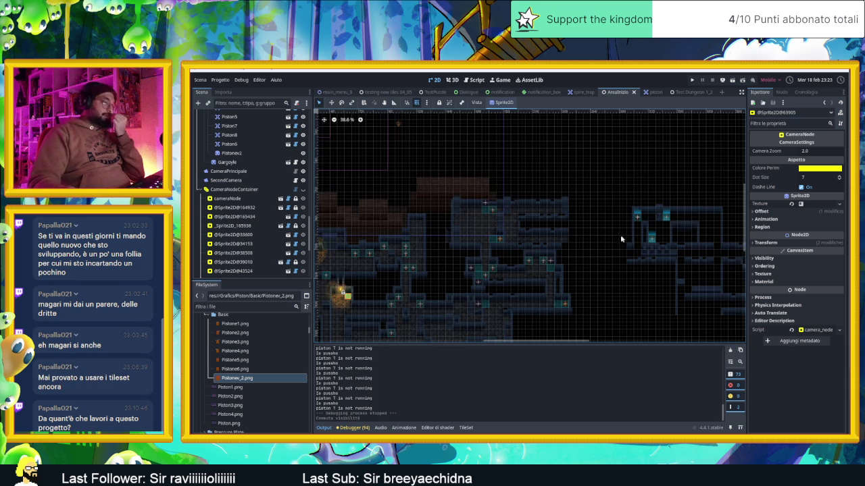
drag(621, 239, 516, 191)
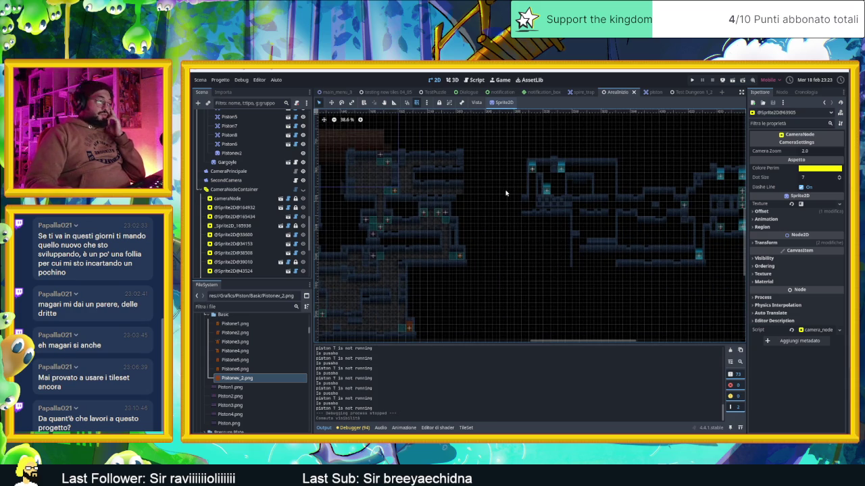
scroll(506, 193, down, 2)
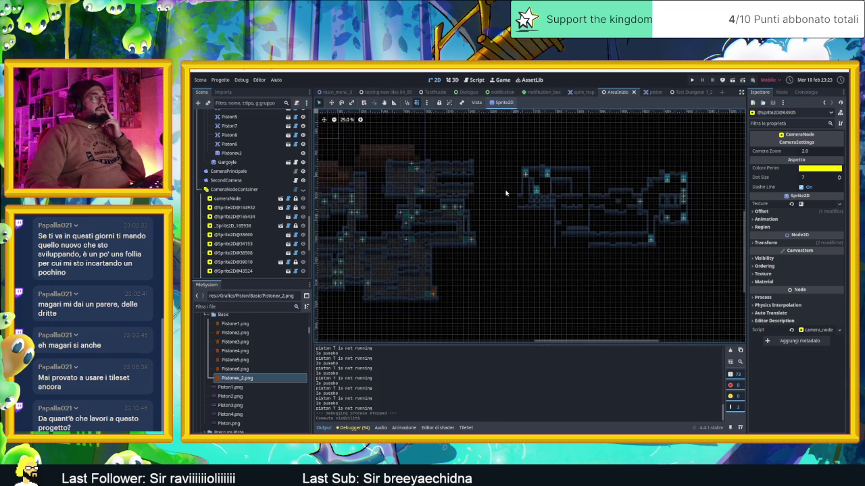
scroll(546, 193, up, 1)
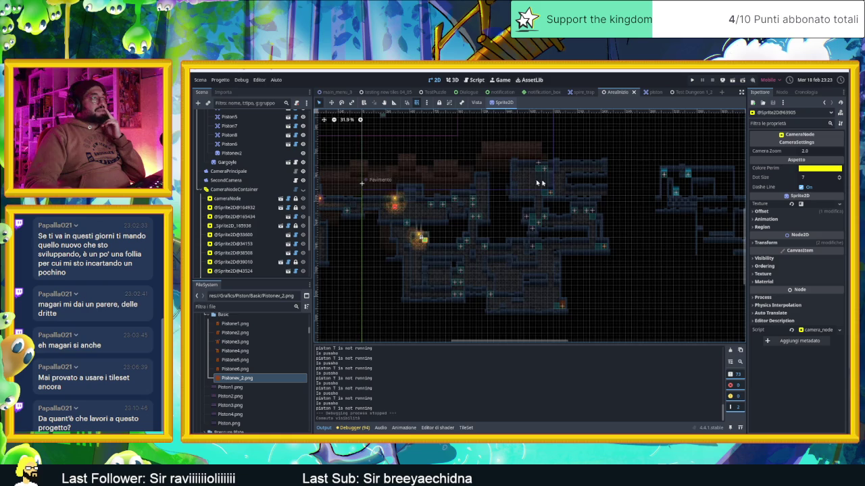
scroll(588, 209, left, 5)
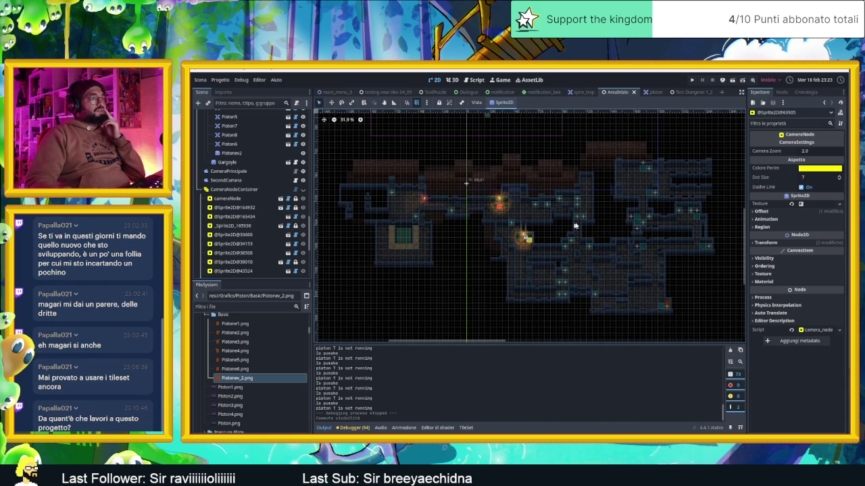
scroll(230, 147, up, 5)
scroll(230, 147, up, 10)
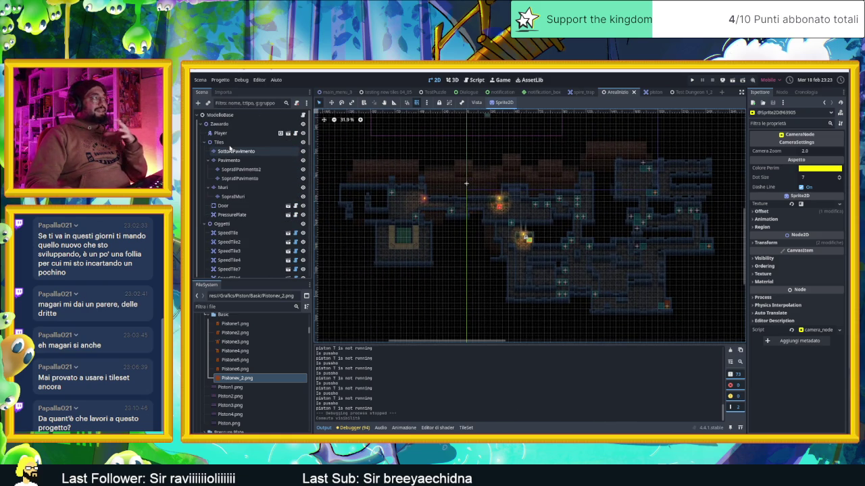
scroll(623, 231, right, 5)
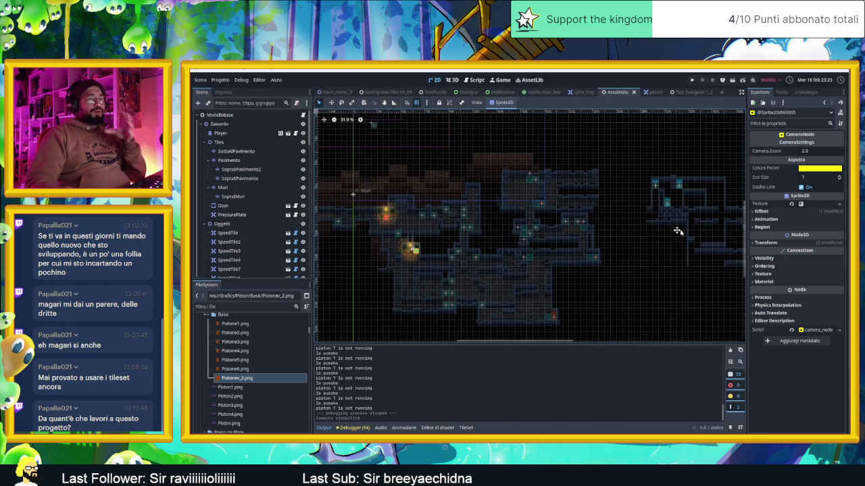
scroll(645, 234, right, 3)
scroll(628, 229, right, 3)
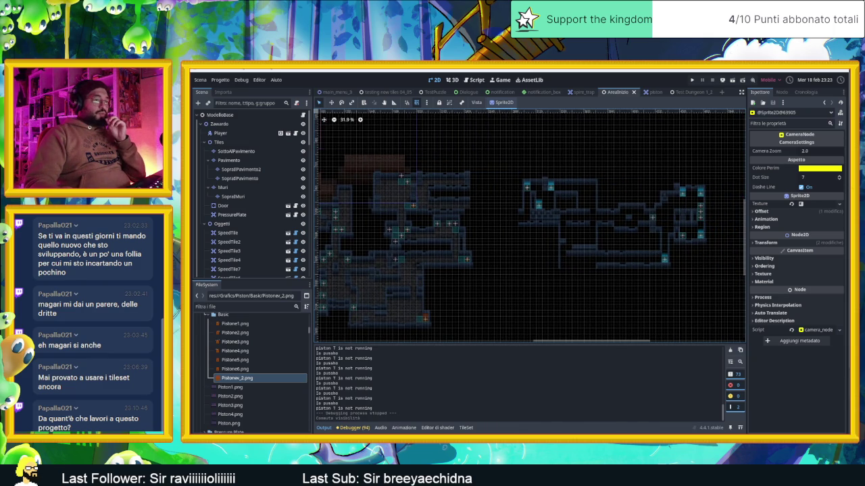
key(super)
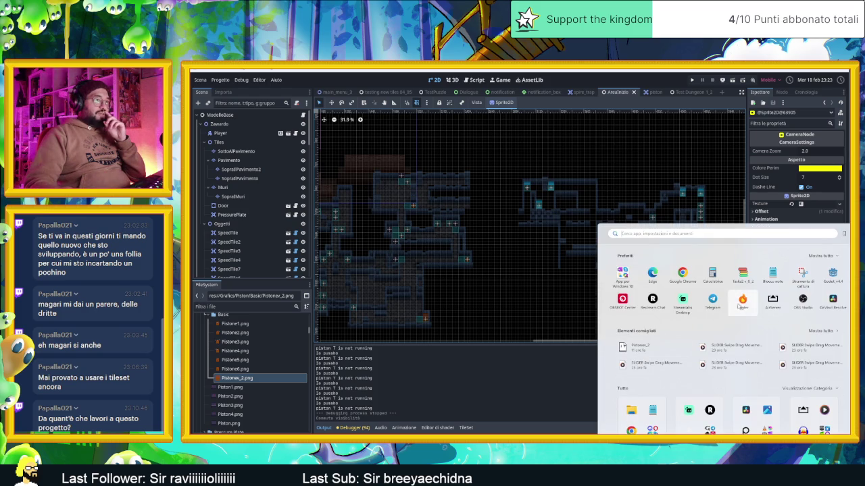
Launch Tasks 2.0, then move and maximize its score task board window.
click(745, 277)
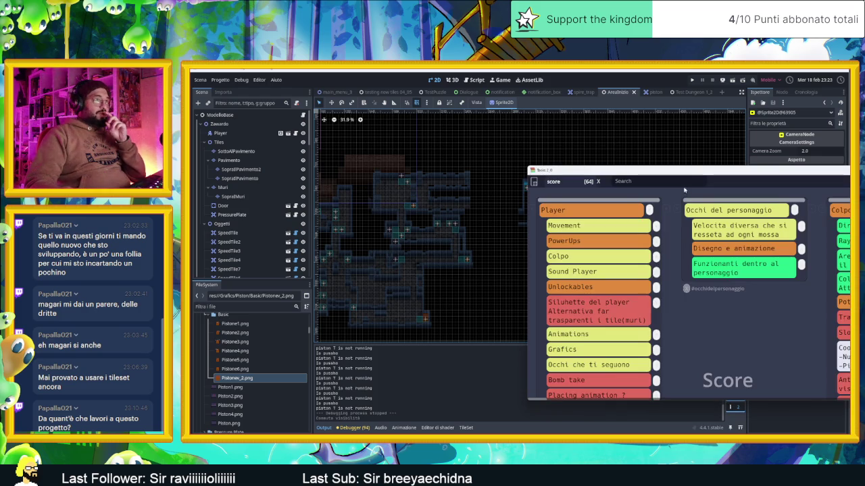
drag(679, 174, 392, 134)
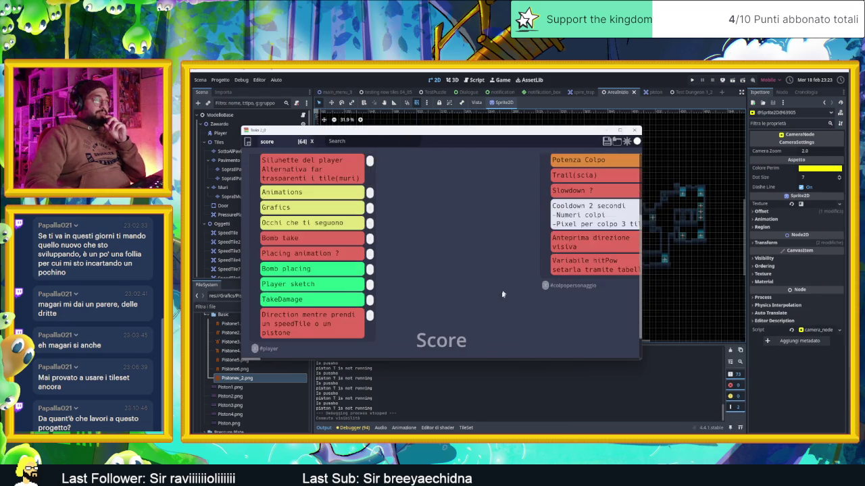
scroll(429, 360, right, 5)
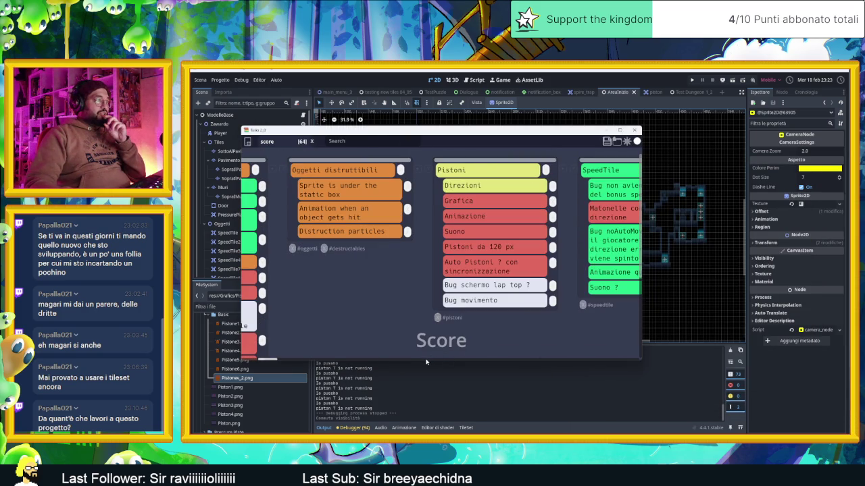
double_click(510, 130)
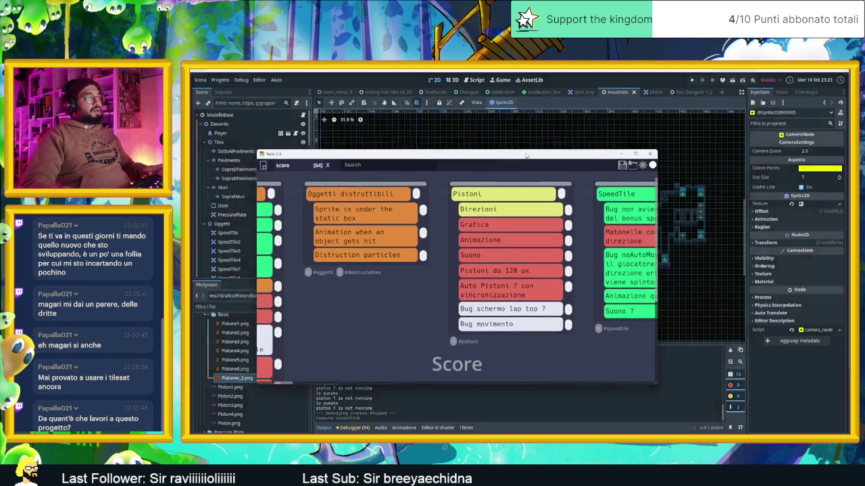
Scroll across the board's columns back to Sliding Rooms and Pressure Tiles.
scroll(598, 261, right, 20)
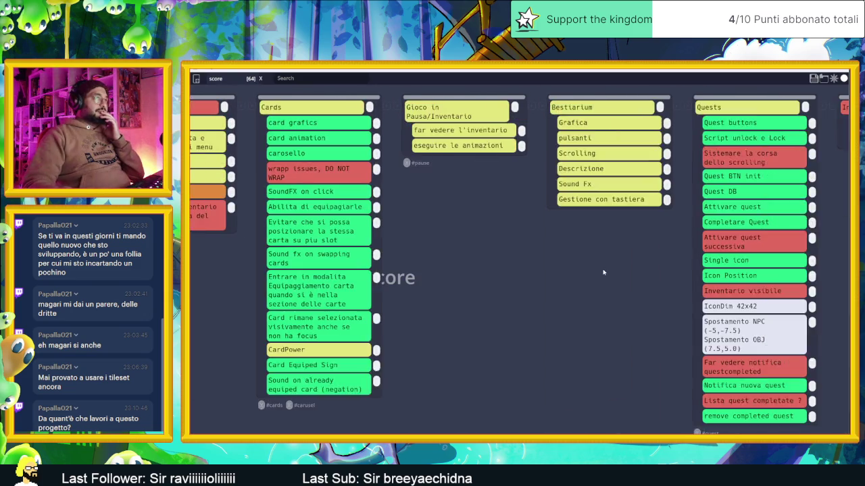
scroll(604, 273, right, 5)
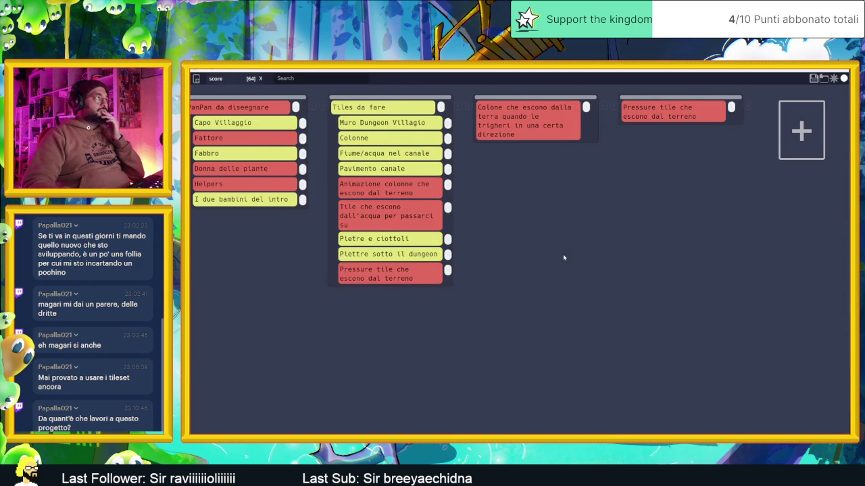
scroll(563, 254, left, 6)
scroll(561, 257, left, 10)
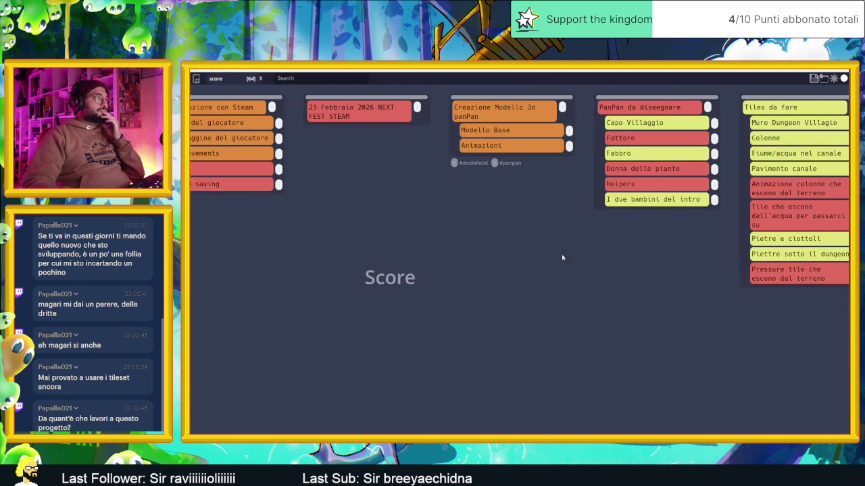
scroll(562, 258, left, 8)
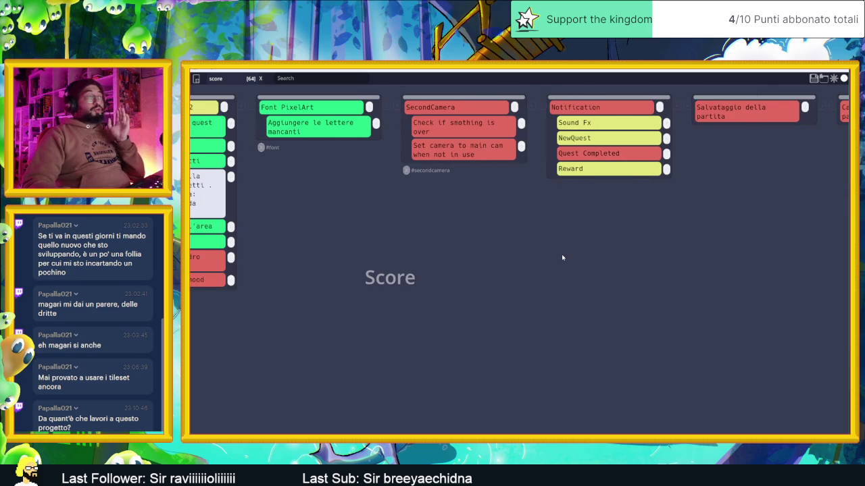
scroll(562, 258, left, 8)
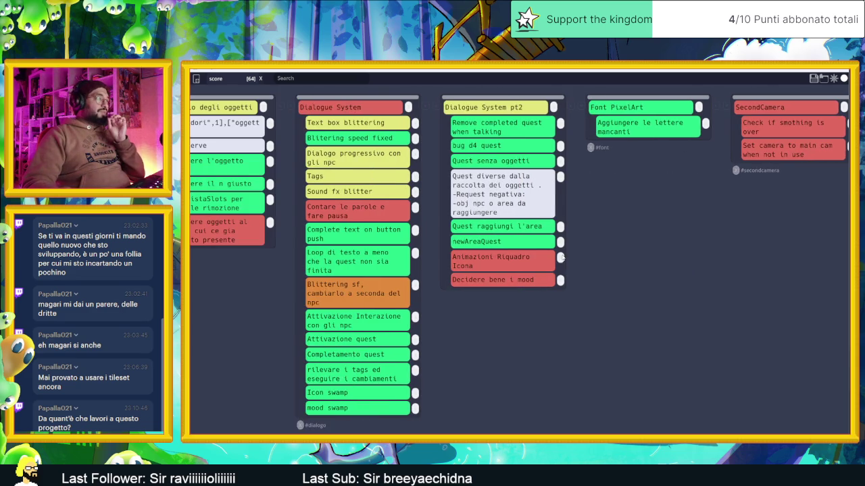
scroll(562, 257, left, 8)
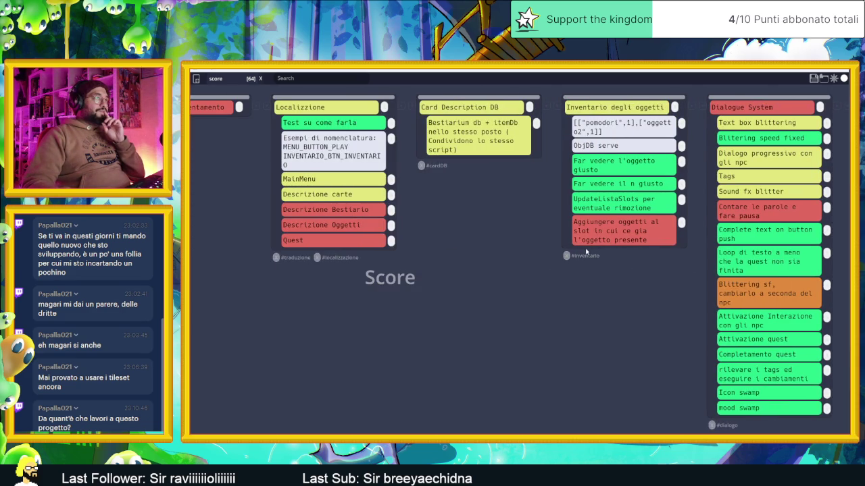
scroll(583, 251, left, 3)
scroll(585, 251, left, 15)
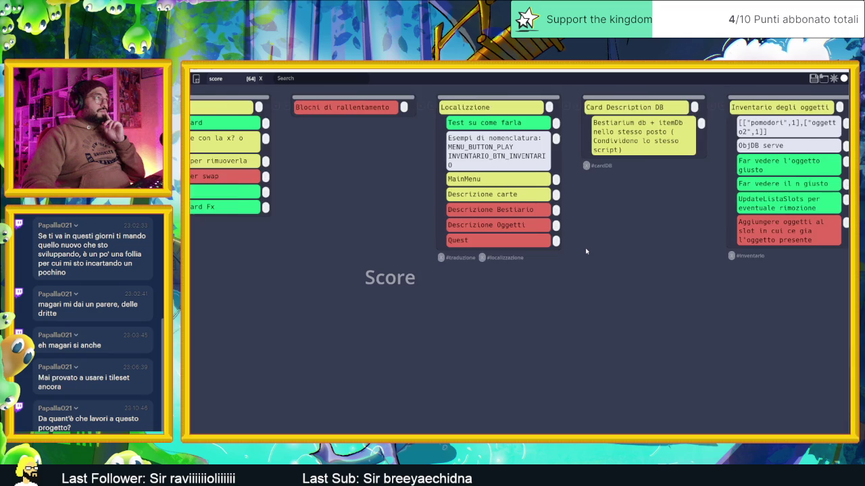
scroll(585, 251, left, 20)
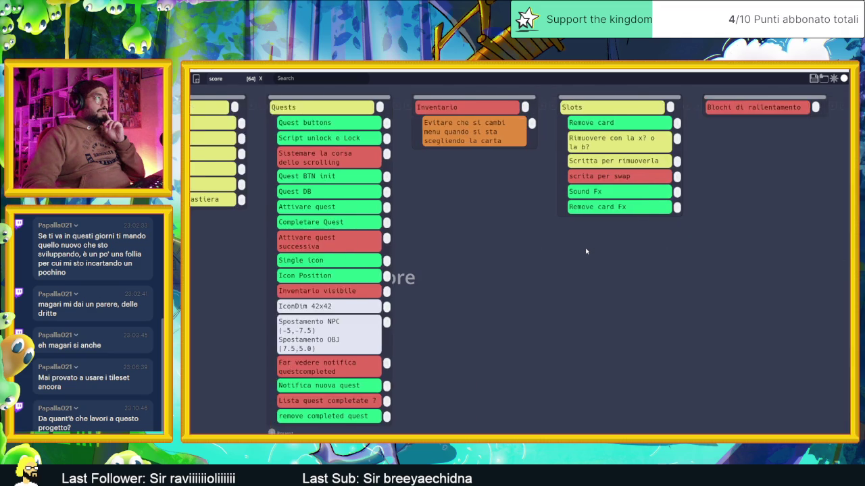
scroll(586, 251, left, 9)
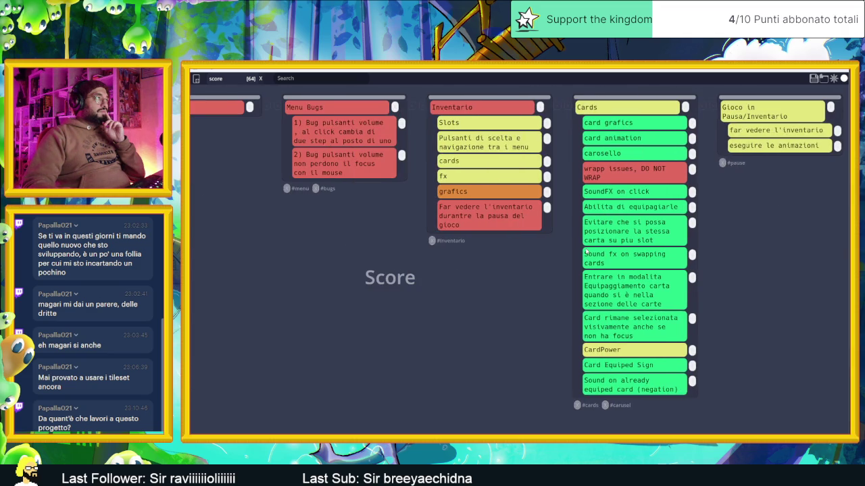
scroll(586, 251, left, 12)
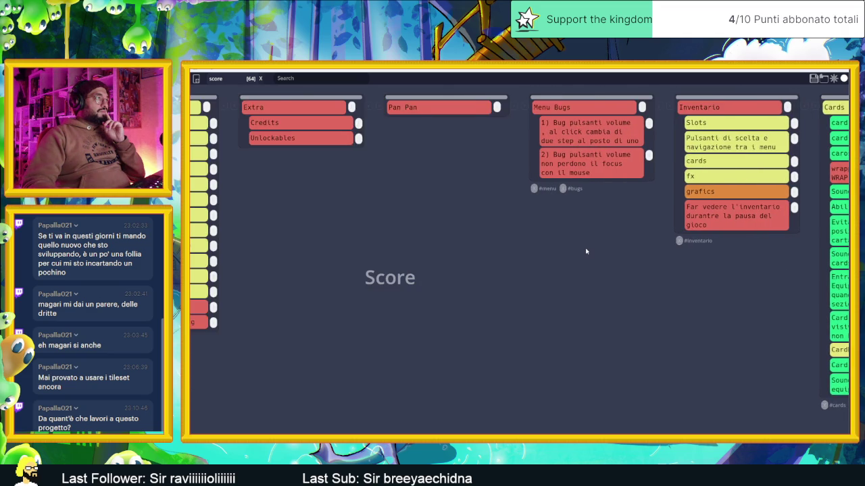
scroll(586, 251, left, 20)
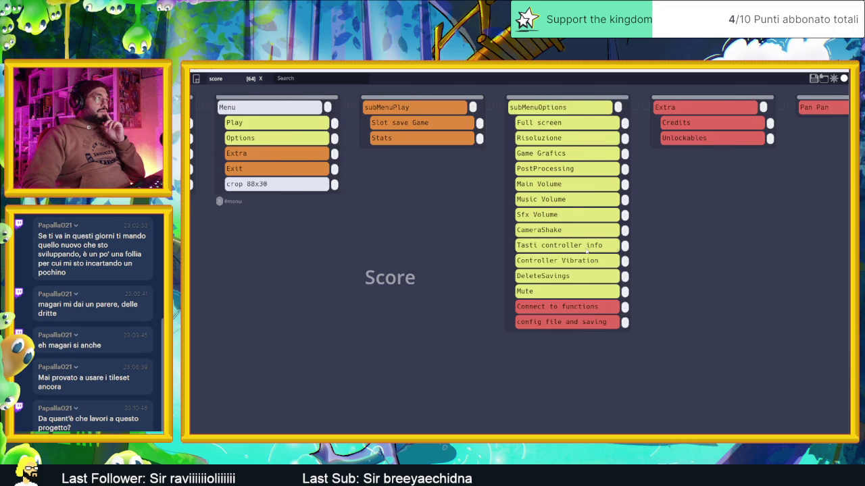
scroll(586, 251, left, 15)
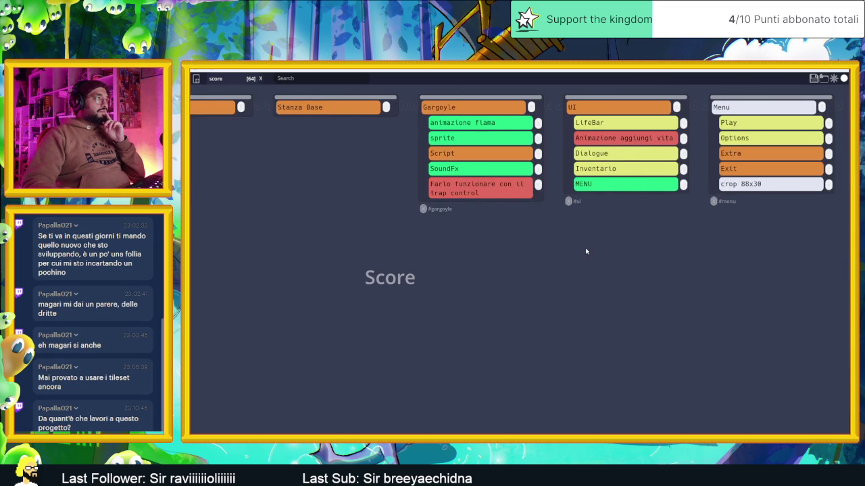
scroll(586, 251, left, 6)
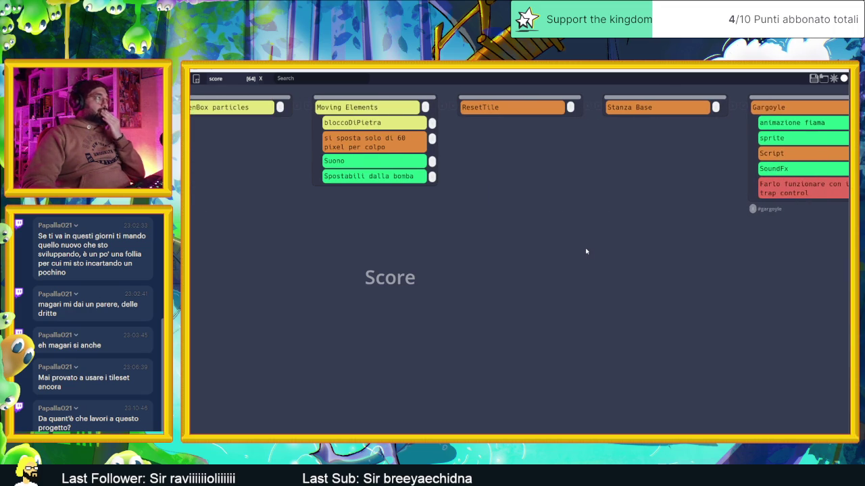
scroll(555, 251, left, 9)
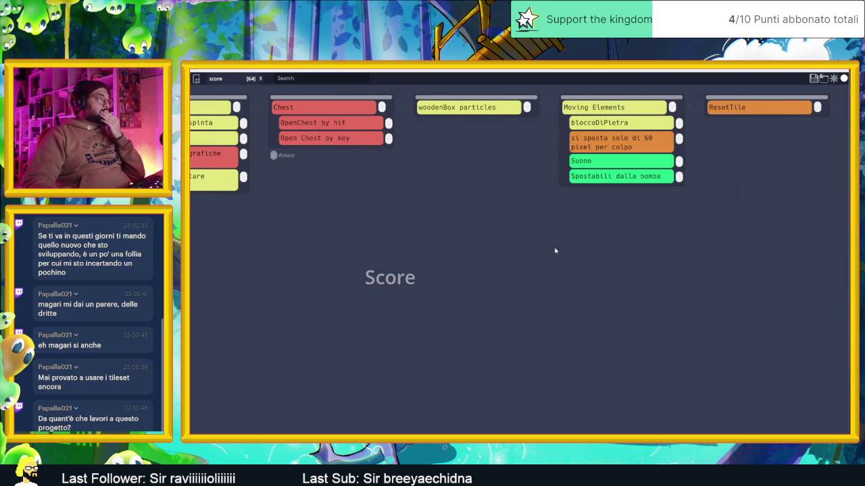
scroll(556, 250, left, 3)
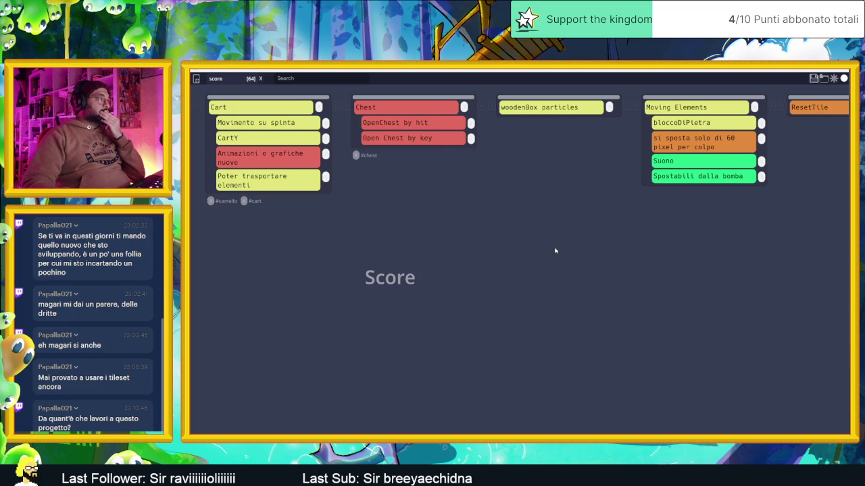
scroll(555, 250, left, 3)
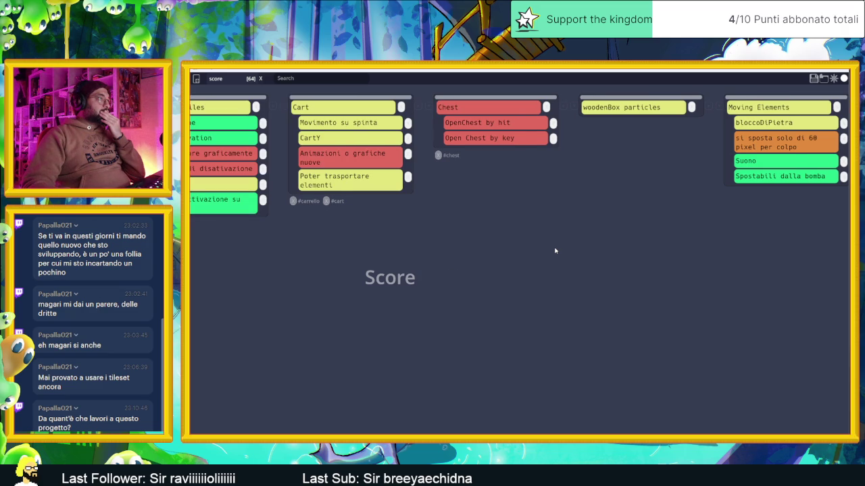
scroll(555, 251, left, 6)
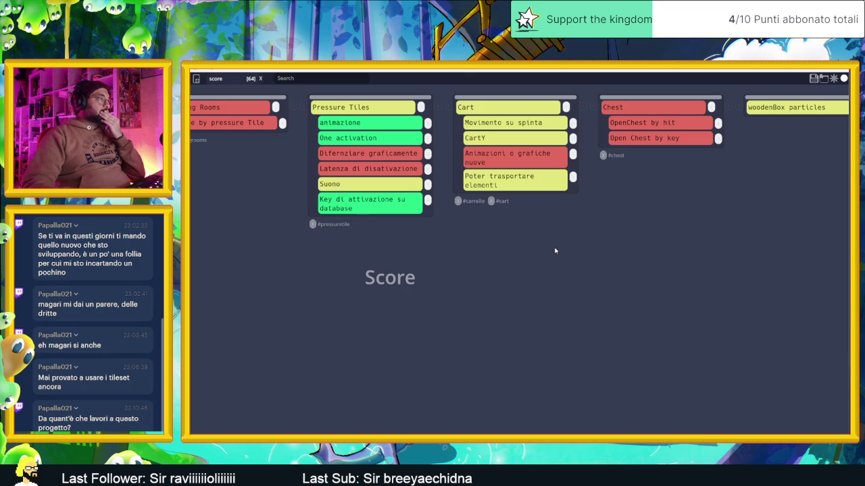
scroll(555, 251, left, 6)
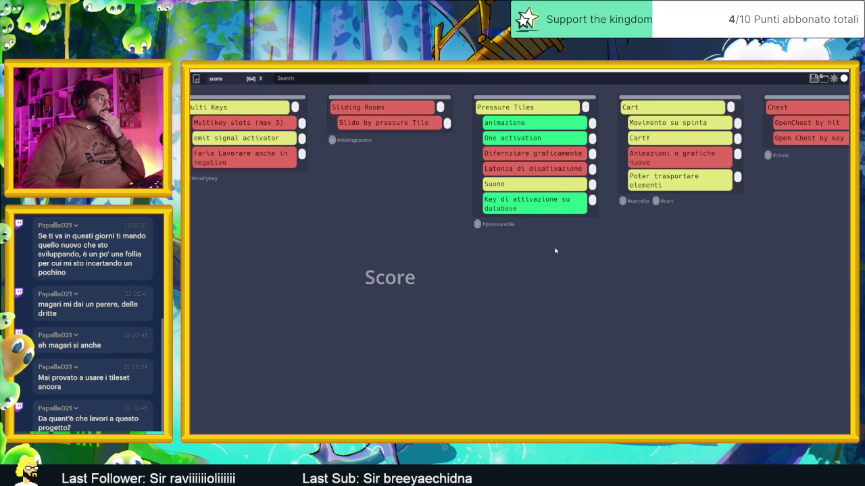
scroll(556, 250, left, 3)
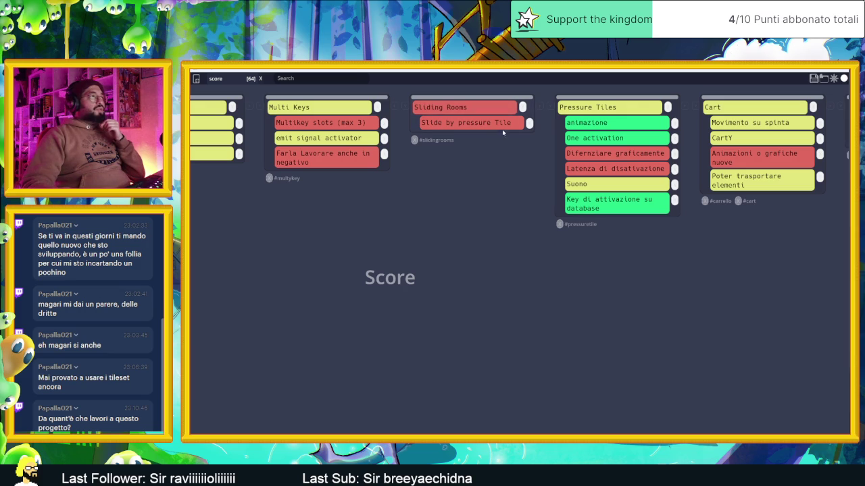
click(813, 78)
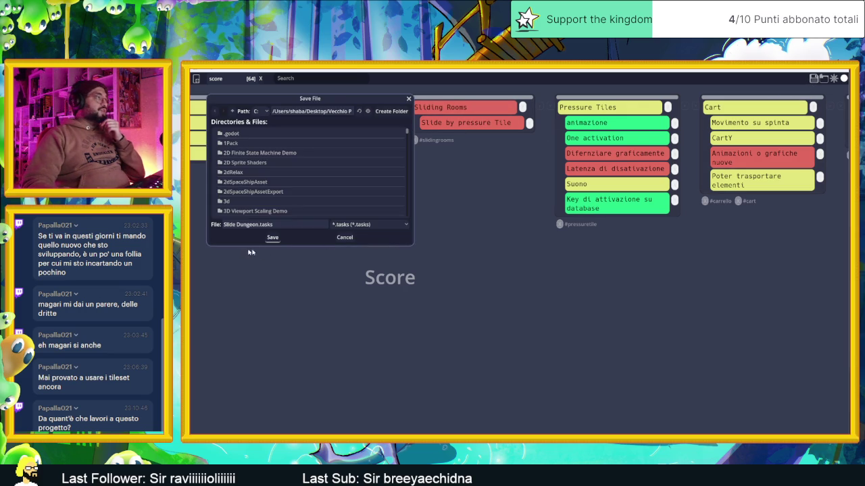
click(271, 238)
click(472, 264)
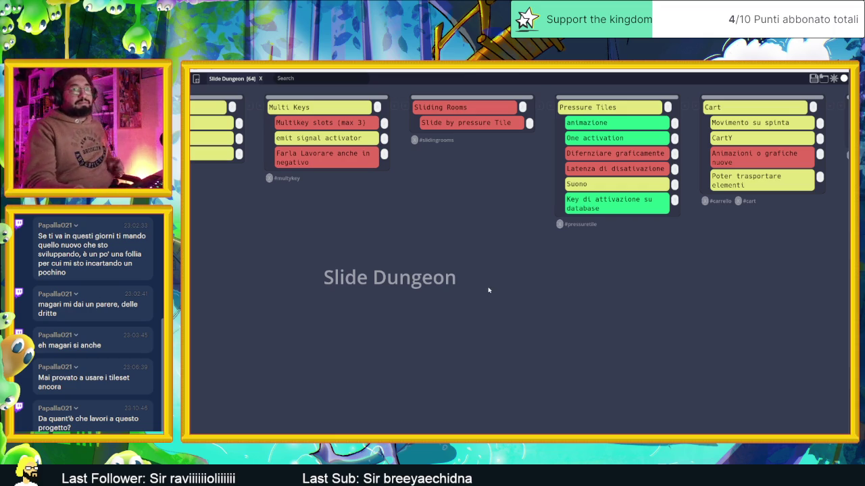
scroll(520, 290, down, 15)
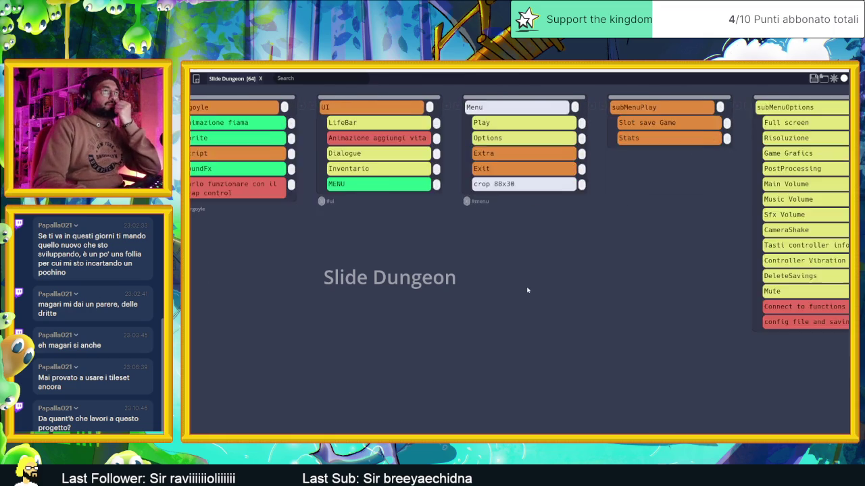
scroll(541, 288, down, 5)
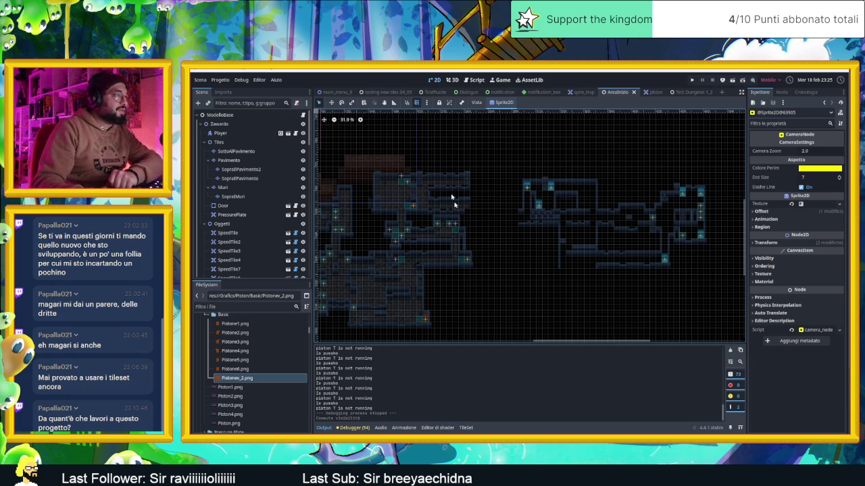
Look over the AreaInizio tile map, then switch to the piston scene and its animations.
scroll(439, 178, up, 5)
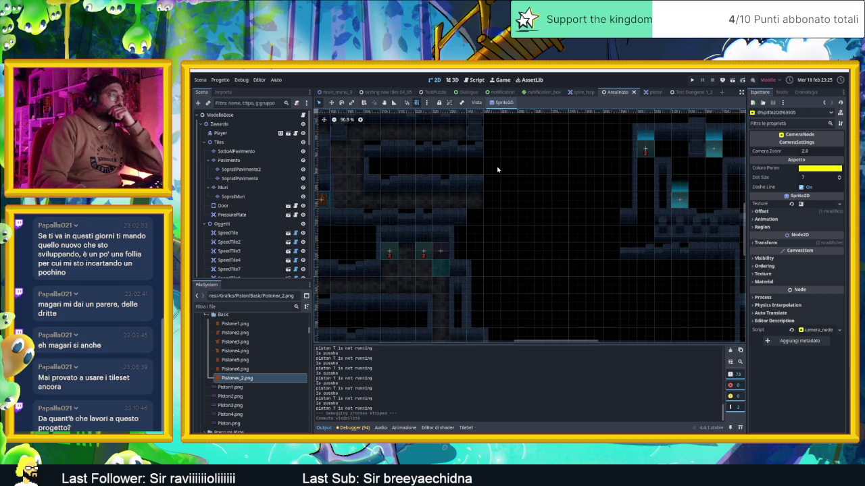
scroll(489, 194, up, 1)
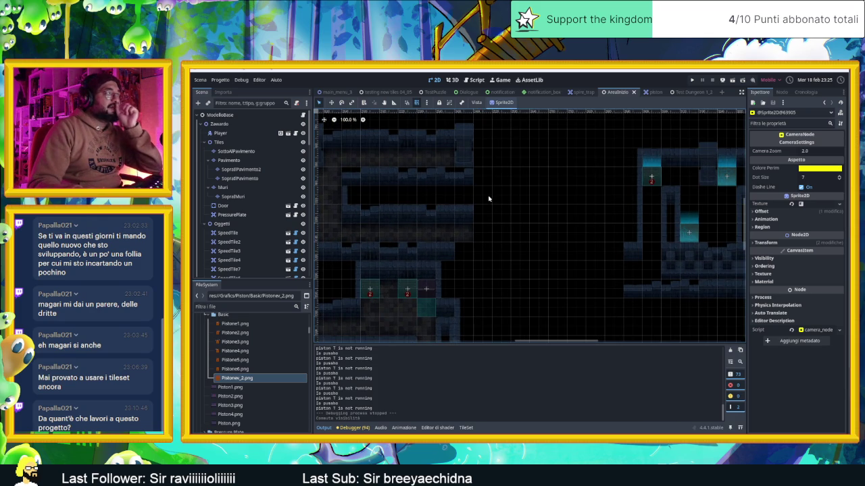
scroll(485, 197, up, 1)
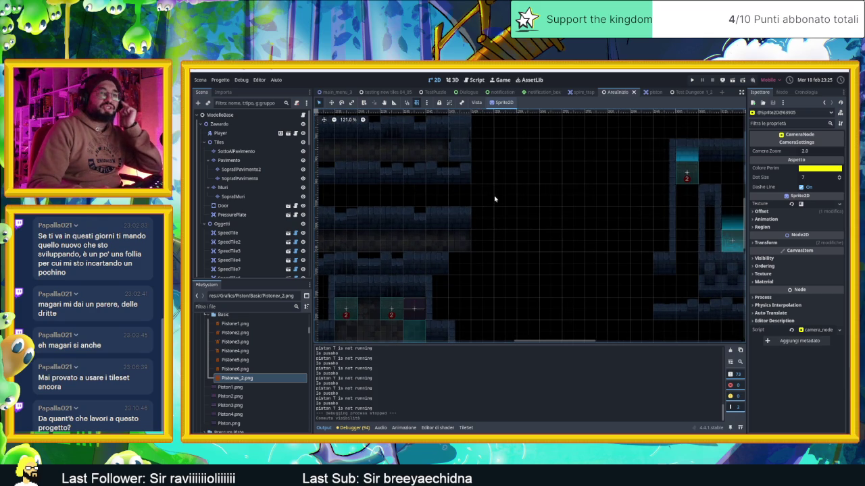
drag(501, 212, 521, 231)
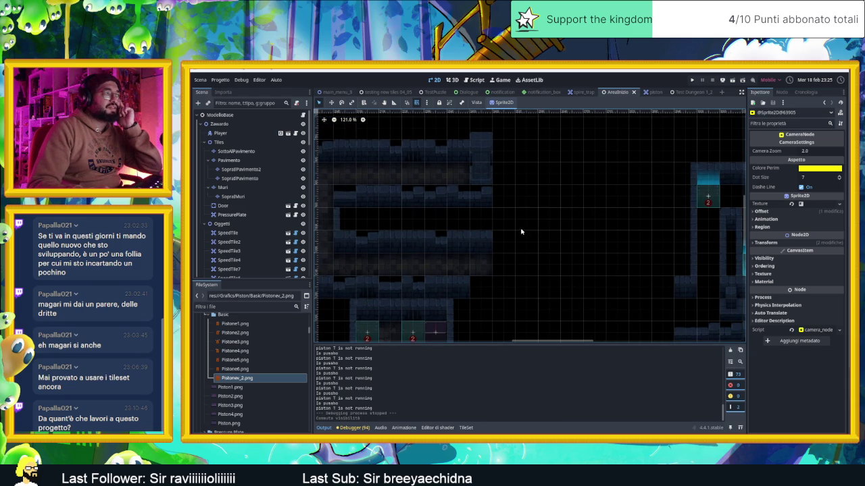
scroll(526, 204, down, 12)
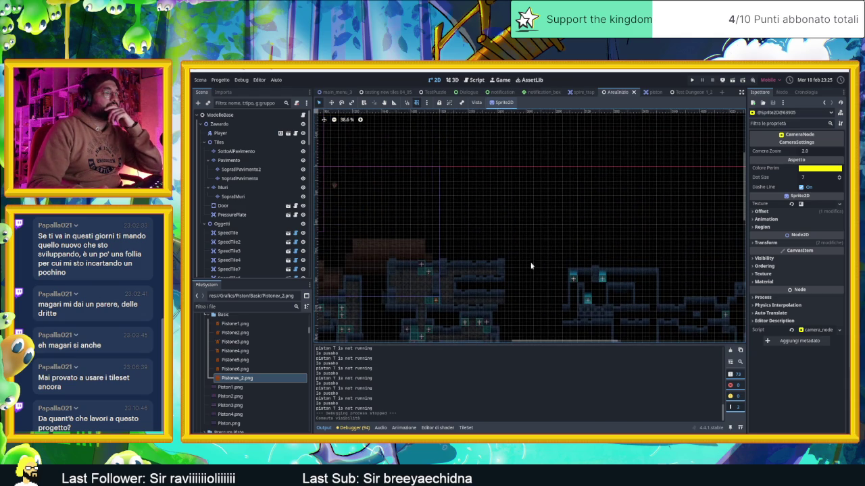
drag(531, 265, 539, 224)
drag(539, 261, 534, 211)
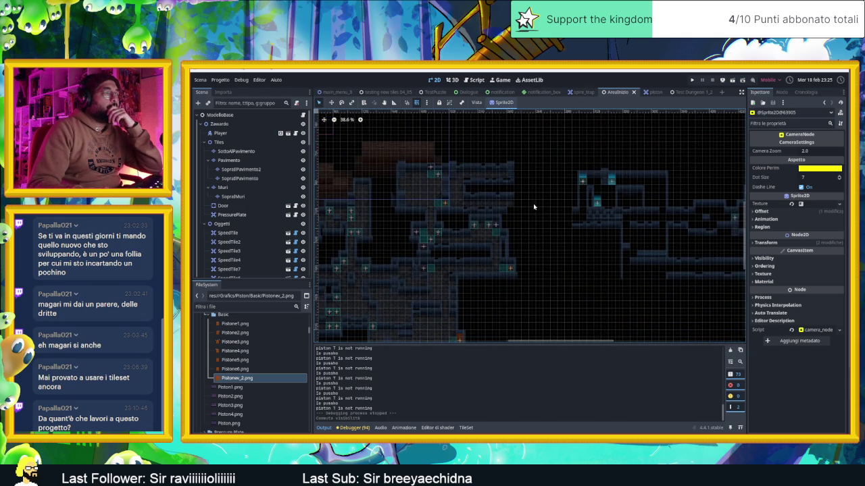
scroll(533, 204, down, 5)
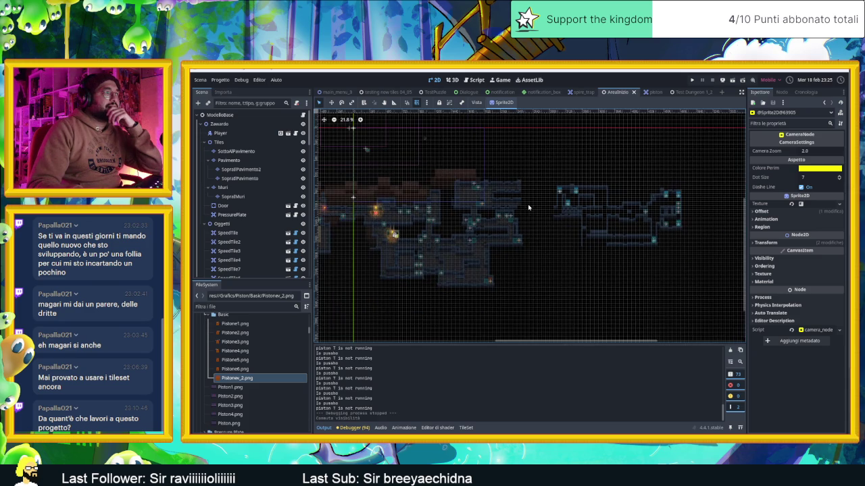
scroll(533, 207, up, 3)
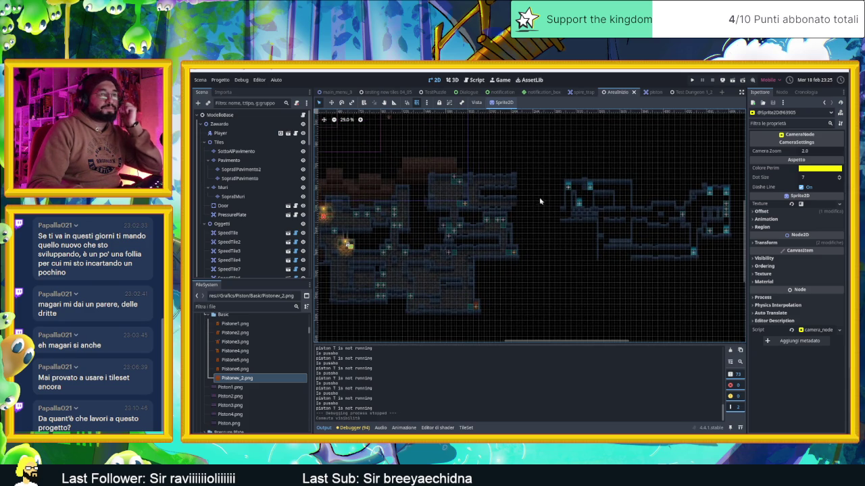
drag(527, 190, 535, 208)
scroll(533, 202, up, 5)
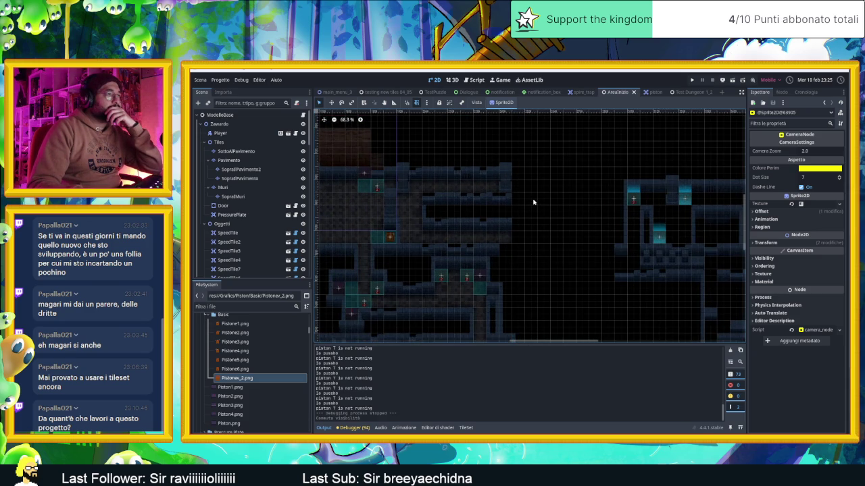
scroll(534, 202, down, 3)
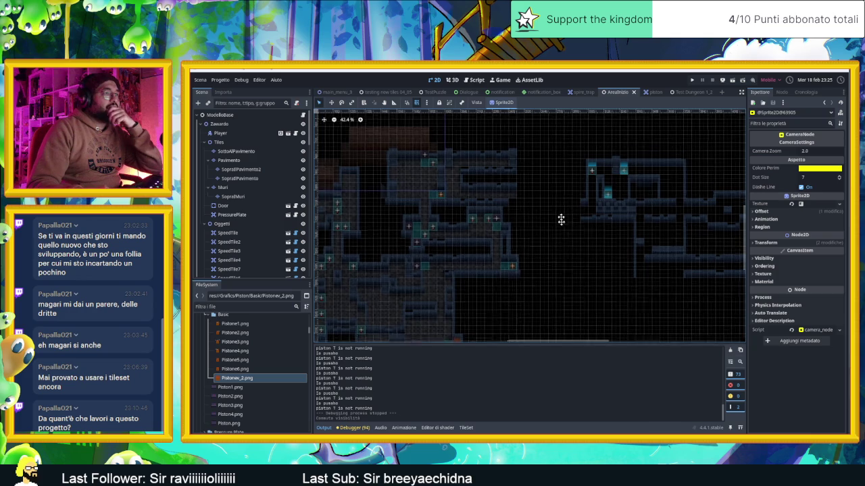
drag(562, 230, 557, 198)
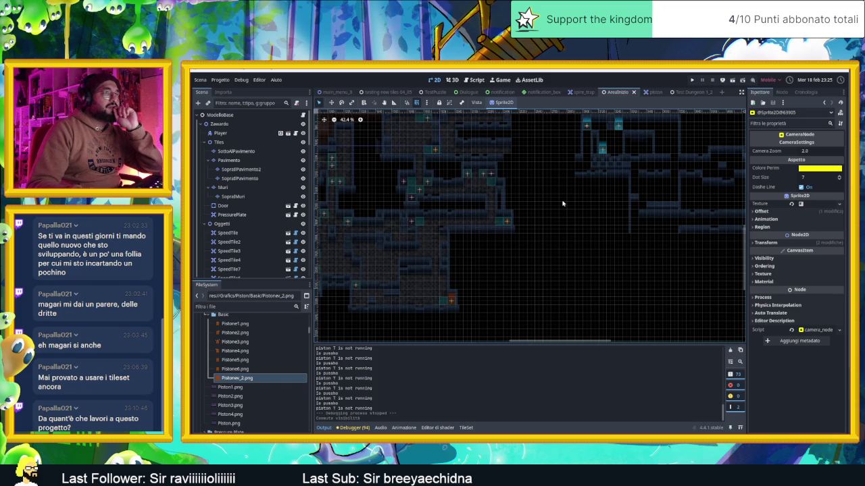
click(652, 92)
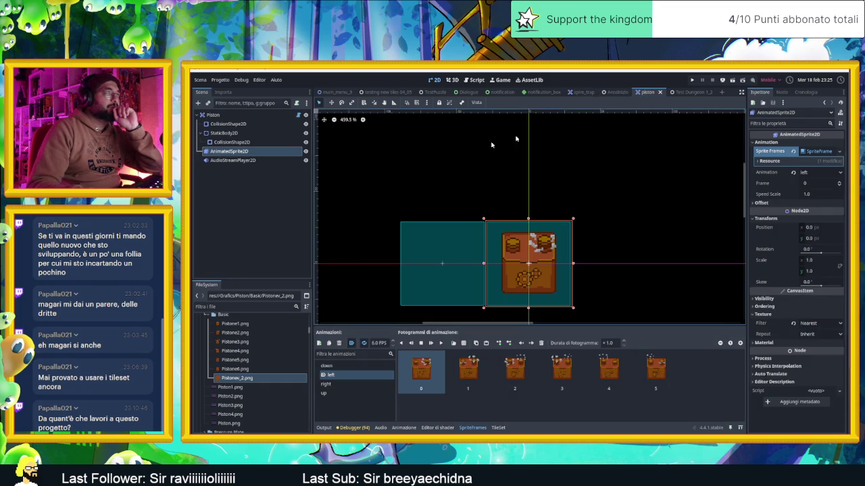
Read piston.gd's pistonDirection-based animation and collision logic, then save the scene.
click(298, 115)
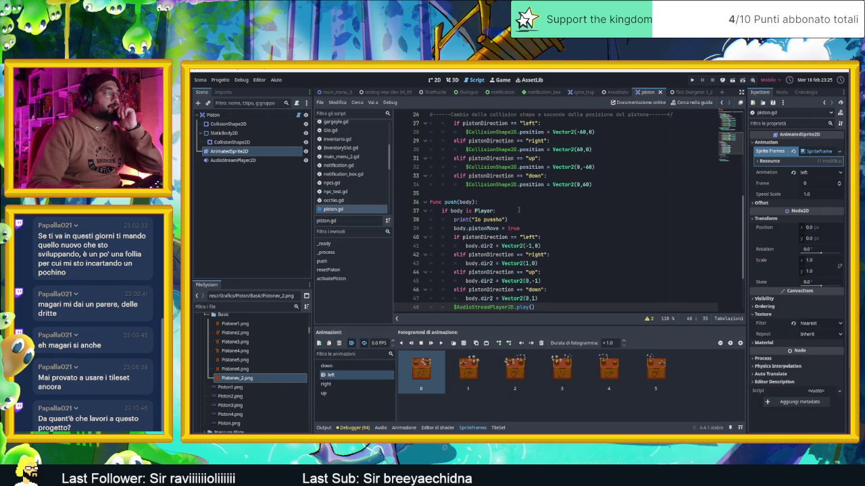
scroll(552, 223, up, 3)
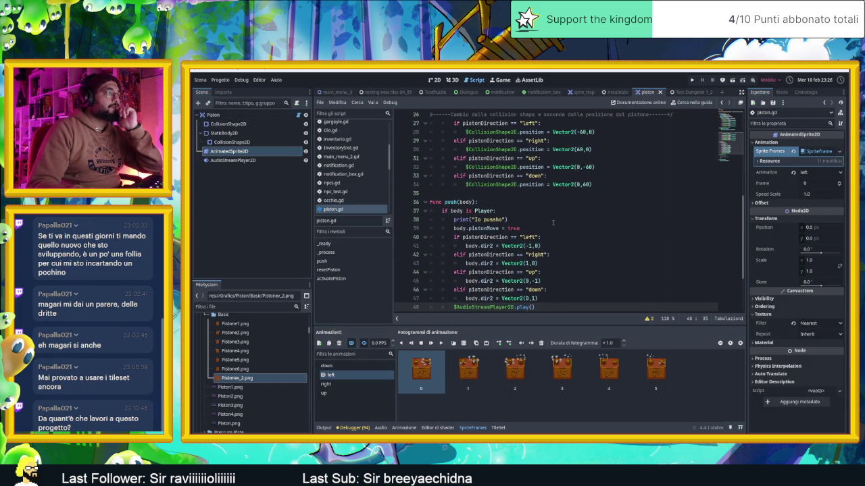
scroll(497, 211, down, 2)
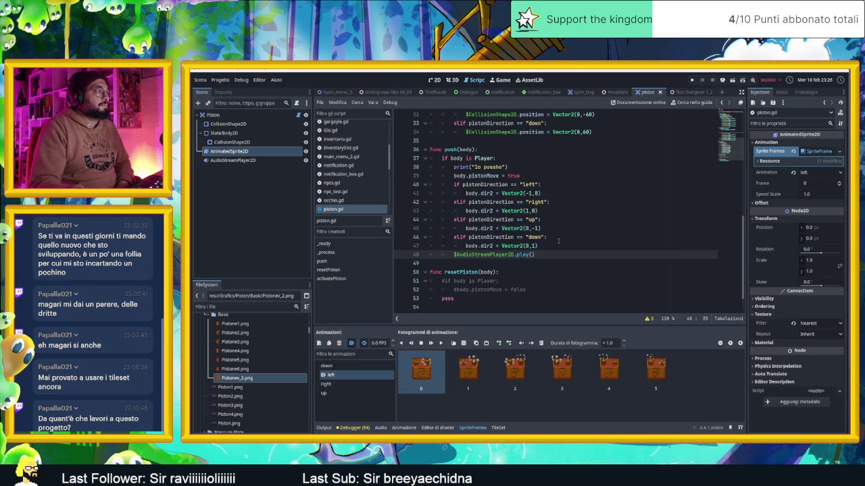
scroll(558, 241, up, 4)
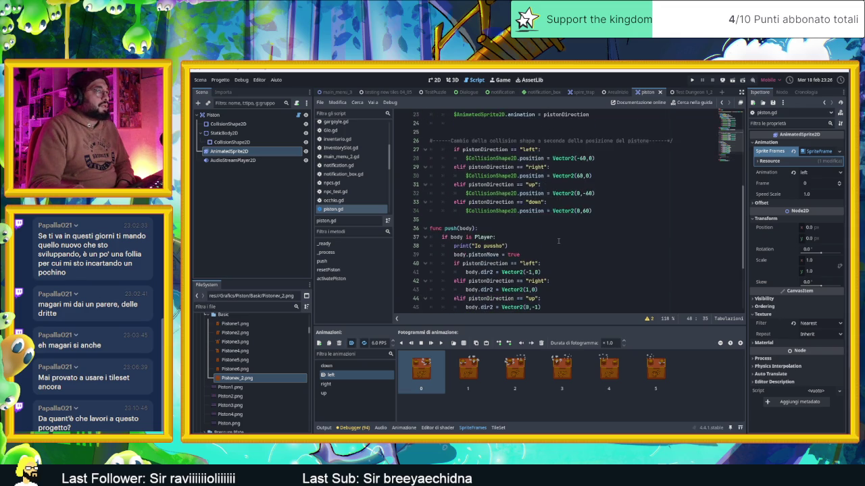
scroll(558, 241, down, 3)
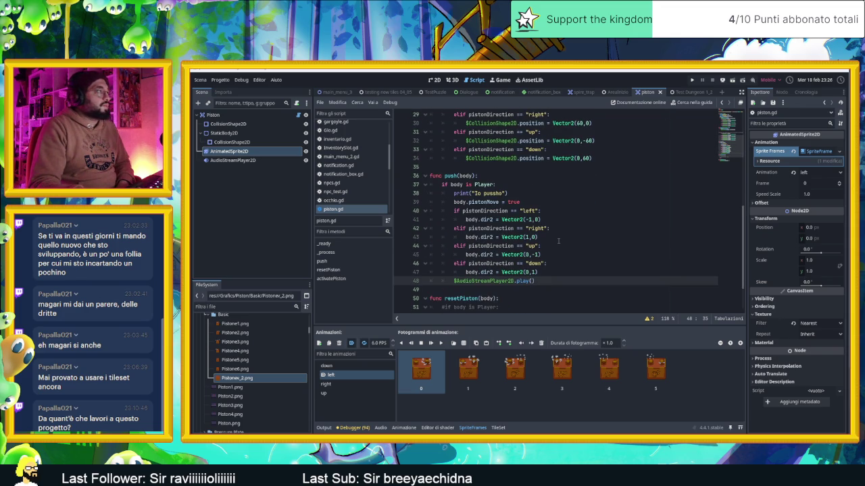
scroll(558, 241, up, 5)
key(ctrl+s)
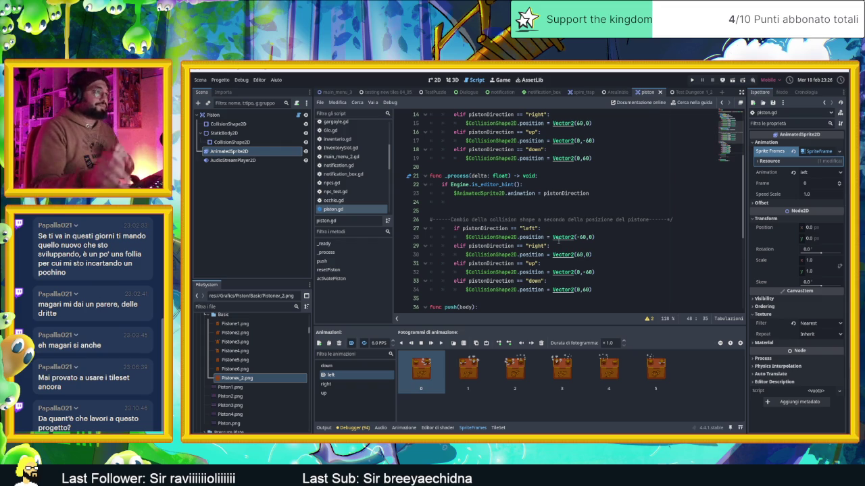
Return to AreaInizio, select the PressurePlate and view its pressure_plate.gd script.
click(442, 83)
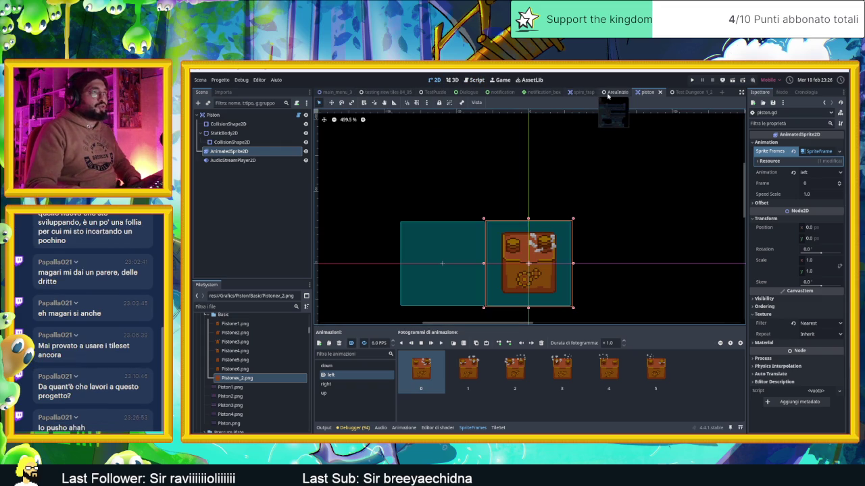
click(606, 93)
scroll(582, 256, down, 5)
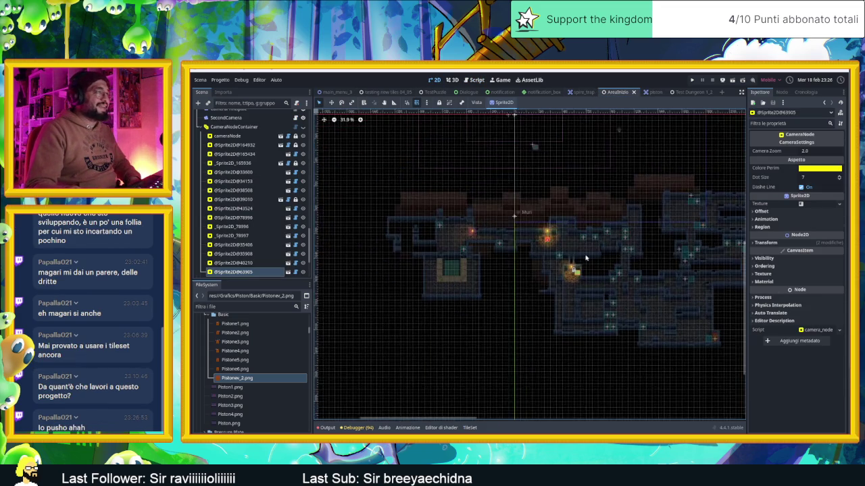
scroll(585, 258, up, 10)
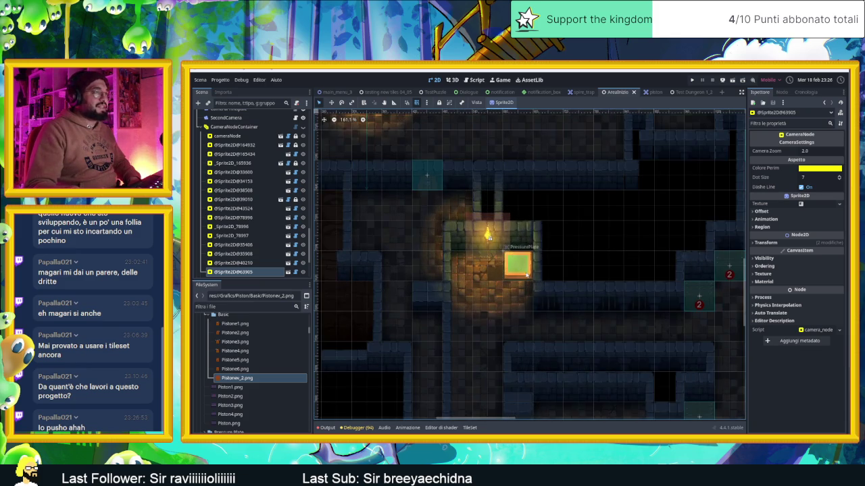
click(517, 265)
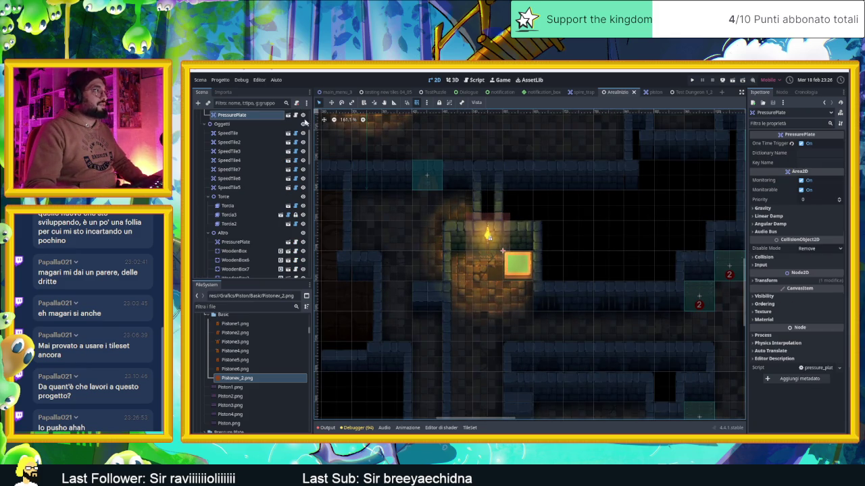
click(295, 115)
scroll(567, 265, up, 8)
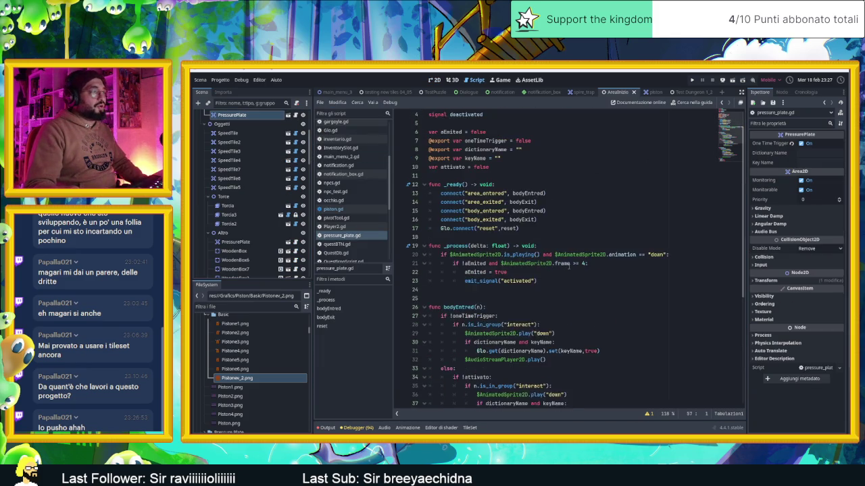
scroll(568, 267, down, 6)
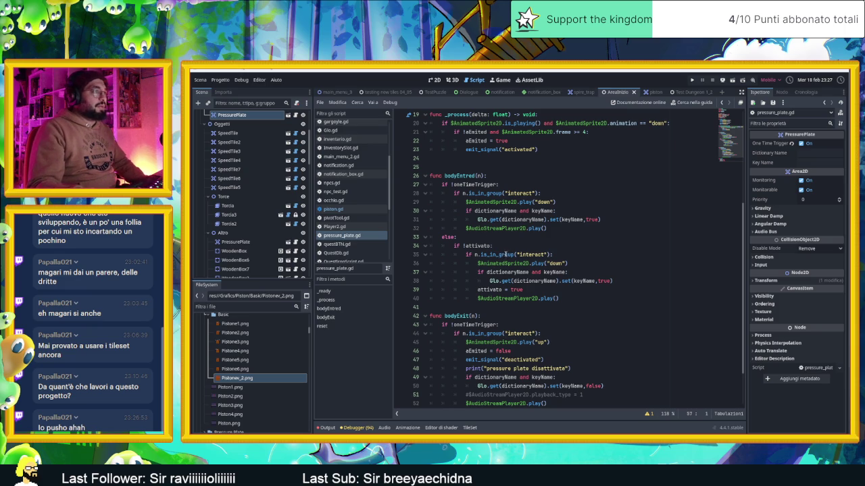
scroll(501, 255, down, 1)
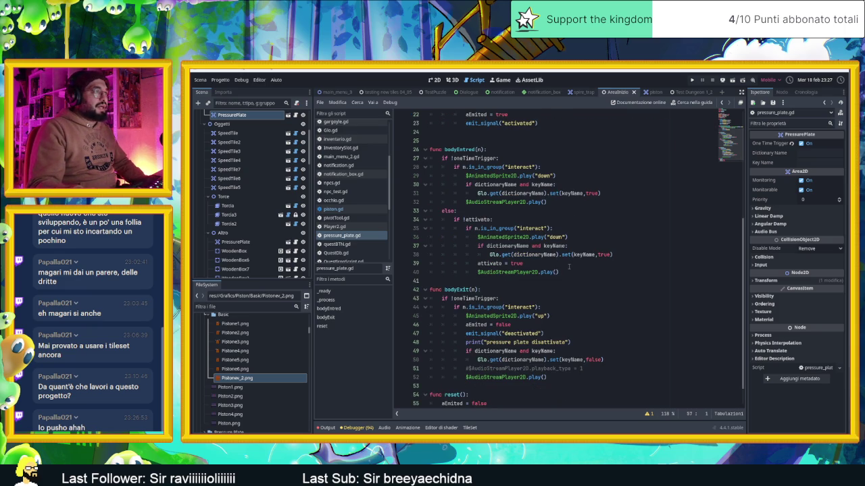
scroll(569, 267, down, 1)
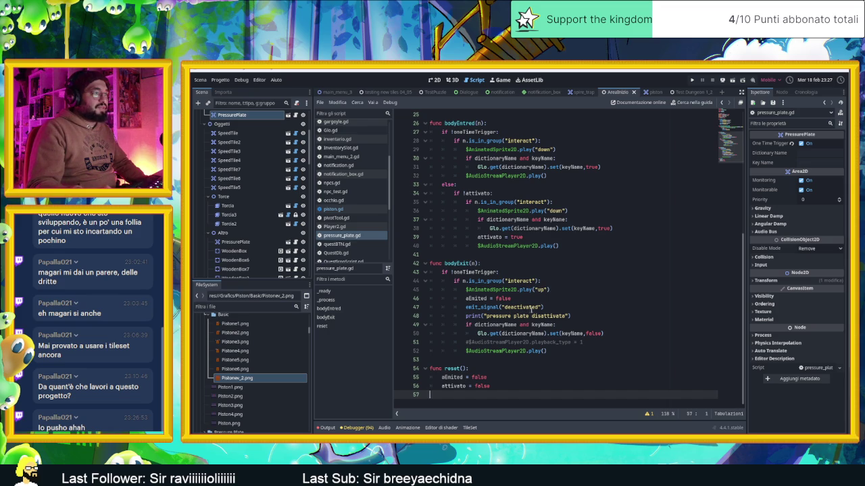
scroll(582, 312, up, 6)
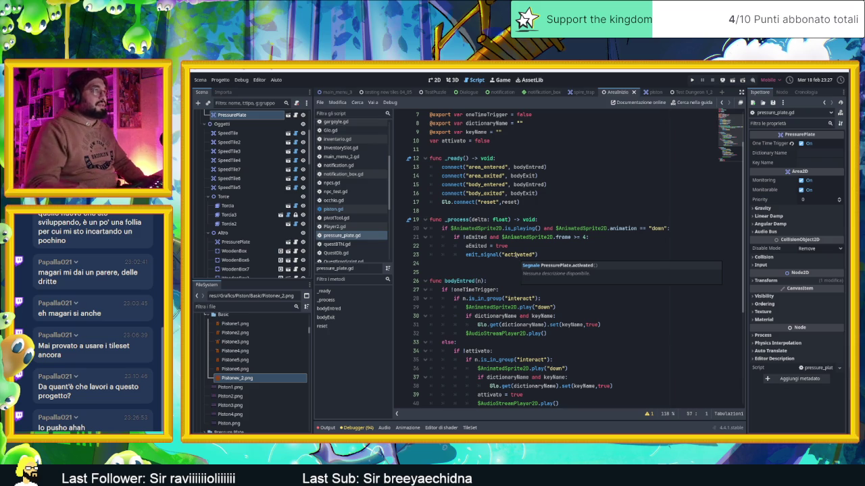
click(434, 80)
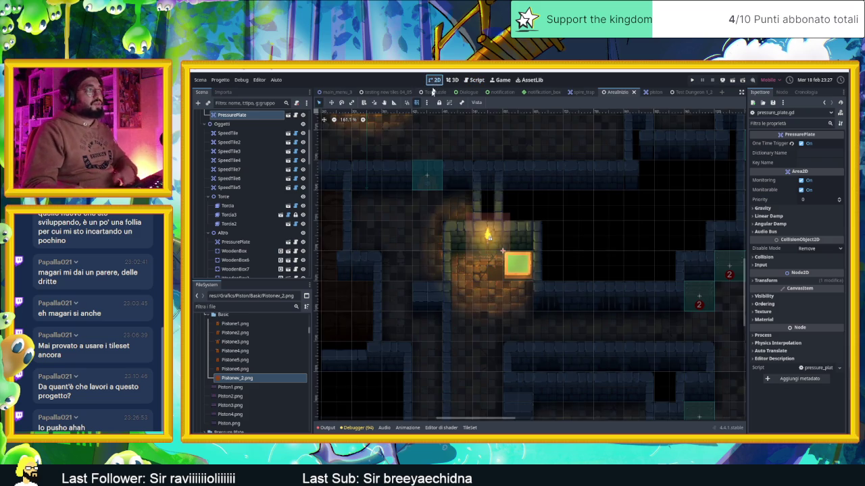
Select the door, zoom to about 285% on the torch-lit room, then start a new scene.
click(435, 175)
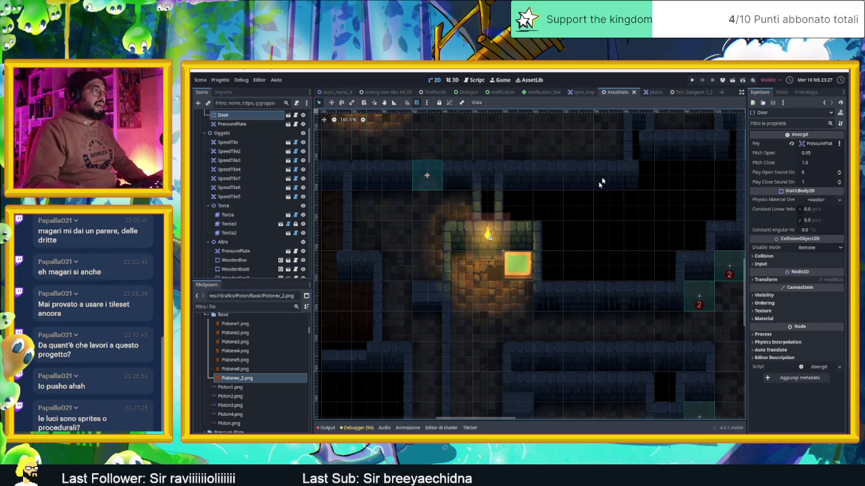
scroll(492, 237, up, 4)
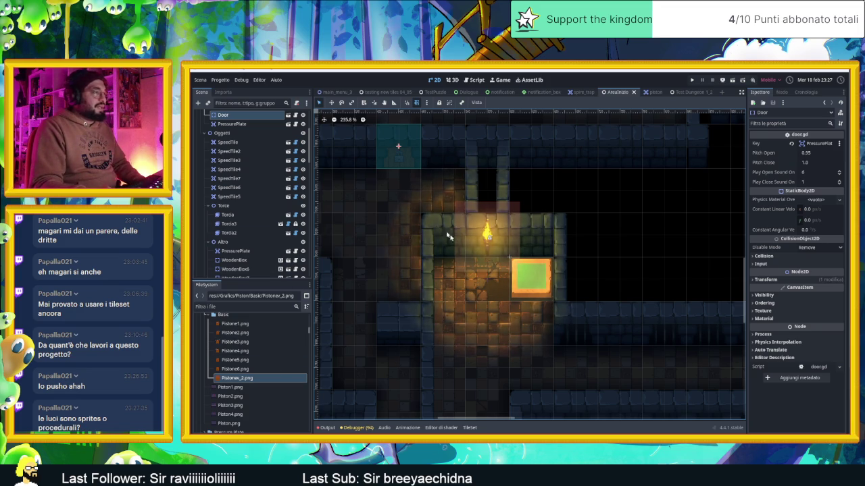
scroll(476, 241, up, 1)
scroll(476, 242, up, 1)
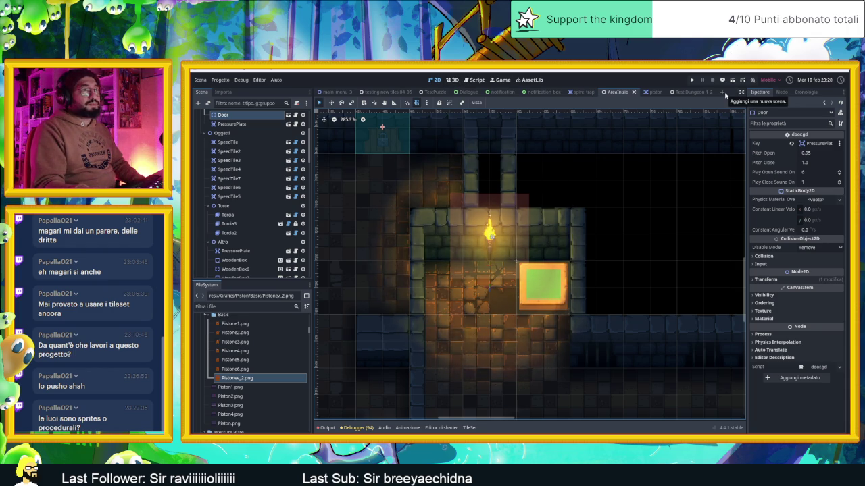
click(723, 92)
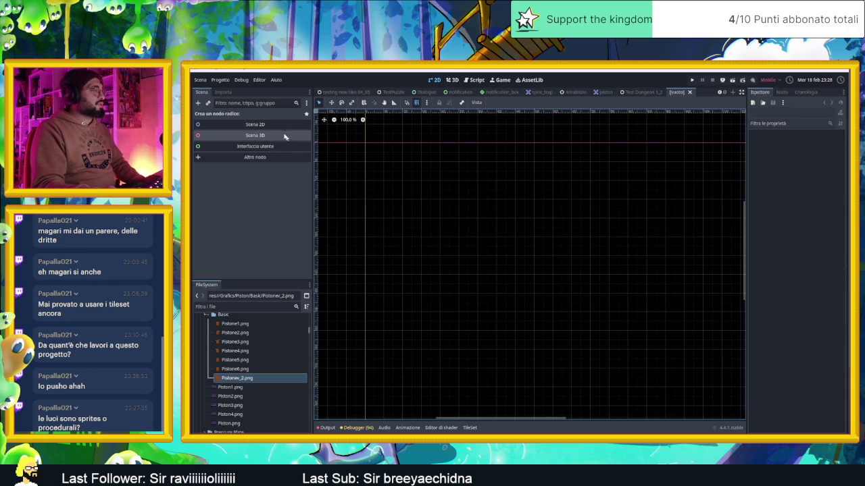
Create an OmniLight3D root node and inspect its Omni range and attenuation settings.
click(198, 104)
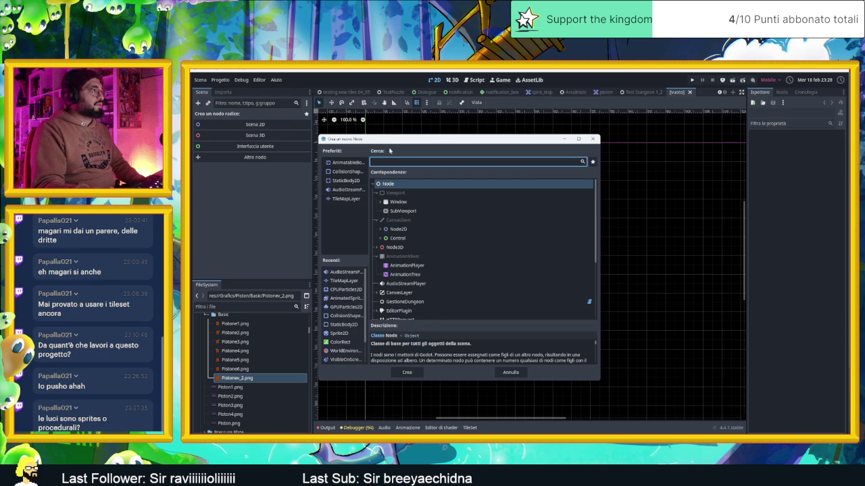
text(omn)
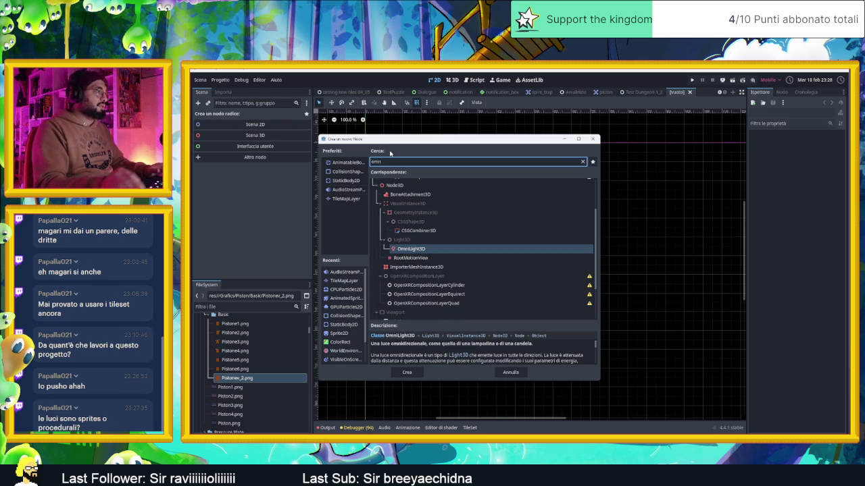
double_click(456, 249)
scroll(512, 280, down, 5)
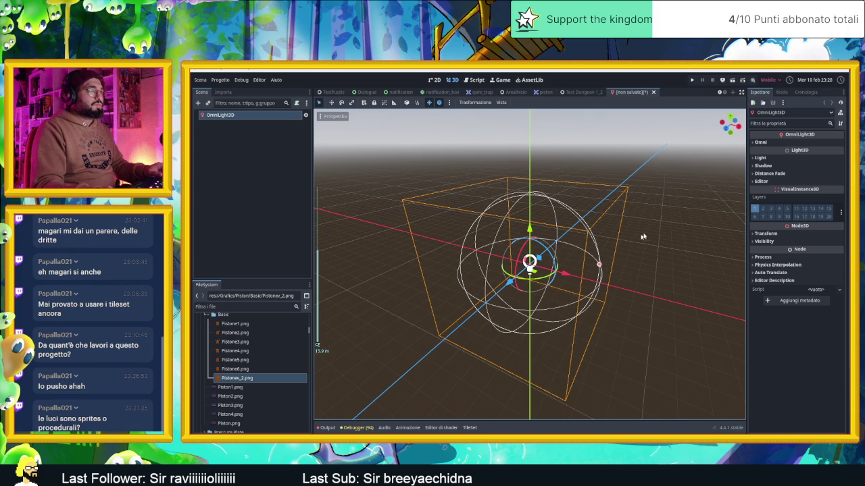
mouse_move(651, 230)
mouse_down()
mouse_move(610, 228)
mouse_move(726, 187)
mouse_up()
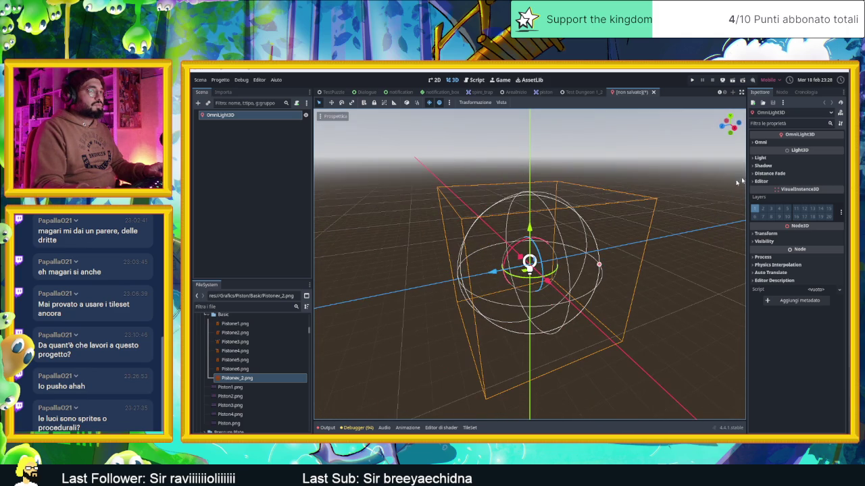
click(760, 143)
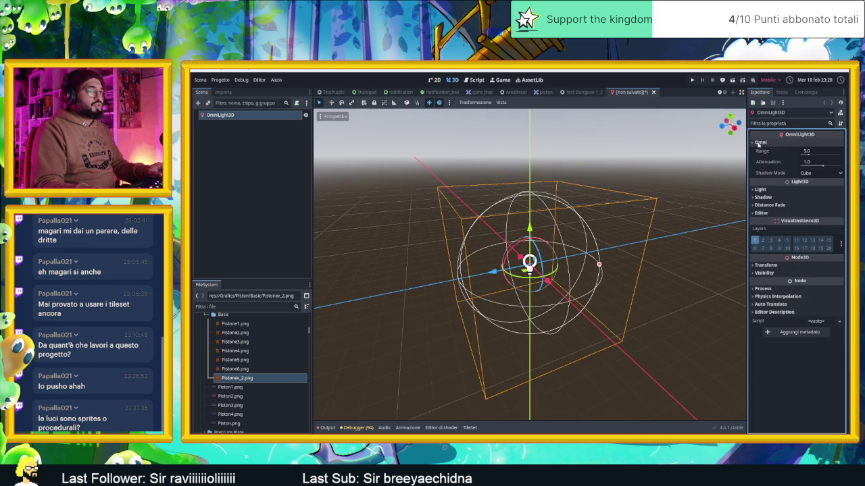
click(761, 190)
click(762, 189)
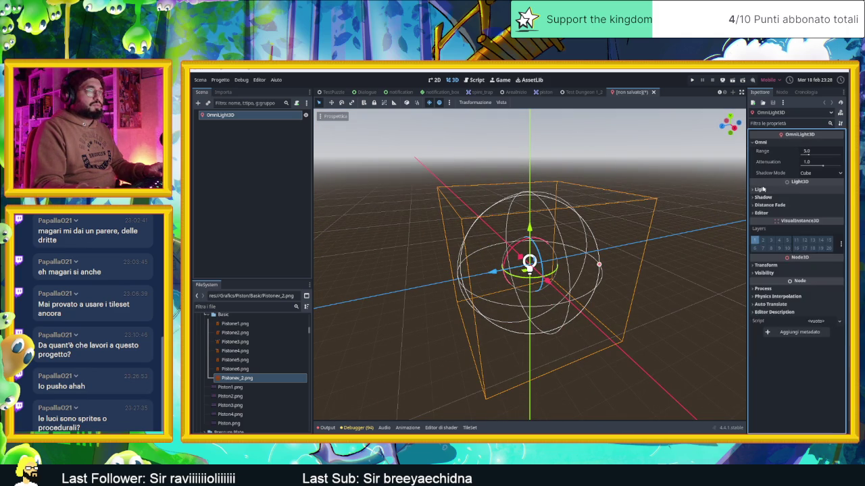
double_click(762, 189)
click(763, 196)
click(762, 197)
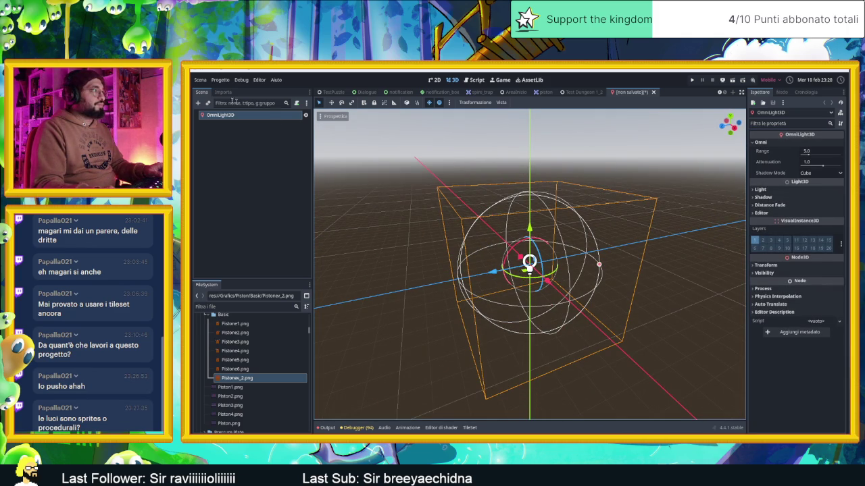
Save the scene as omni_light_3d.tscn and return to Test Dungeon 1_2.
key(ctrl+s)
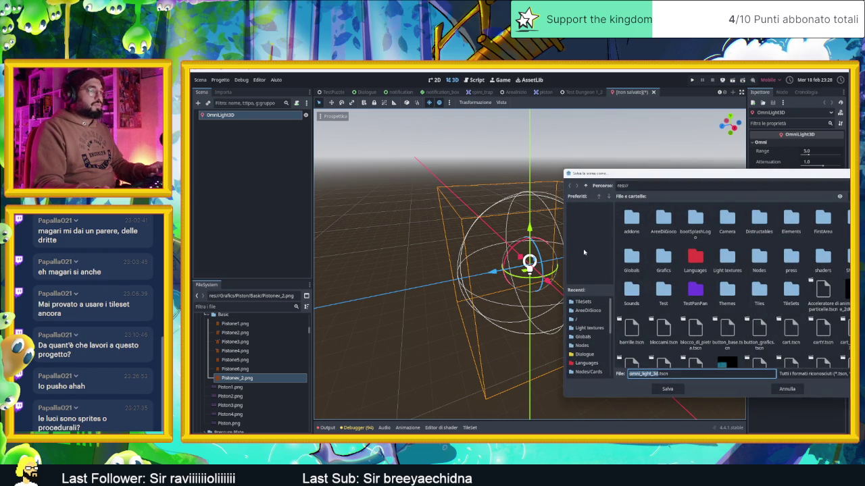
click(668, 389)
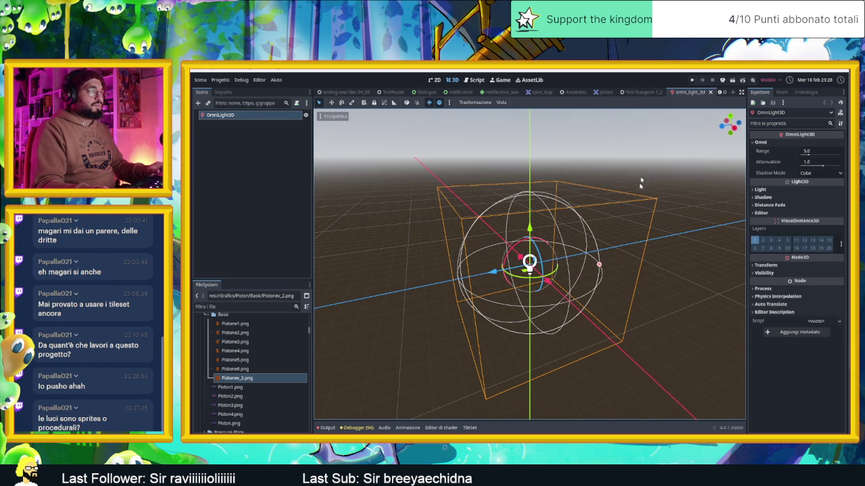
click(642, 92)
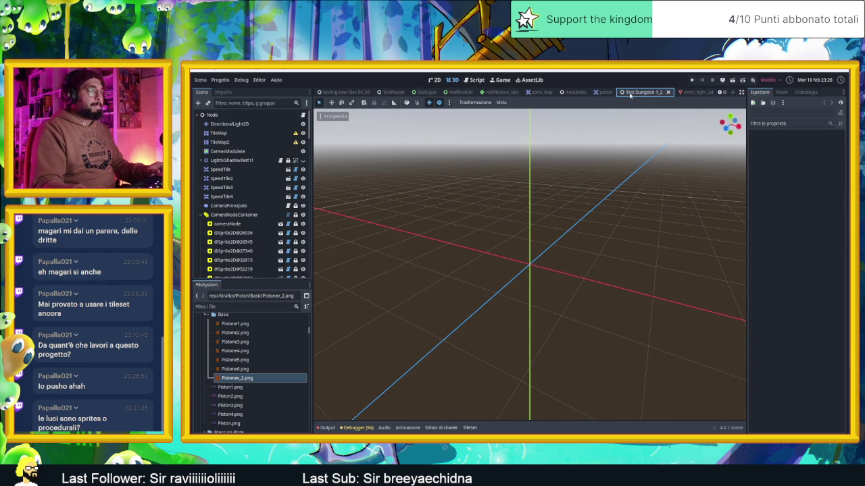
Switch to the 2D workspace and close the omni_light_3d and Test Dungeon 1_2 scenes.
click(433, 80)
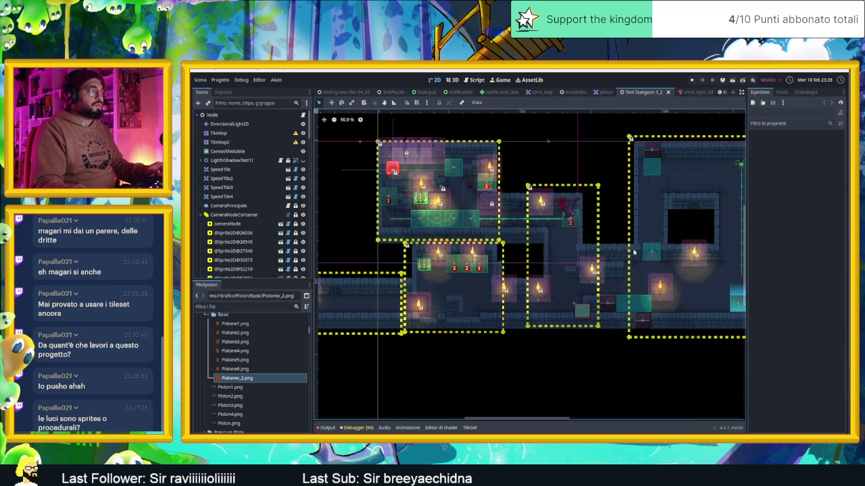
click(686, 94)
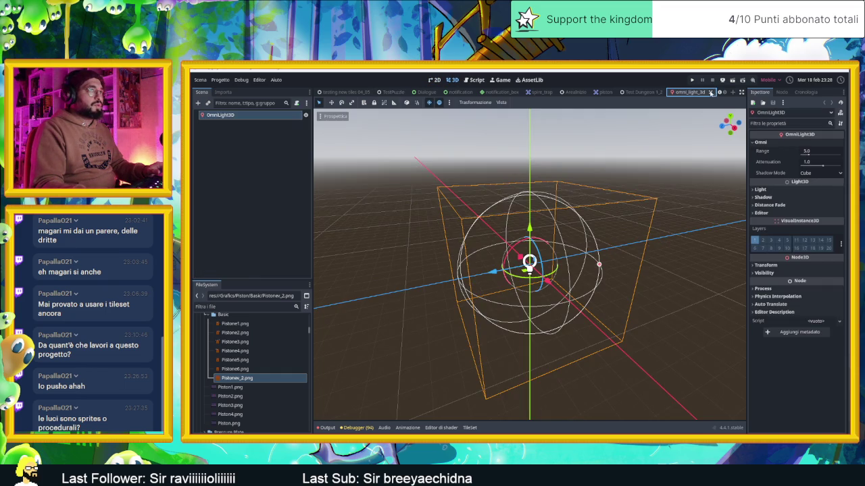
click(711, 92)
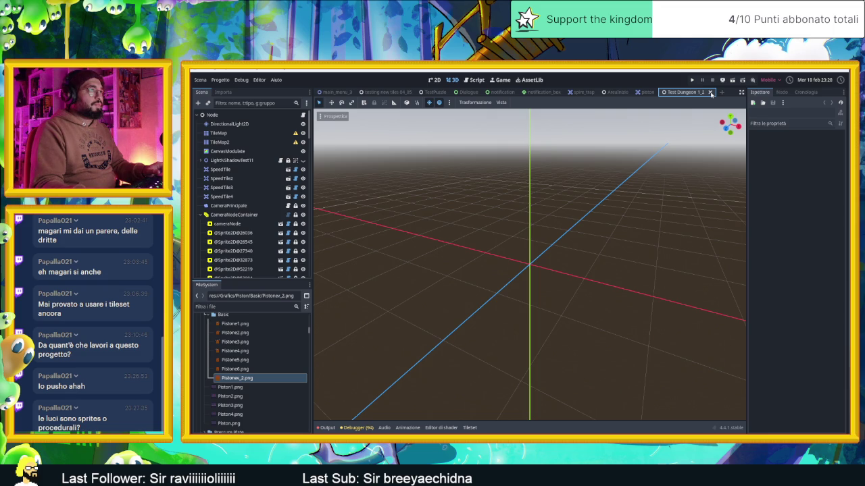
click(711, 93)
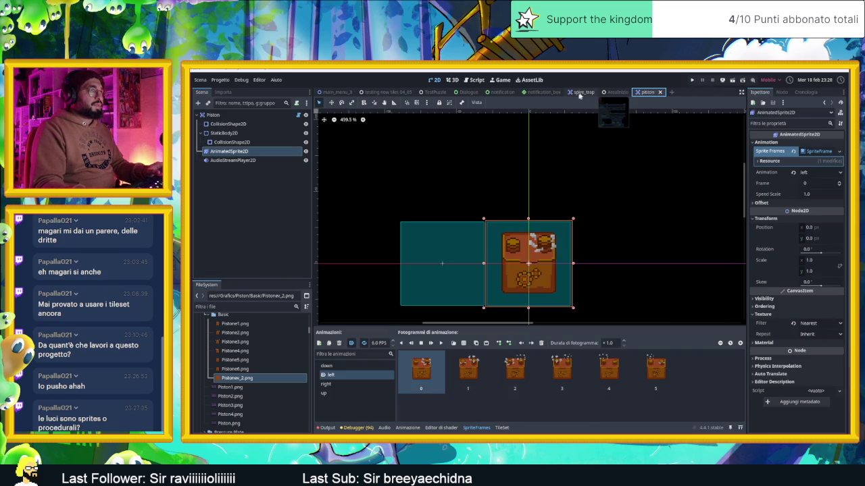
Reopen the AreaInizio level, pan the torch room to the top-left, and select the Zawardo node.
click(615, 92)
scroll(602, 253, down, 5)
drag(602, 253, 526, 217)
scroll(230, 126, up, 3)
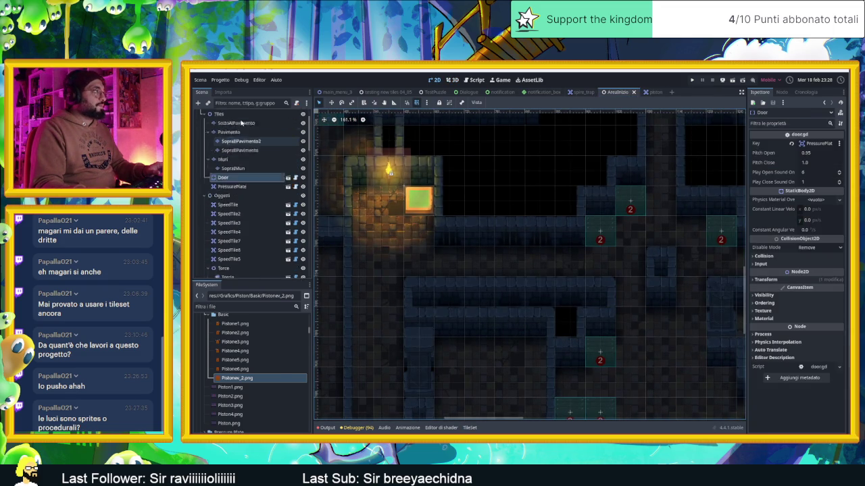
click(230, 125)
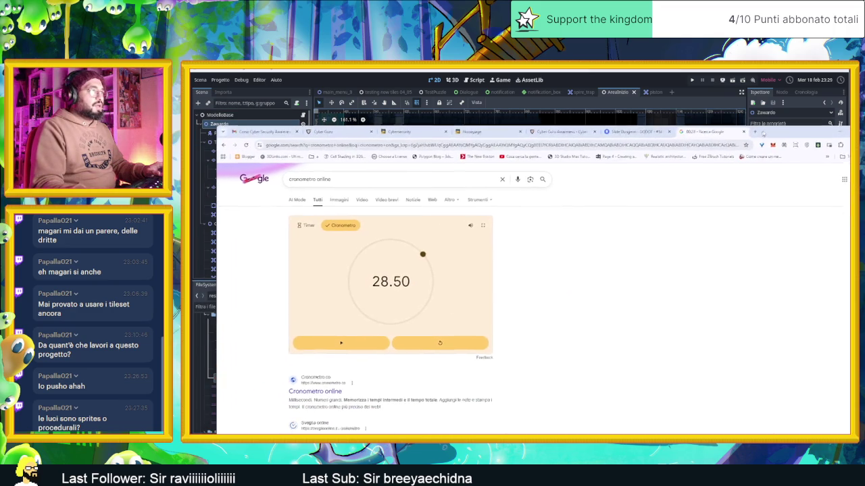
In Chrome, replace the old search with a Google search for 'godot use 3d model in 2d'.
click(405, 176)
key(ctrl+shift+Left)
key(ctrl+shift+Left)
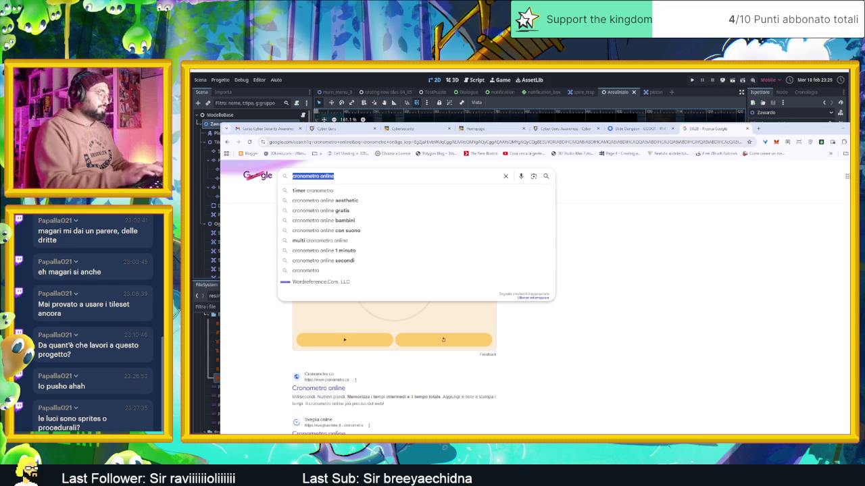
text(god)
text(ot use)
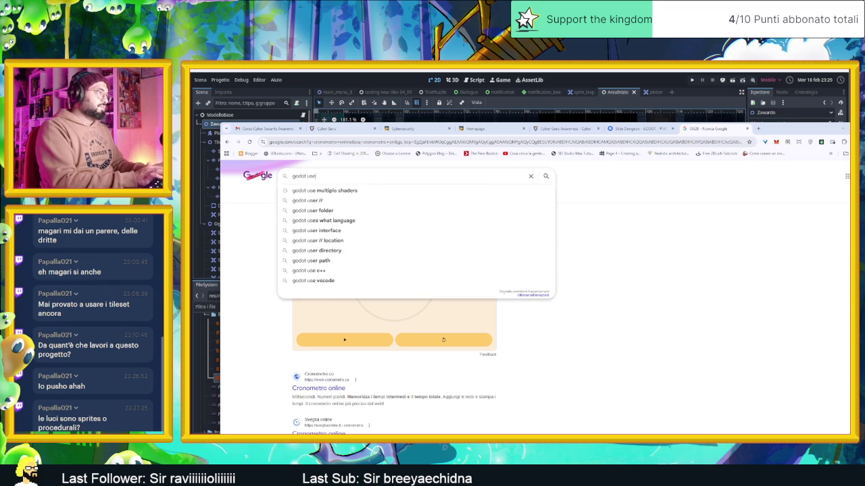
text( 3)
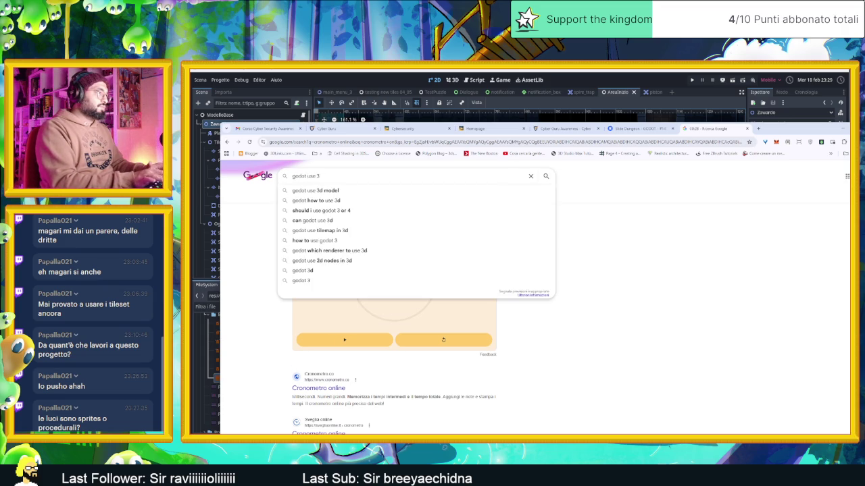
text(d model in 2)
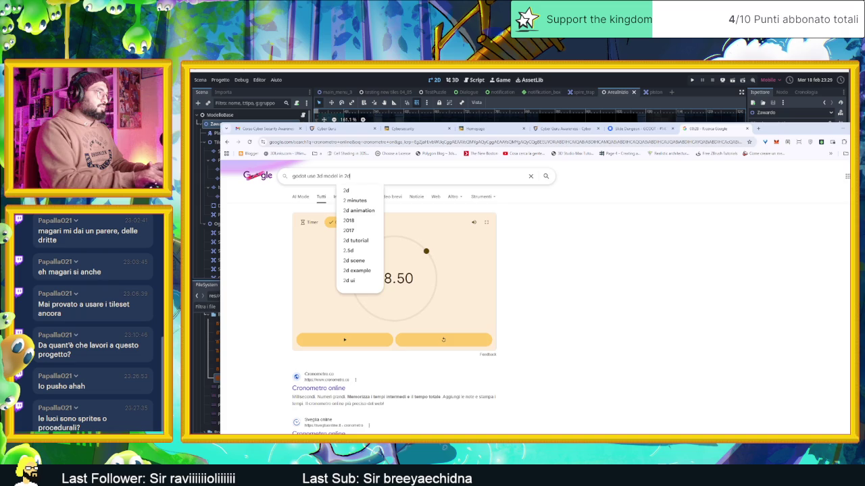
text(d)
key(Return)
Open the Reddit post about 3D characters in 2D and play its video from about 0:12.
click(419, 233)
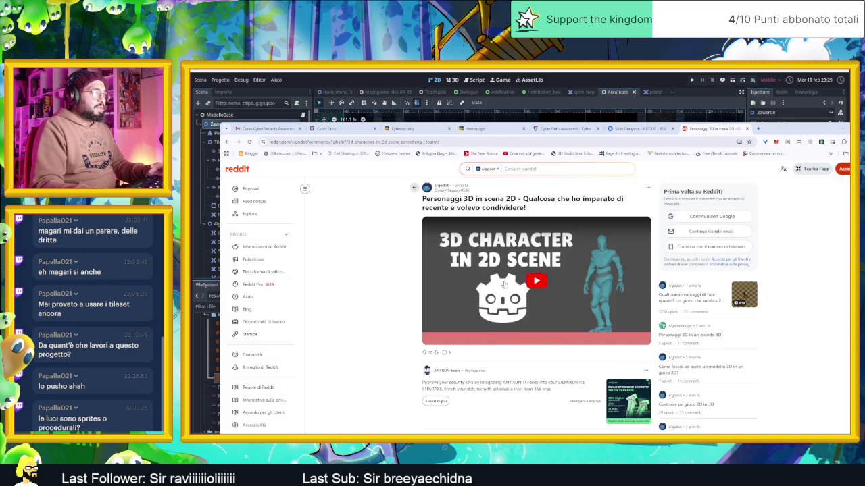
click(521, 282)
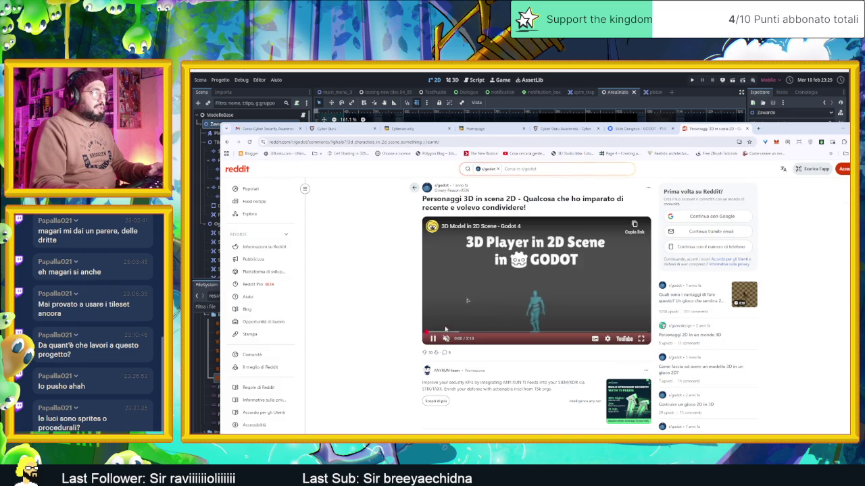
click(447, 333)
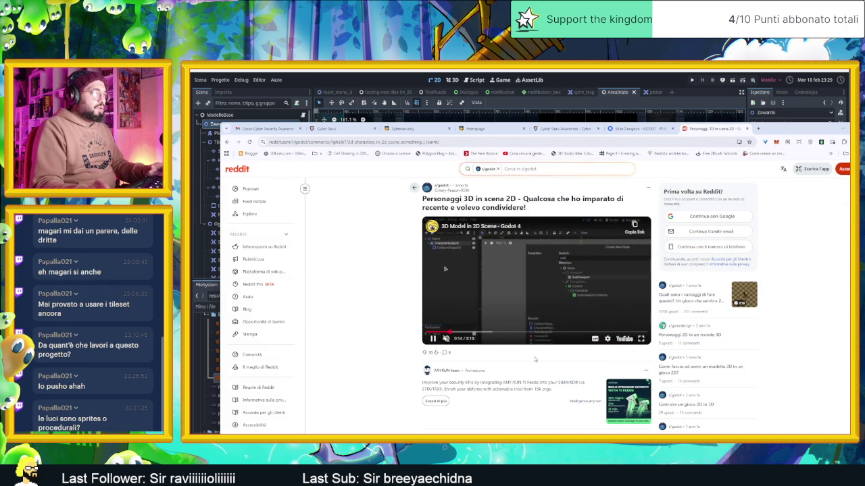
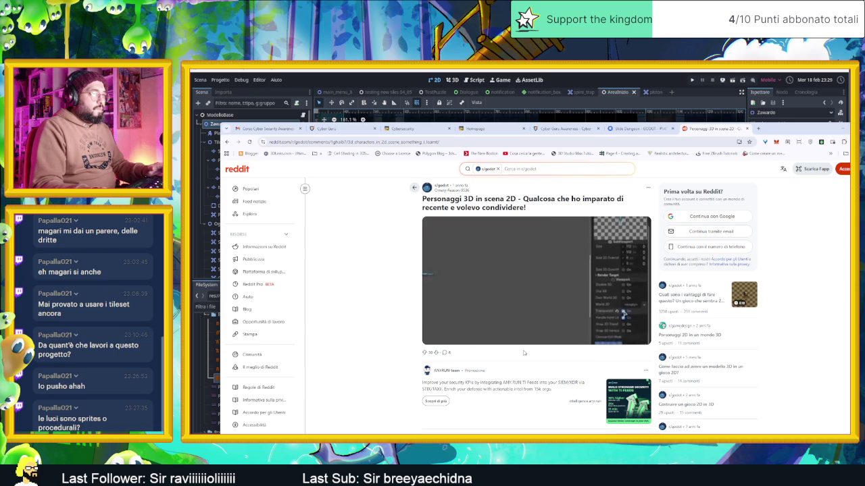
Pause the Reddit post's embedded video and minimise Chrome to bring back the Godot editor.
click(523, 293)
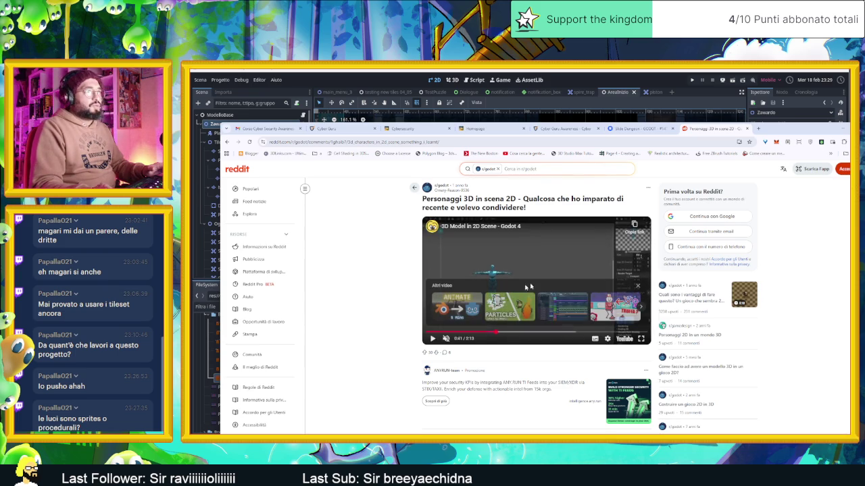
click(839, 128)
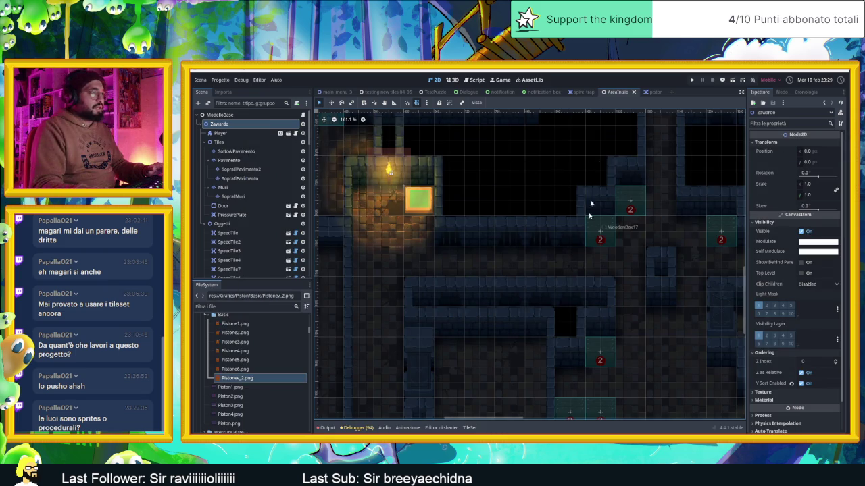
Filter the project files for 'omni' and open the omni_light_3d.tscn scene.
click(256, 306)
text(omni)
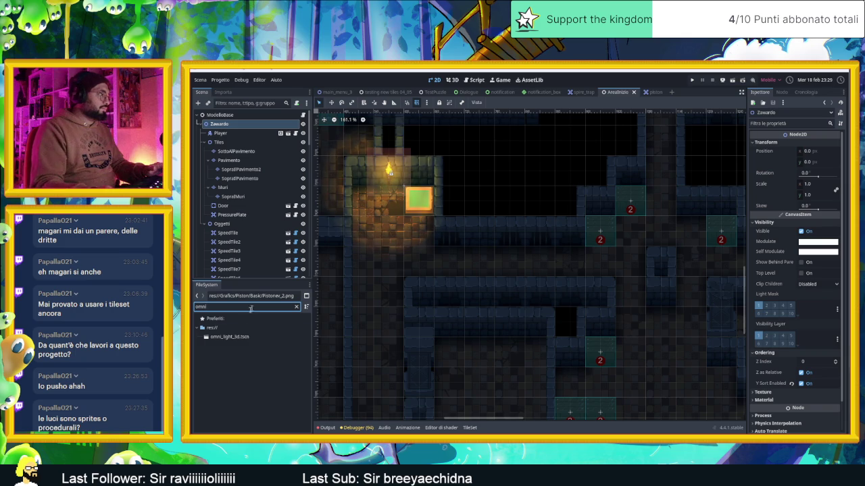
double_click(229, 337)
scroll(496, 251, down, 5)
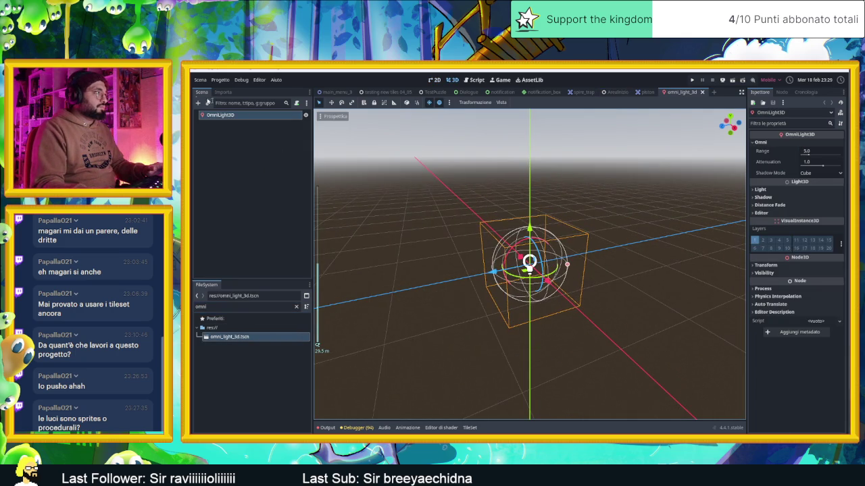
Add a Camera3D under the OmniLight3D and pull it back along the Z axis.
click(197, 103)
text(ca)
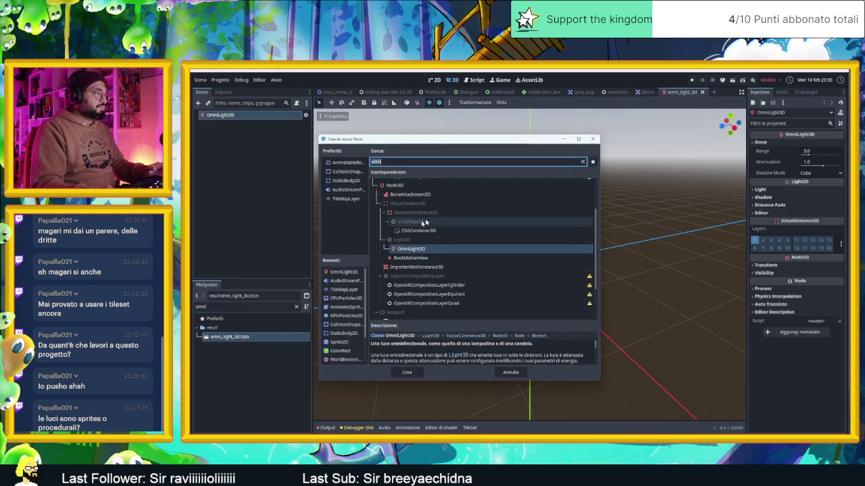
double_click(426, 246)
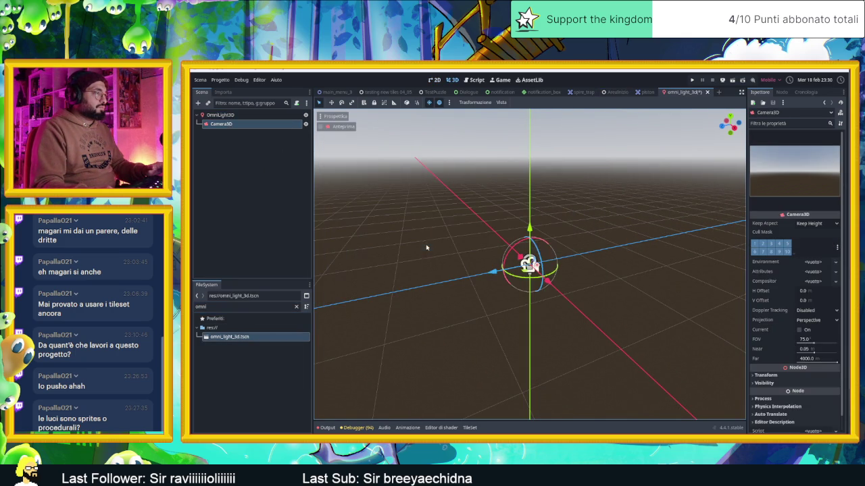
scroll(318, 345, down, 10)
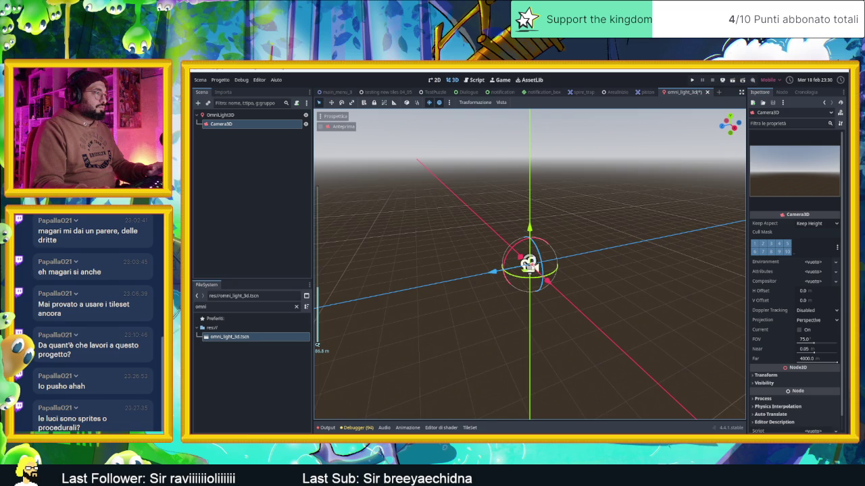
drag(482, 279, 390, 305)
key(KP_1)
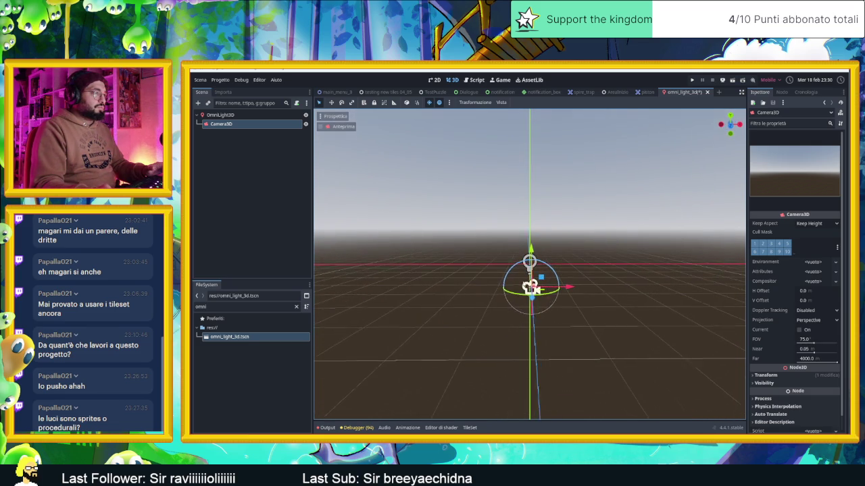
drag(560, 257, 531, 261)
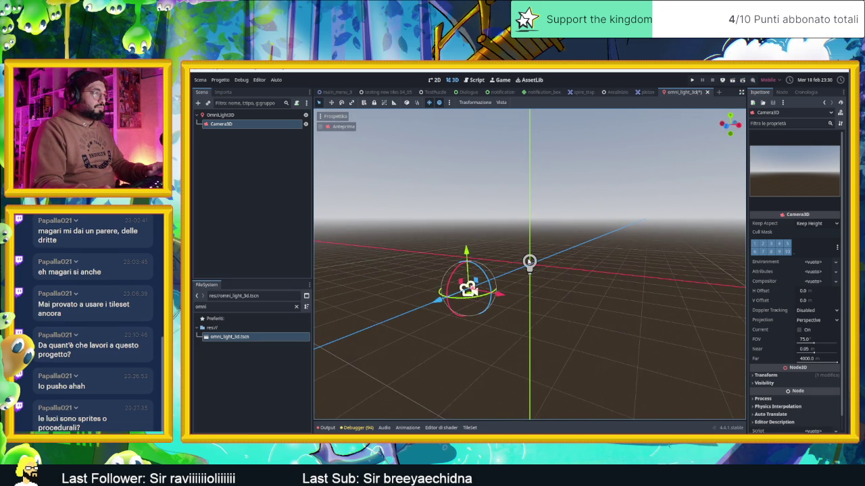
Set the OmniLight3D's light colour to magenta.
click(530, 262)
drag(623, 256, 583, 254)
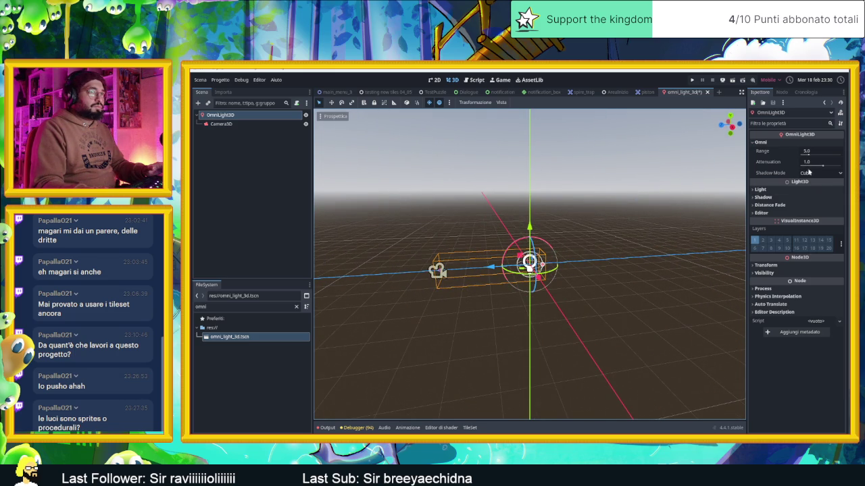
click(762, 189)
click(817, 198)
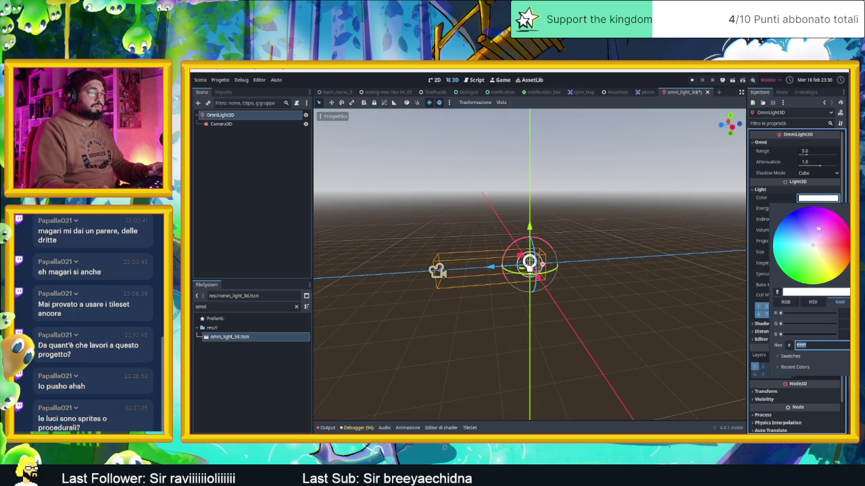
drag(816, 228, 838, 225)
click(587, 218)
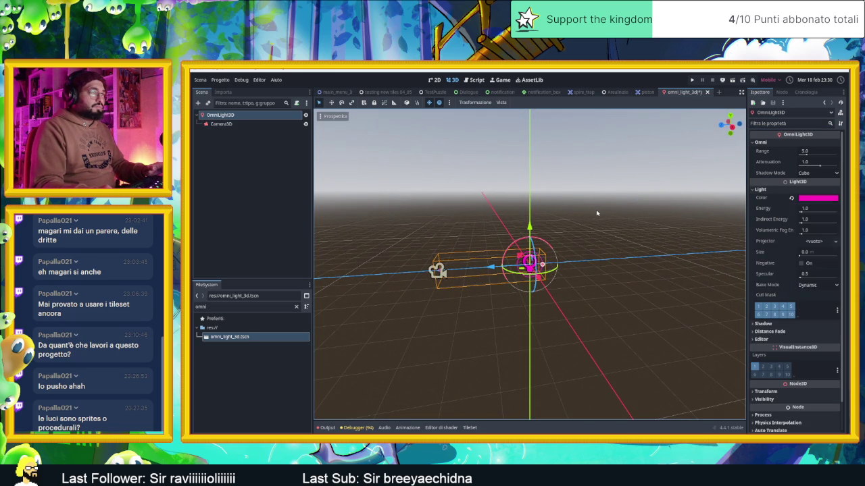
Save omni_light_3d.tscn and return to the AreaInizio level scene.
mouse_move(563, 221)
mouse_down()
mouse_move(608, 216)
mouse_move(537, 256)
mouse_up()
scroll(538, 257, up, 3)
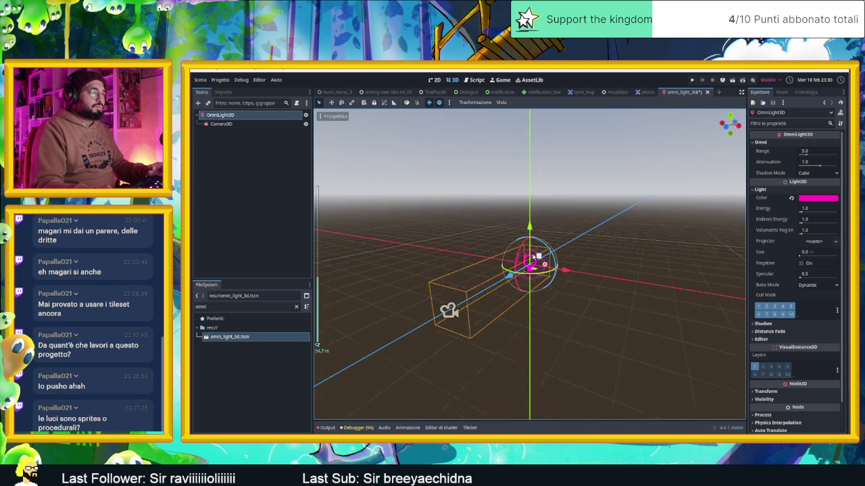
click(573, 249)
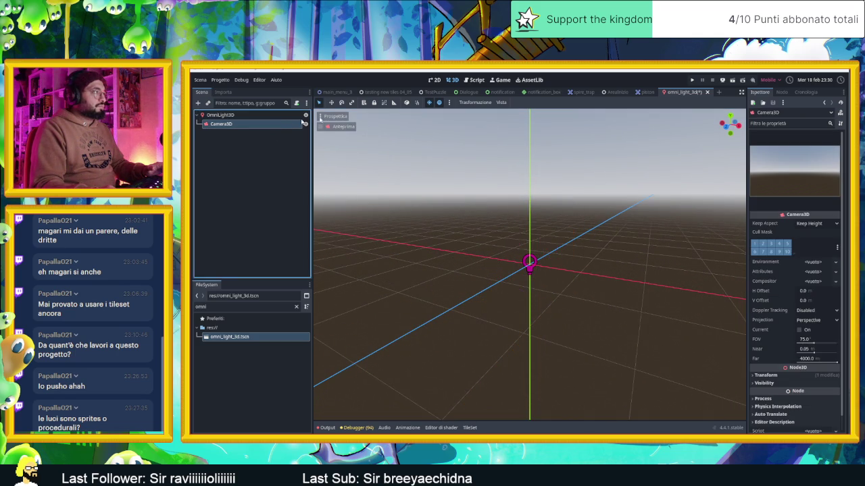
key(ctrl+s)
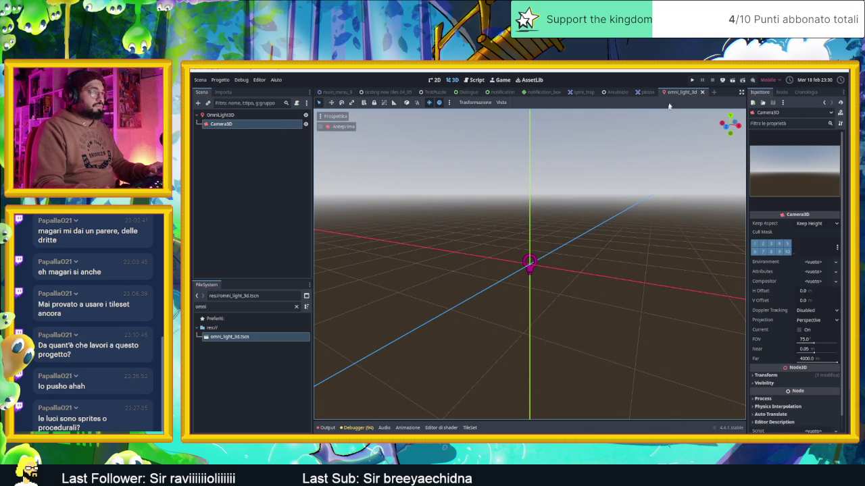
click(614, 91)
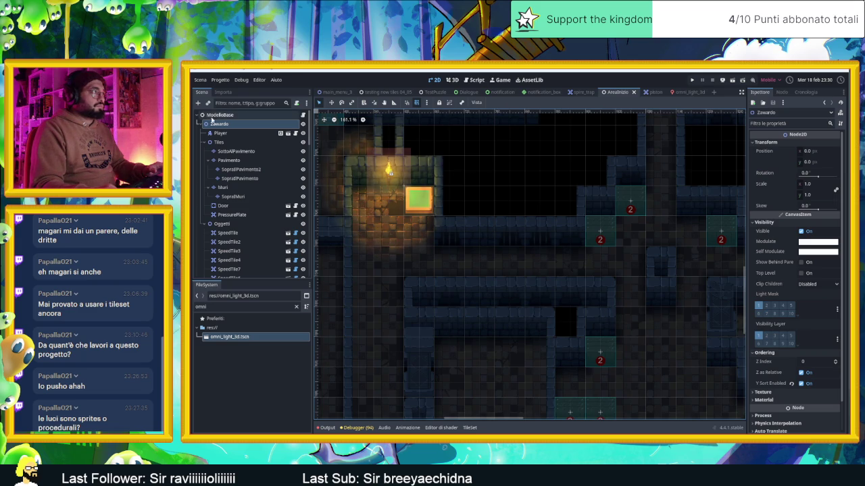
Add a SubViewport node to AreaInizio and place the omni_light_3d scene inside it.
click(198, 103)
text(s)
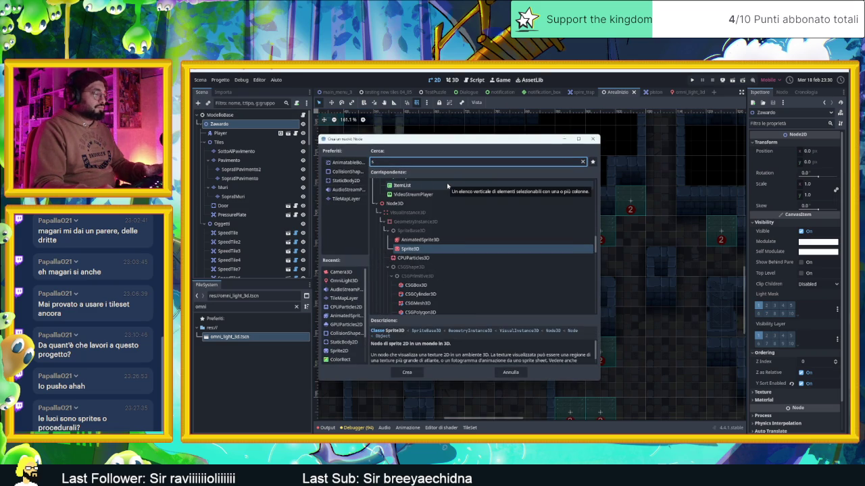
text(ubv)
double_click(411, 201)
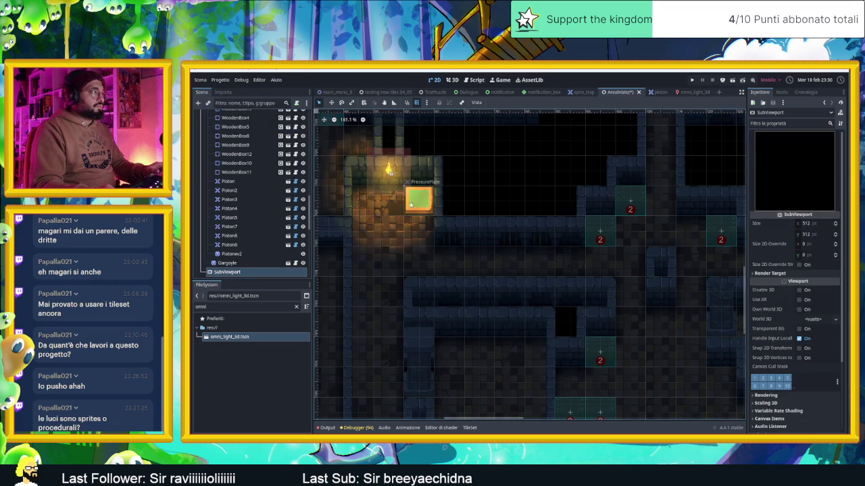
drag(226, 338, 236, 224)
click(231, 222)
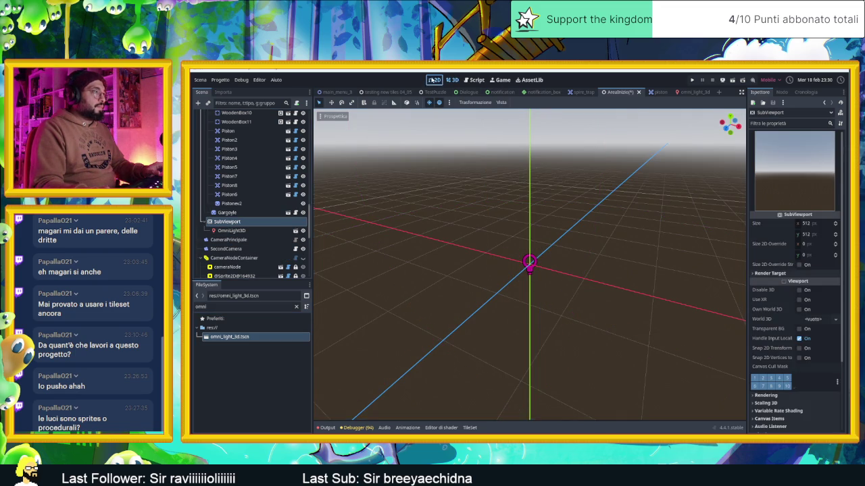
In the 2D view, turn on Transparent BG for the SubViewport.
click(433, 80)
scroll(459, 198, down, 2)
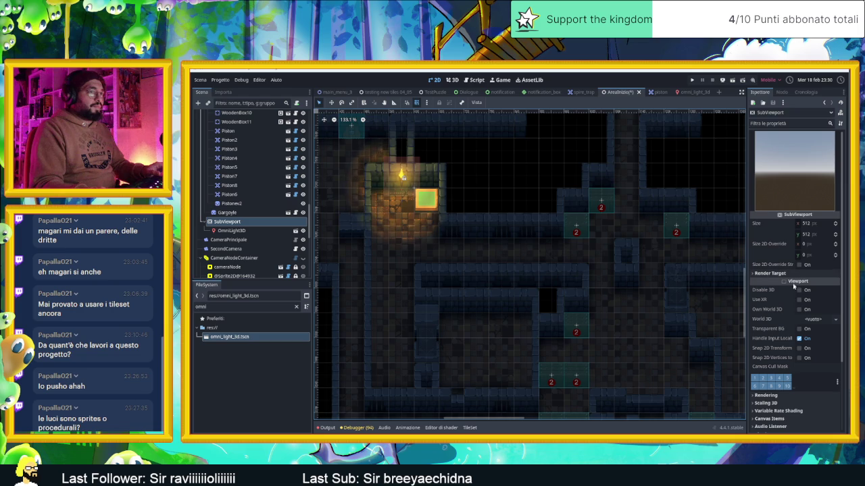
scroll(618, 236, down, 4)
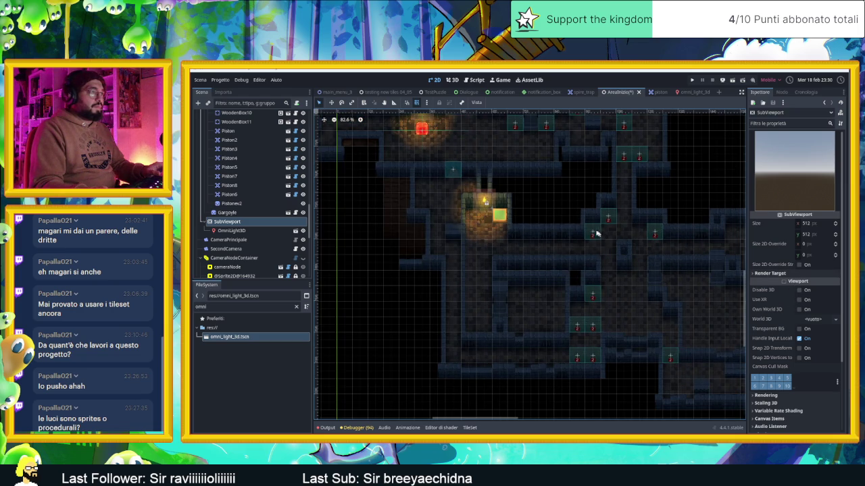
drag(412, 176, 603, 286)
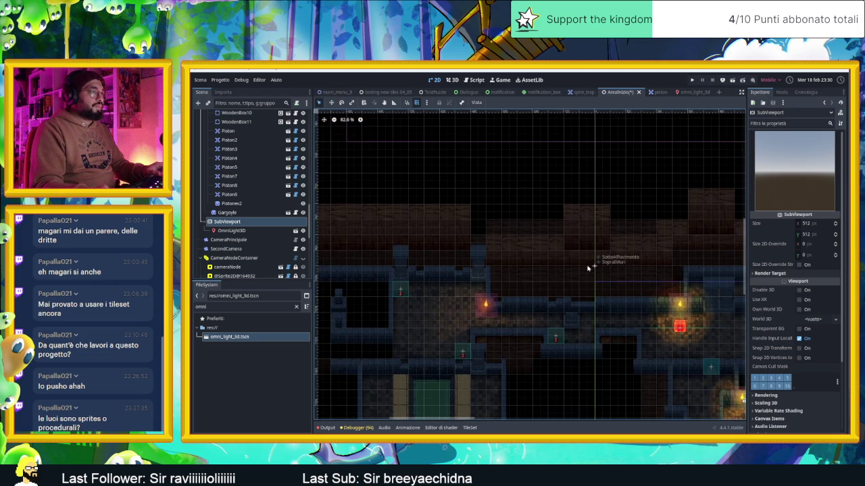
scroll(559, 264, down, 5)
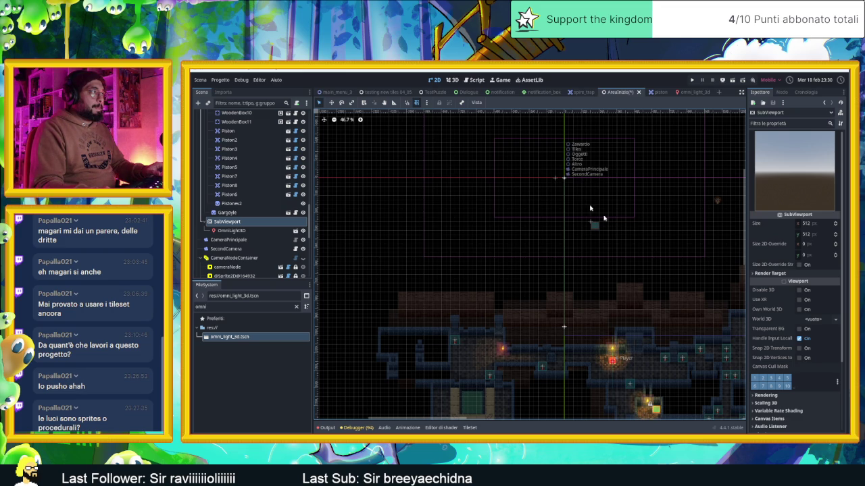
scroll(574, 230, down, 2)
scroll(574, 229, right, 3)
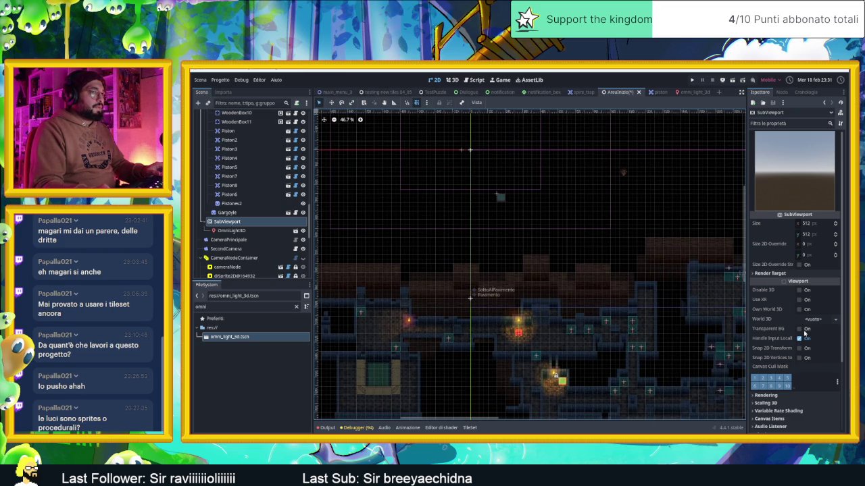
click(799, 329)
scroll(587, 250, down, 2)
drag(587, 250, 578, 242)
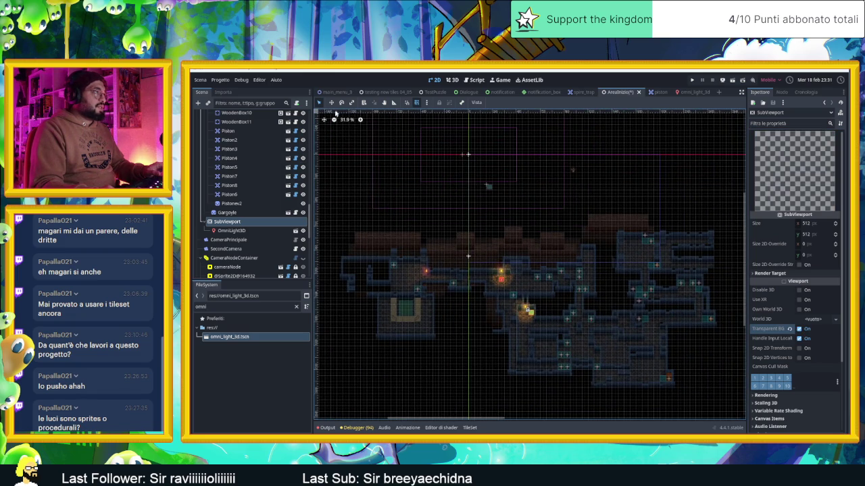
click(488, 162)
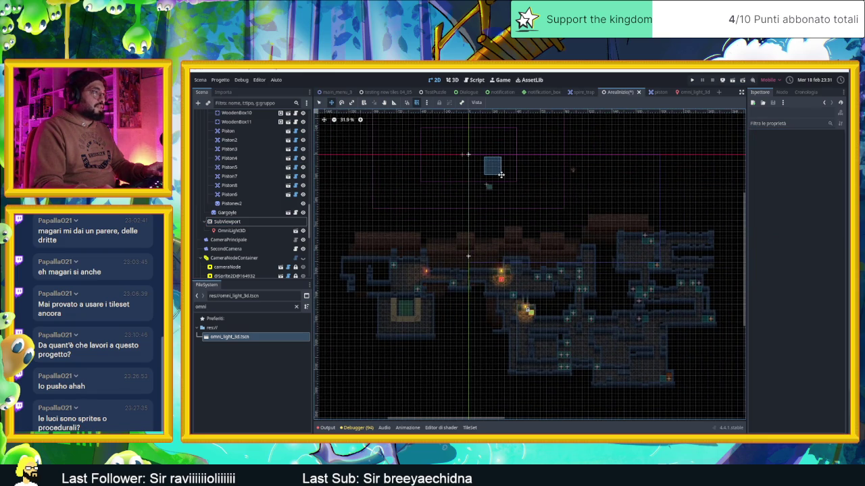
click(437, 173)
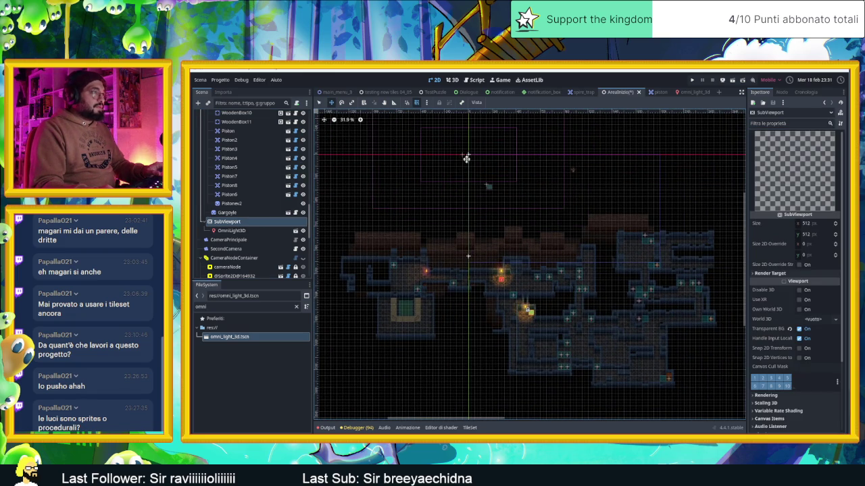
click(467, 155)
drag(467, 155, 468, 155)
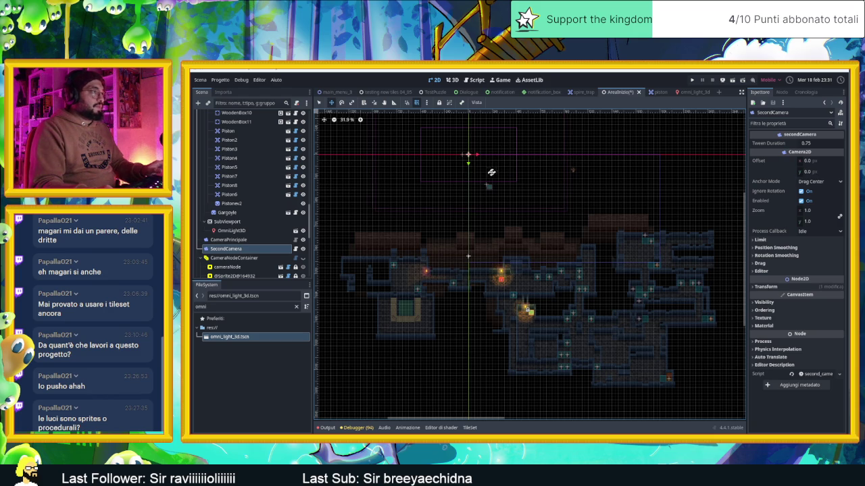
click(253, 223)
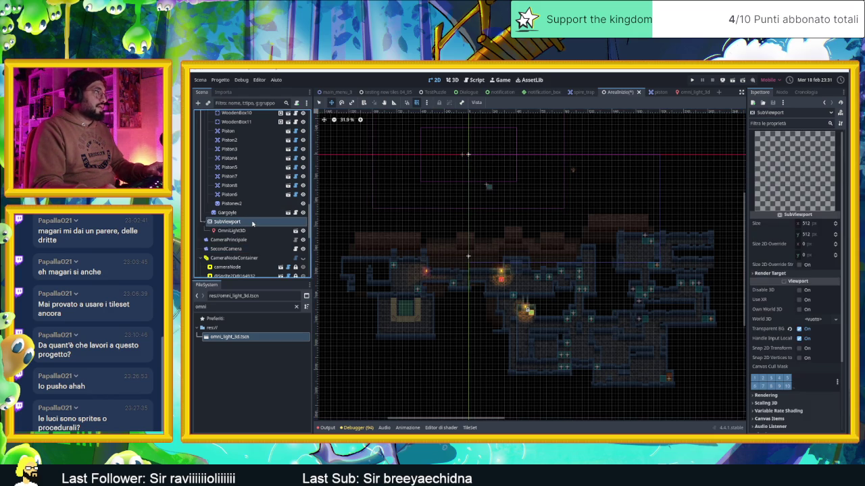
click(770, 274)
click(769, 274)
scroll(764, 304, down, 3)
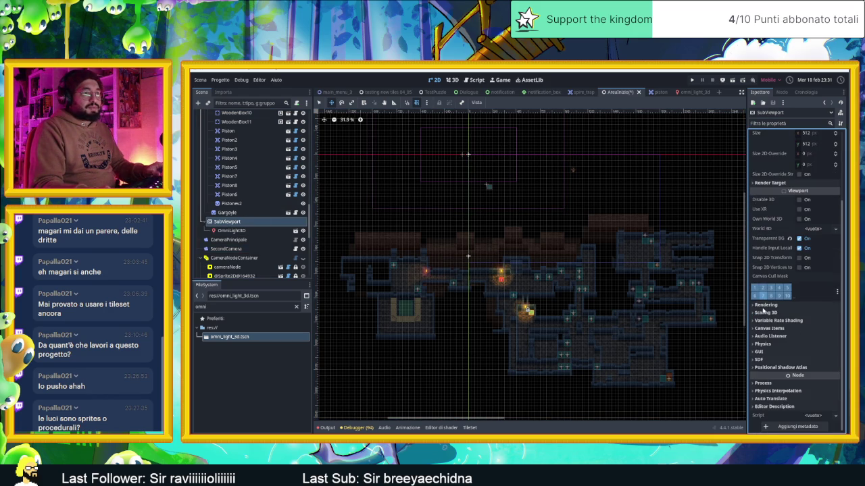
click(765, 305)
click(765, 306)
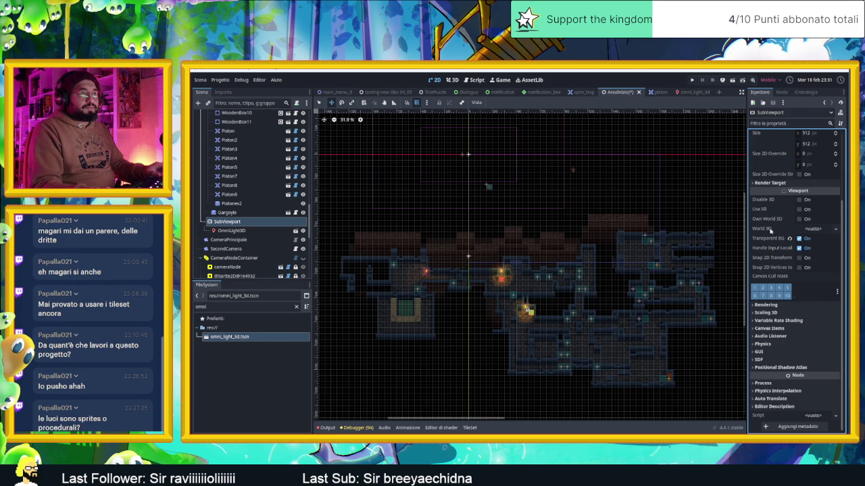
click(258, 230)
click(255, 223)
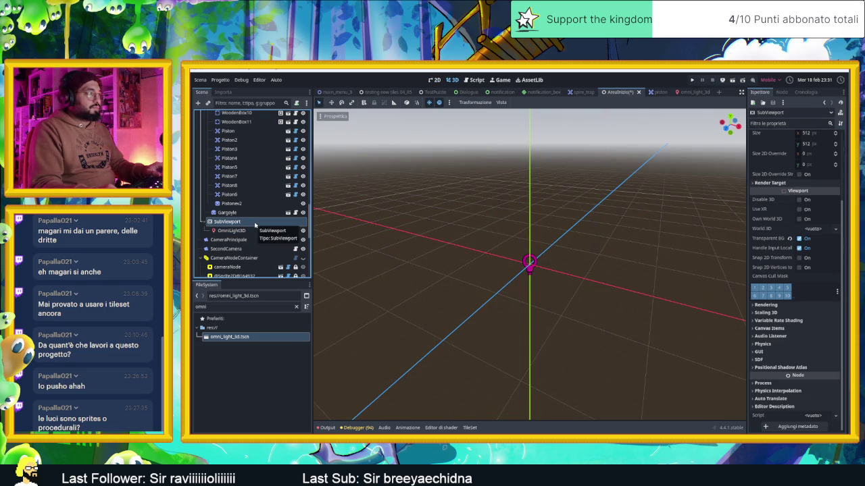
In the 2D view, inspect the SubViewport's Rendering and Positional Shadow Atlas settings.
click(434, 79)
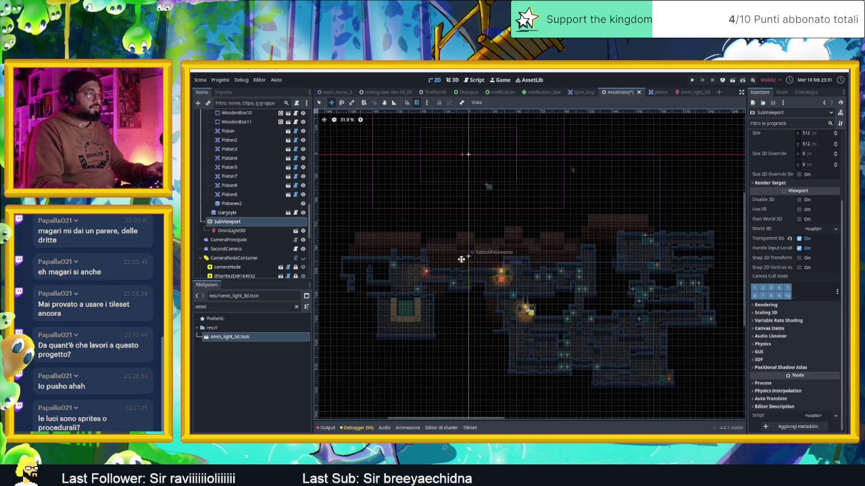
scroll(465, 258, up, 3)
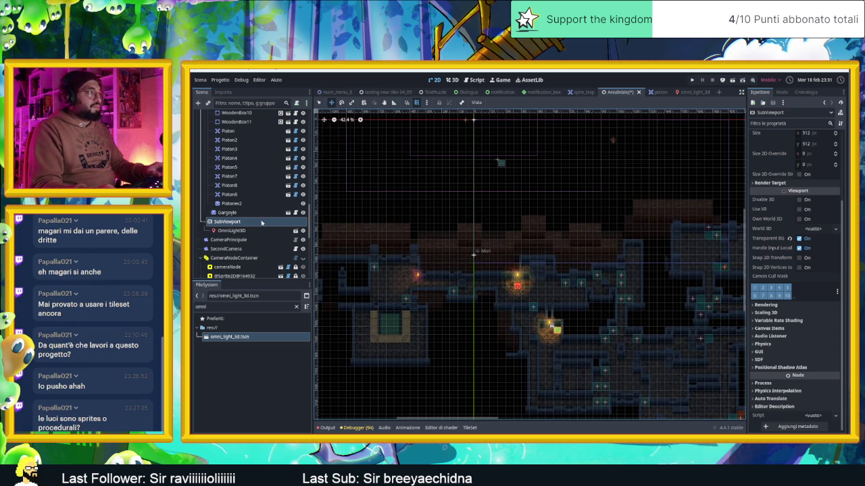
scroll(764, 254, up, 3)
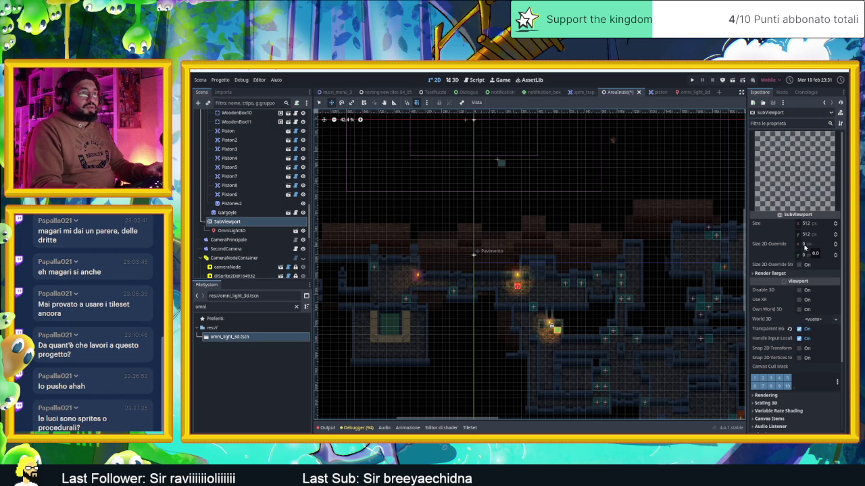
click(773, 269)
scroll(777, 284, down, 3)
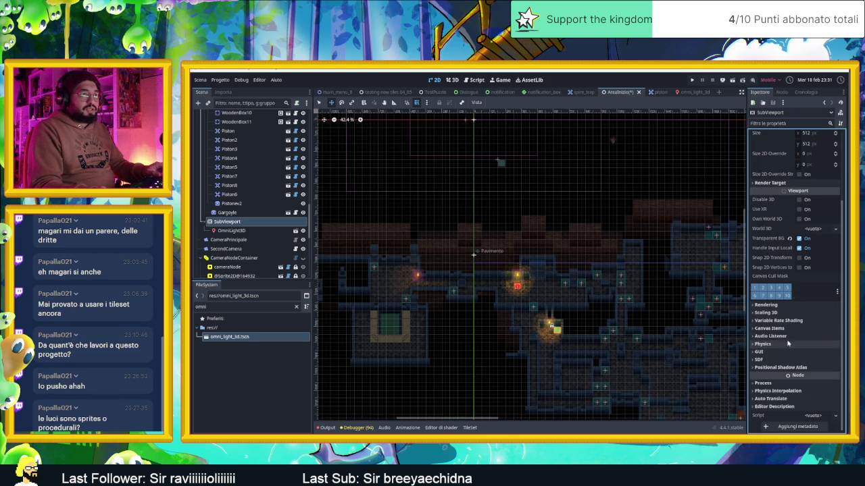
click(776, 305)
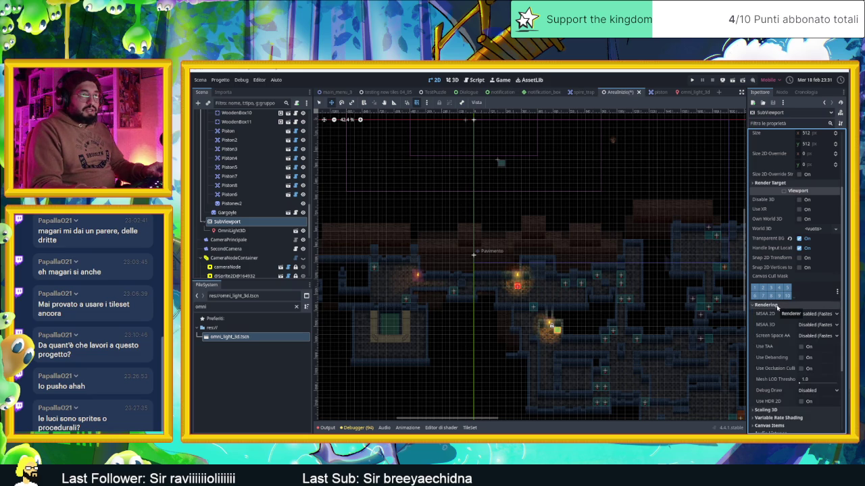
click(776, 305)
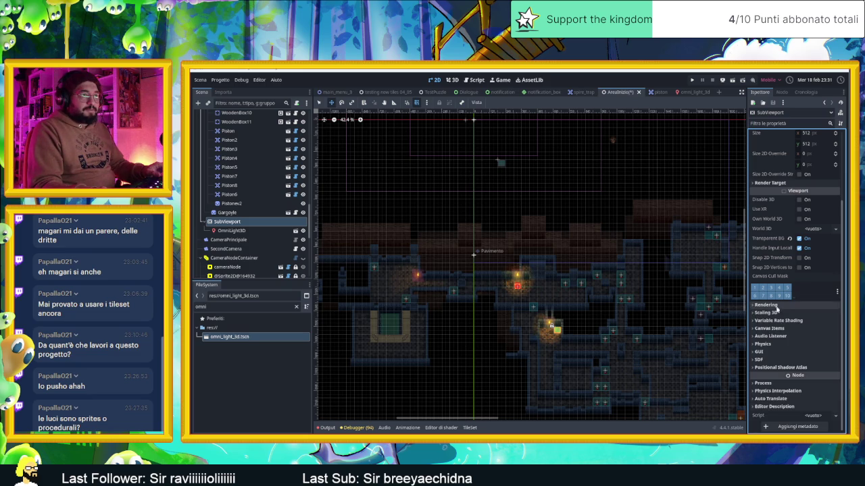
click(780, 368)
click(779, 367)
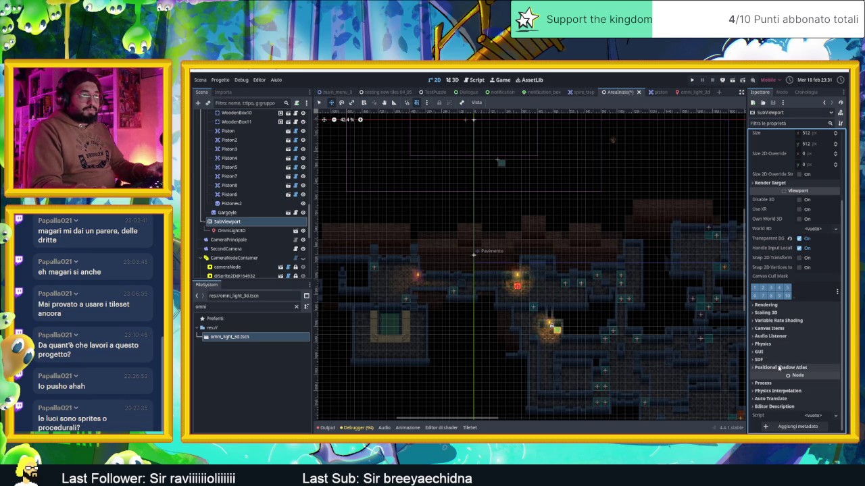
Pan the level view and check the OmniLight3D and SubViewport nodes in the 2D view.
scroll(636, 315, down, 4)
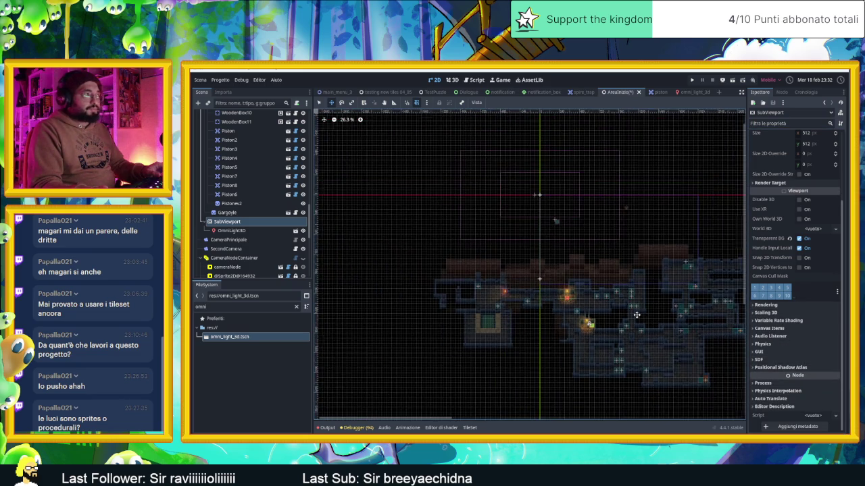
drag(675, 315, 564, 295)
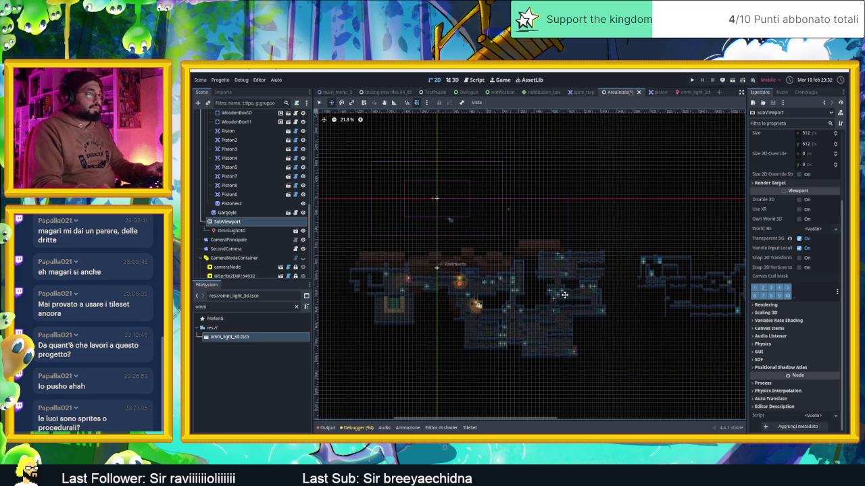
scroll(516, 220, up, 3)
scroll(518, 204, up, 6)
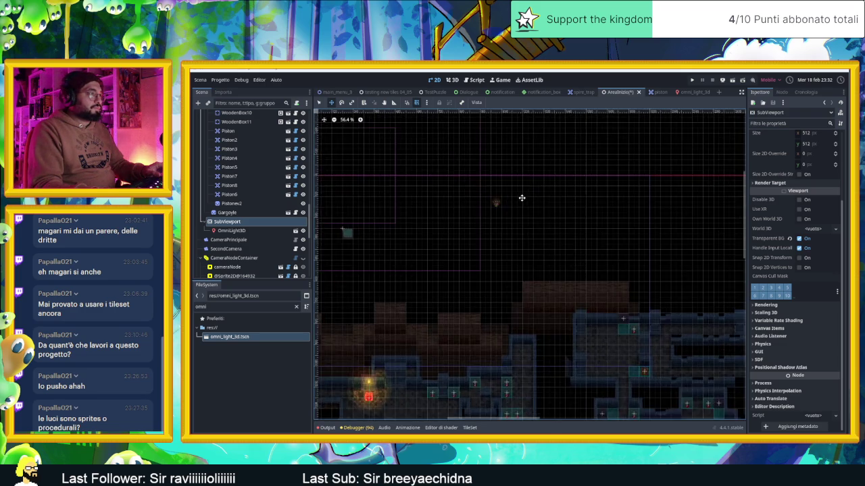
scroll(453, 229, down, 5)
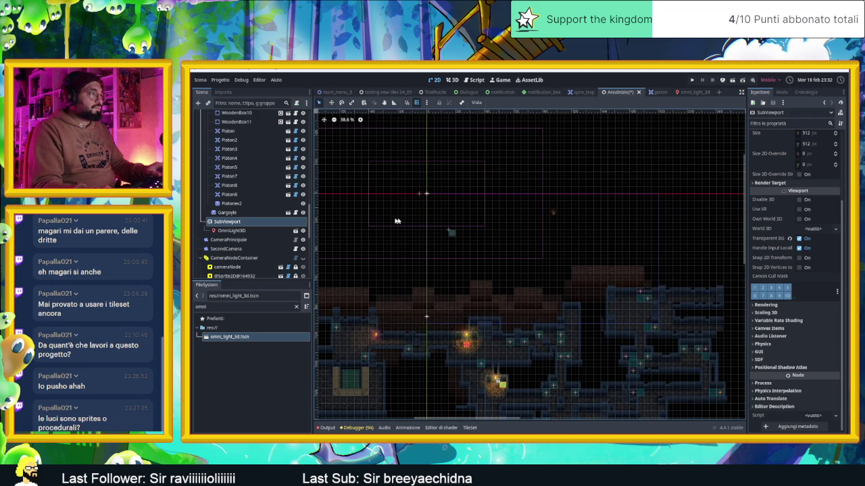
click(241, 230)
click(230, 221)
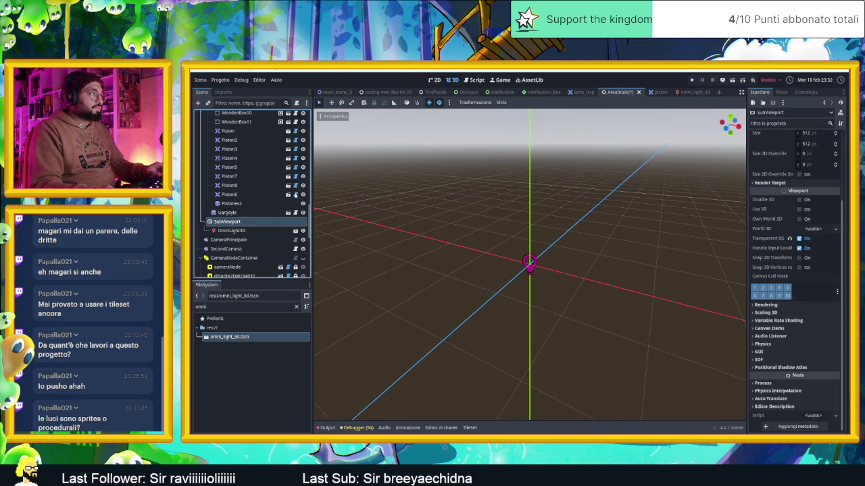
click(433, 80)
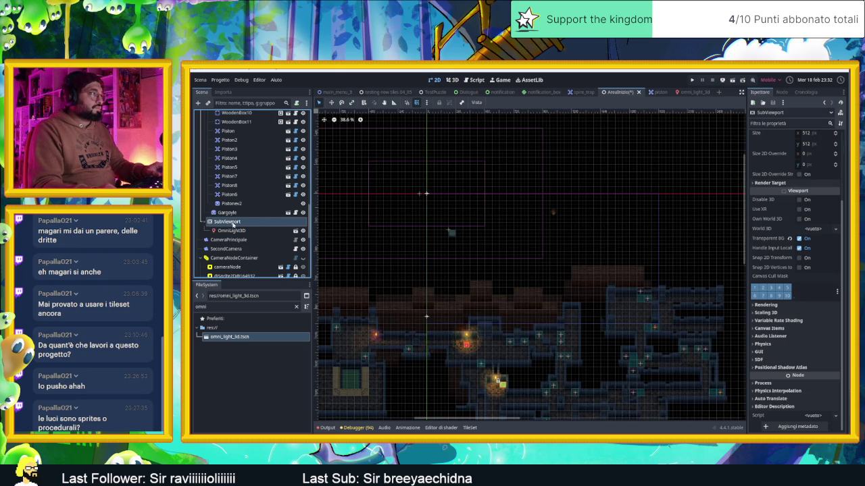
Expand SubViewport to show its OmniLight3D child, then open the omni_light_3d scene.
double_click(233, 223)
click(208, 224)
click(209, 221)
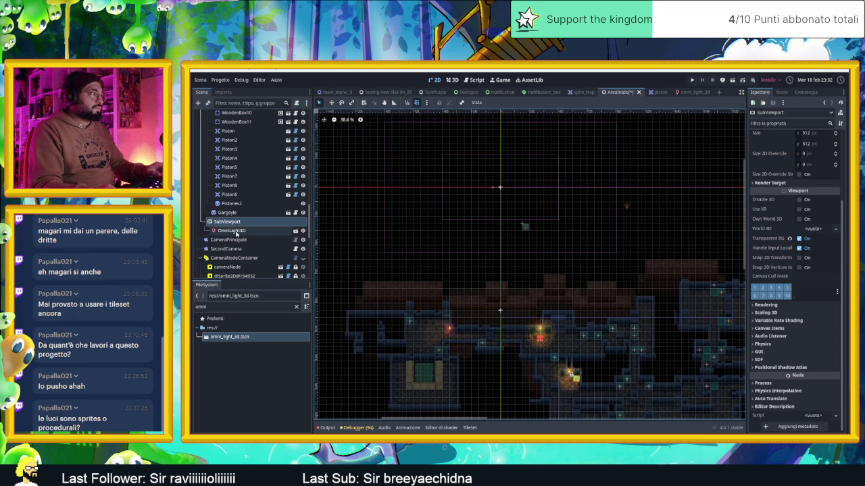
click(687, 91)
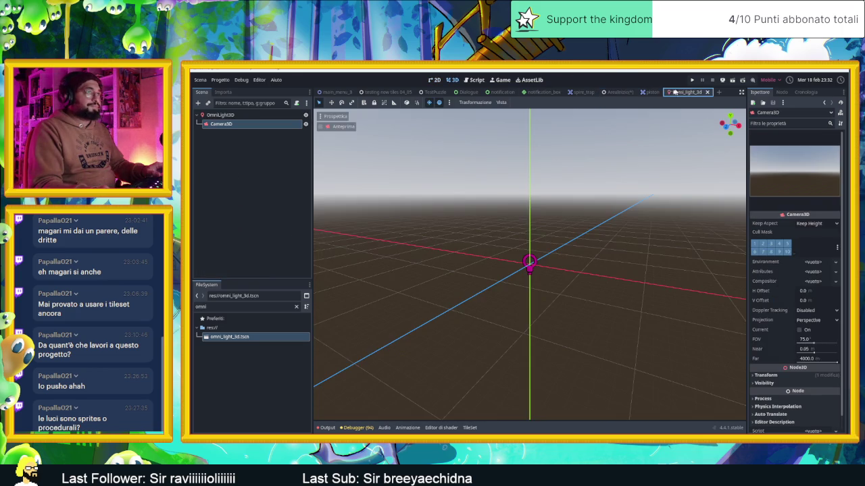
Add a Label3D as a child of the OmniLight3D root node.
click(217, 115)
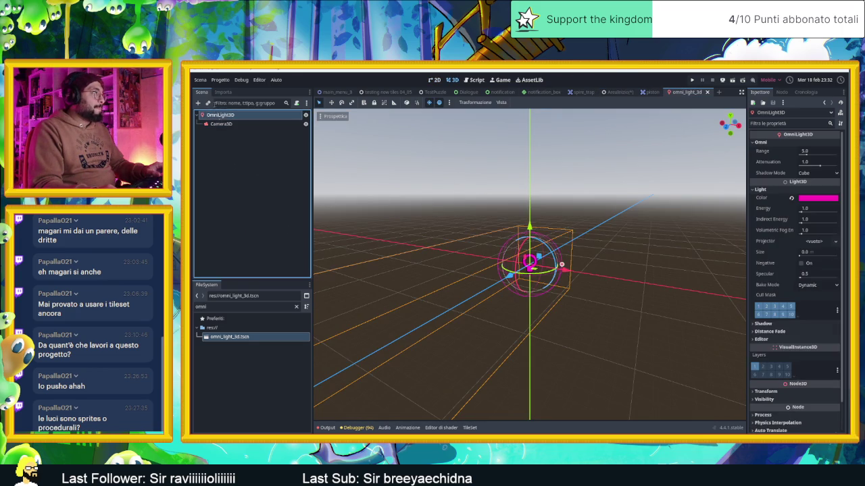
click(199, 102)
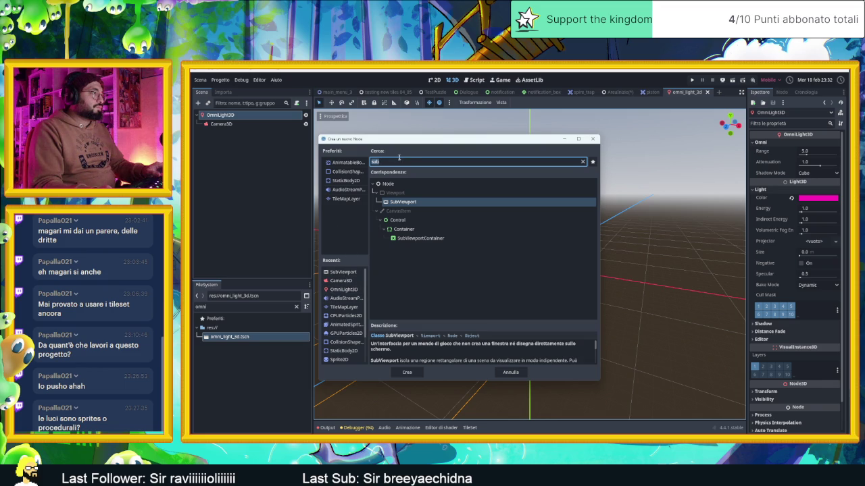
text(a)
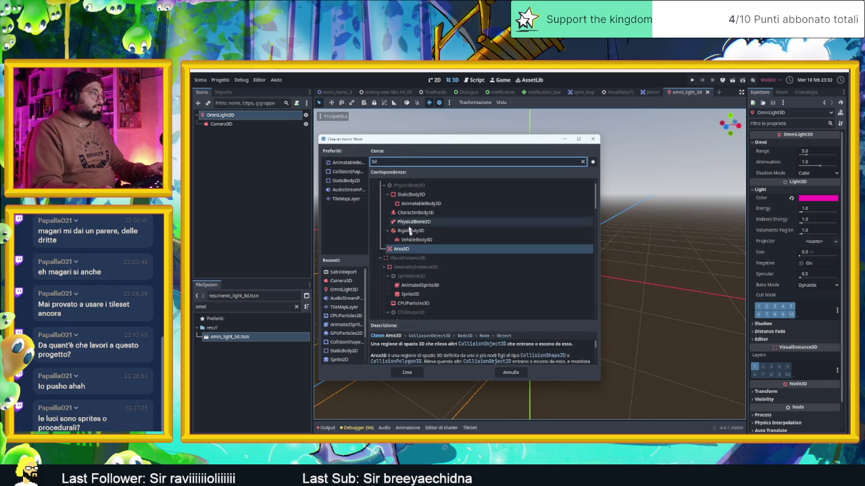
text(l)
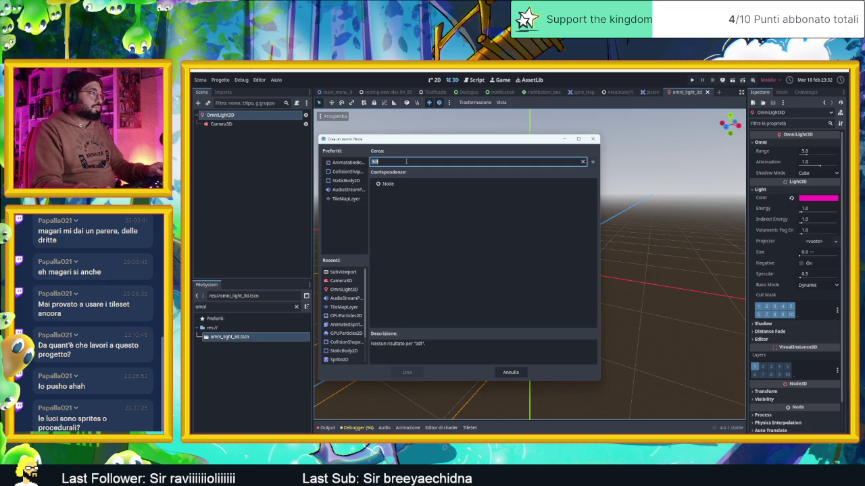
text(label)
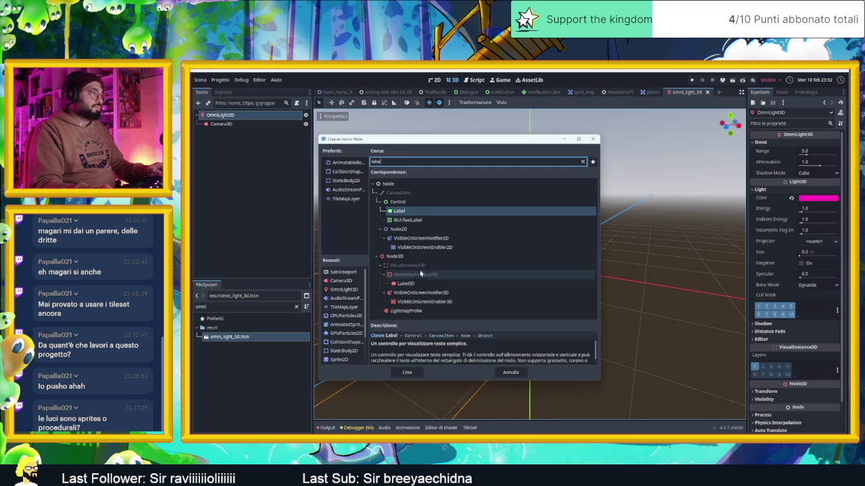
double_click(433, 283)
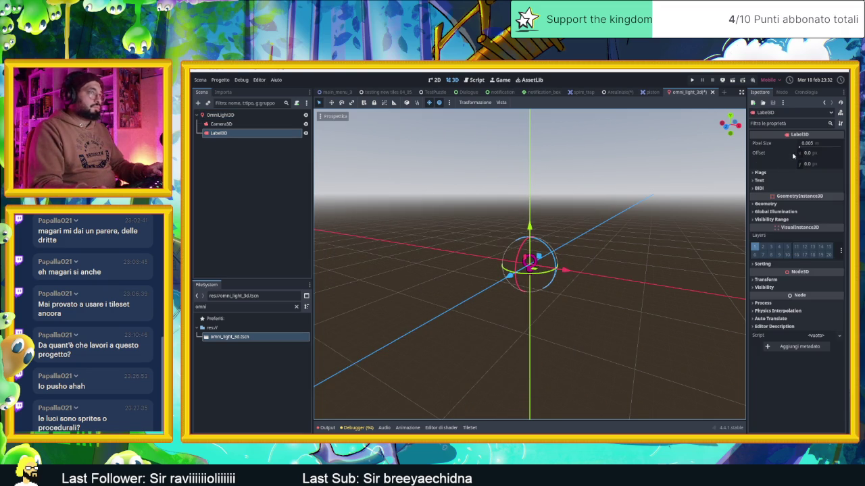
Set the Label3D's text to 'aaaa' and its font size to 812.
click(759, 181)
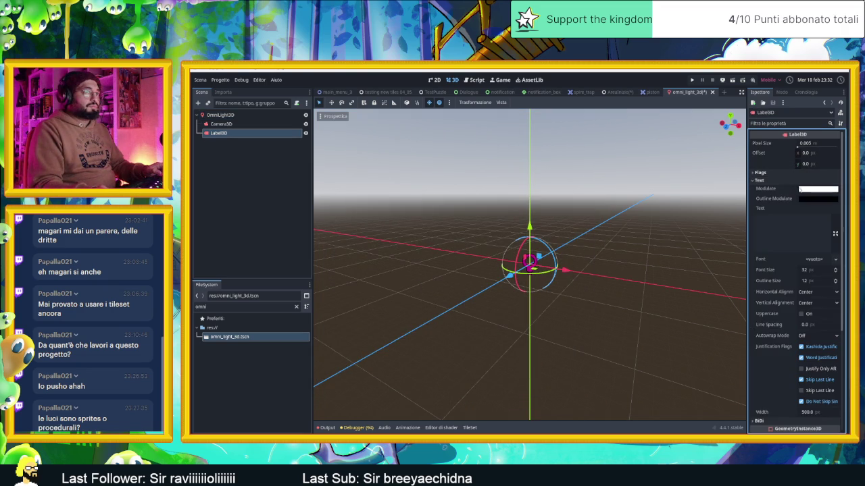
click(790, 218)
text(aaaa)
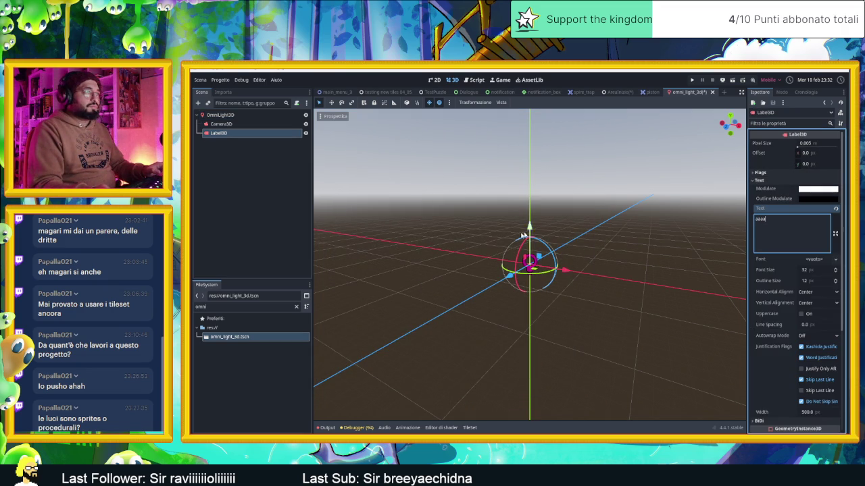
drag(815, 272, 845, 272)
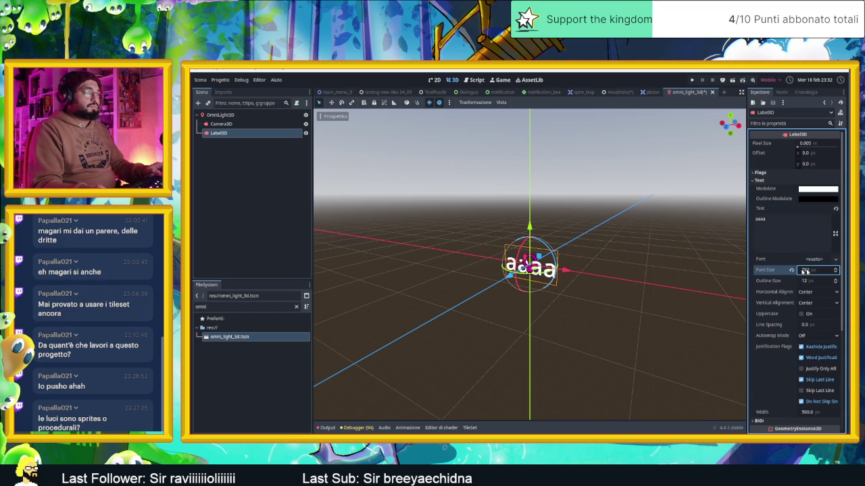
click(265, 125)
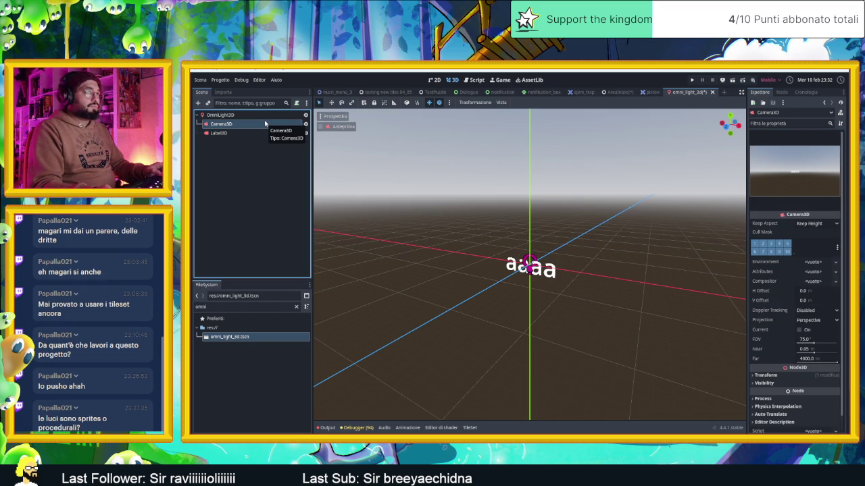
click(263, 115)
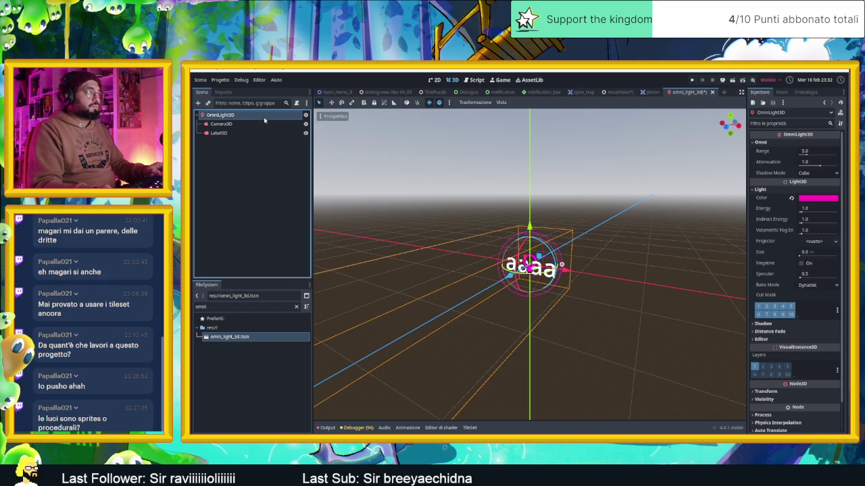
click(436, 81)
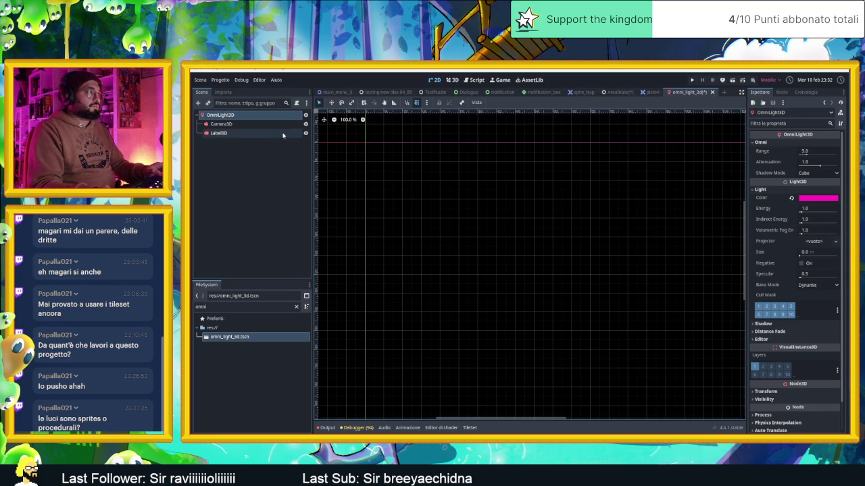
click(617, 92)
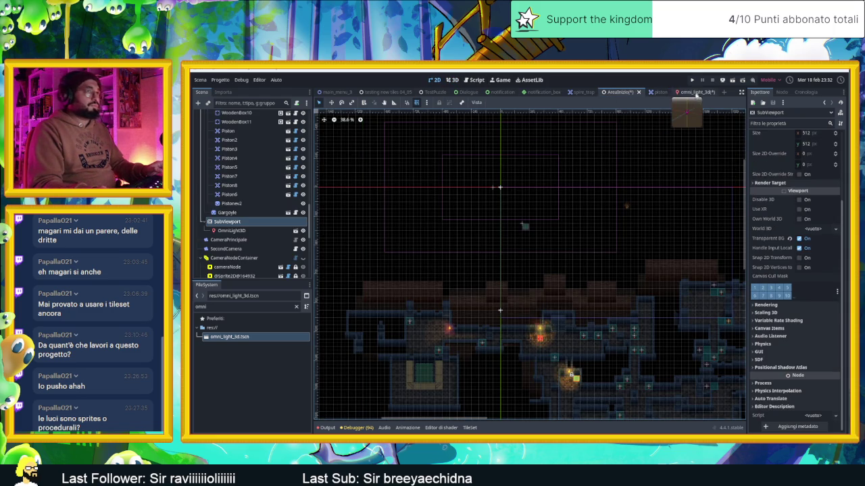
click(692, 92)
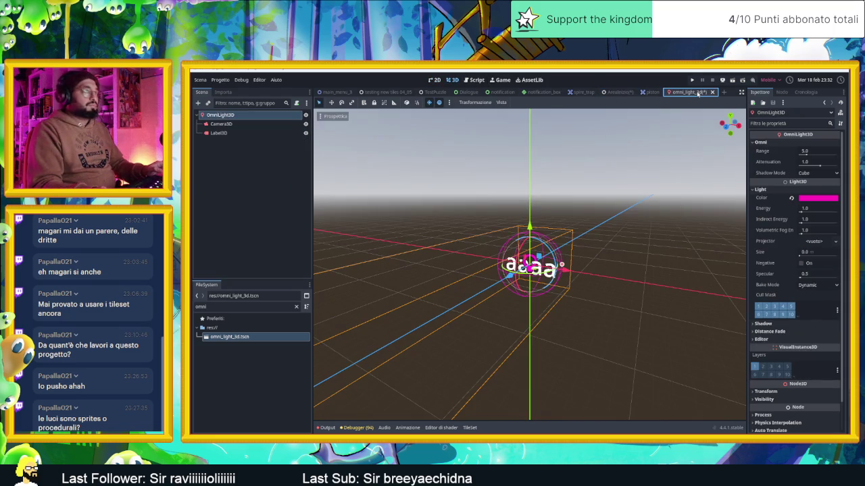
click(617, 92)
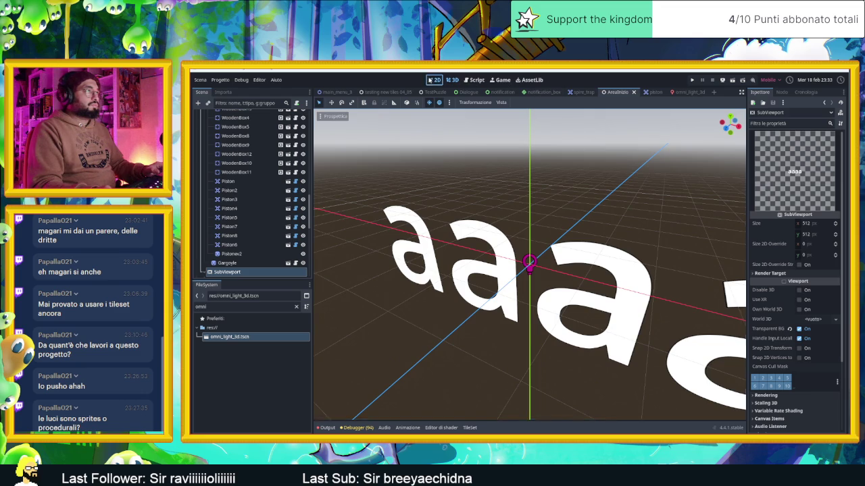
click(434, 79)
scroll(497, 156, up, 12)
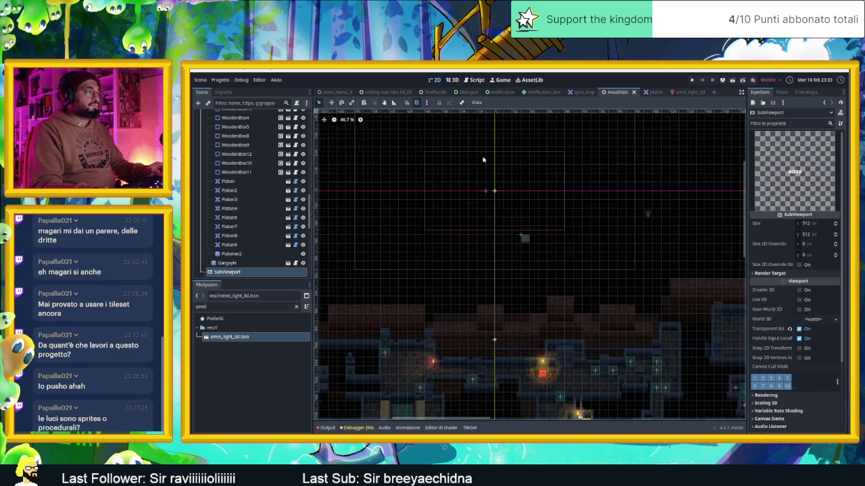
scroll(496, 250, up, 4)
scroll(500, 245, down, 4)
scroll(452, 244, up, 6)
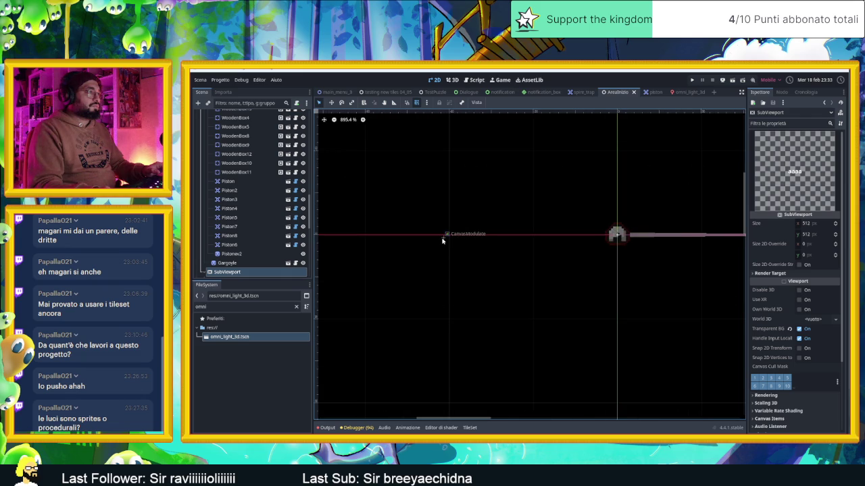
alt+right_click(618, 236)
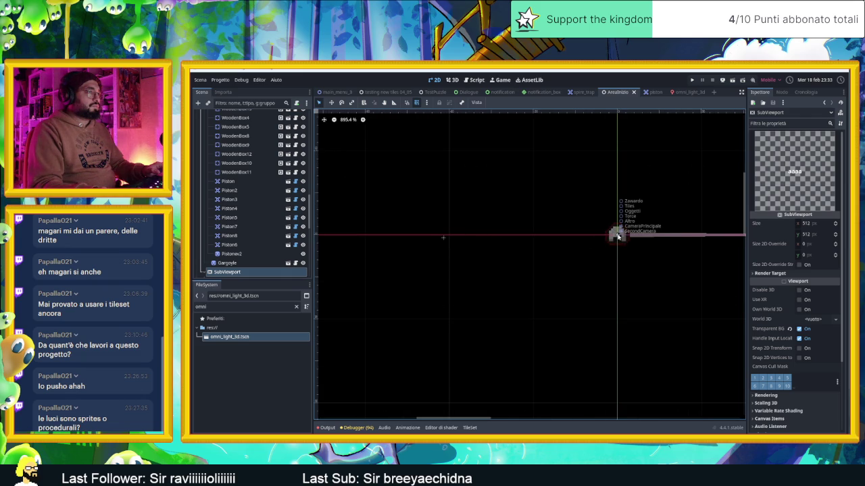
key(Escape)
scroll(525, 228, down, 3)
scroll(265, 200, down, 3)
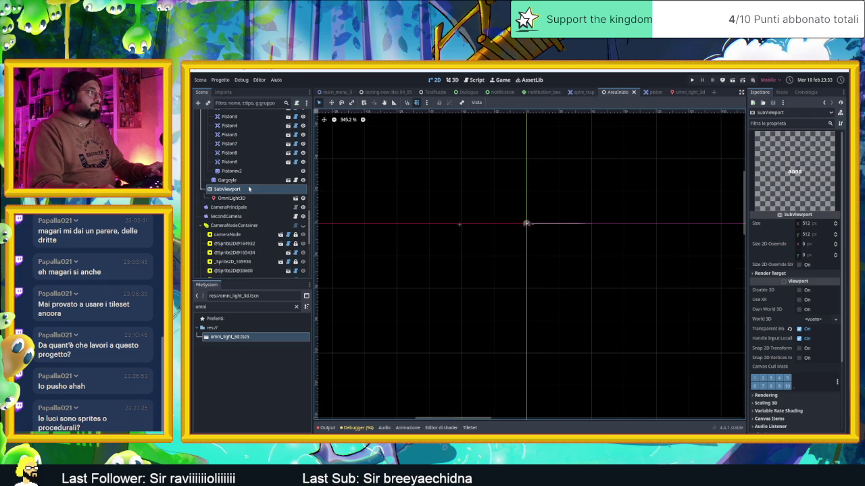
scroll(485, 241, down, 8)
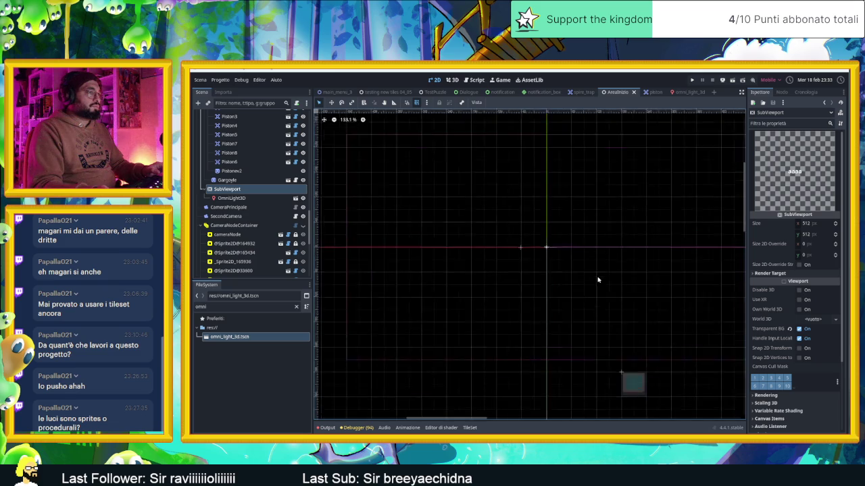
scroll(515, 210, down, 1)
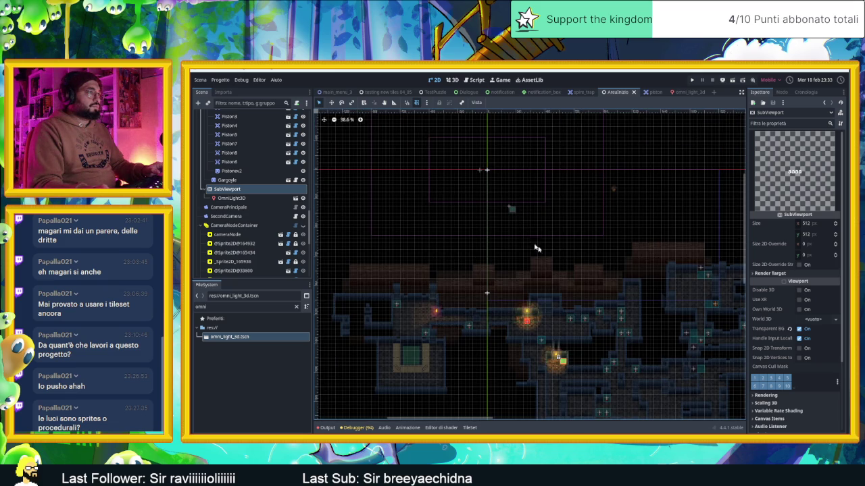
scroll(538, 280, up, 1)
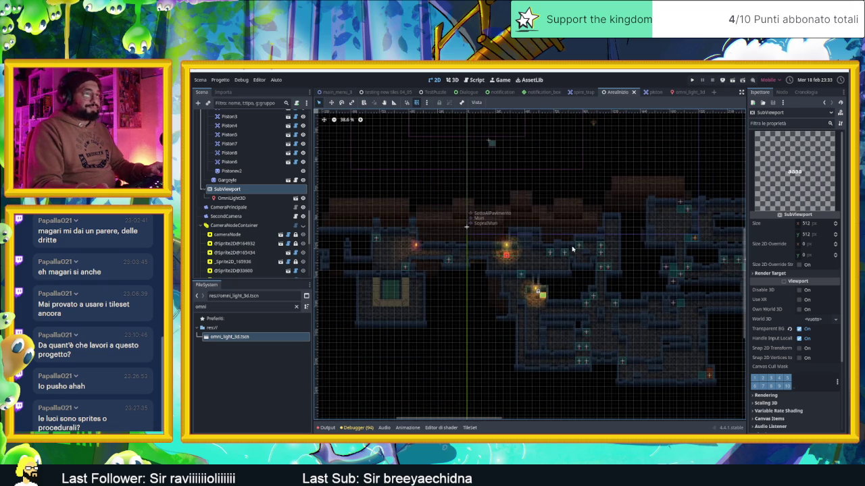
scroll(596, 329, up, 4)
scroll(595, 328, up, 7)
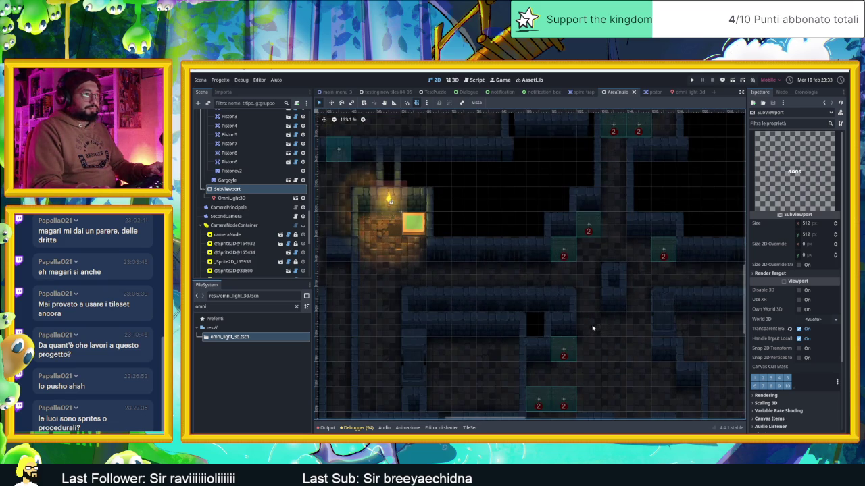
scroll(558, 270, down, 4)
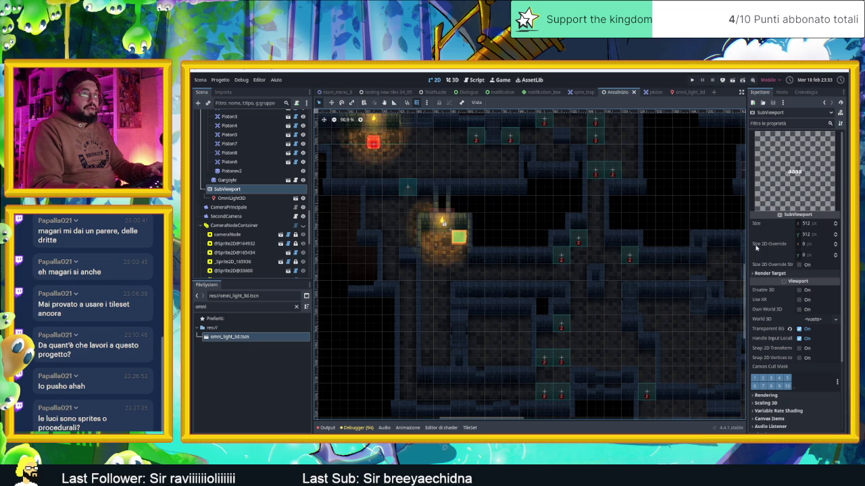
scroll(489, 228, down, 4)
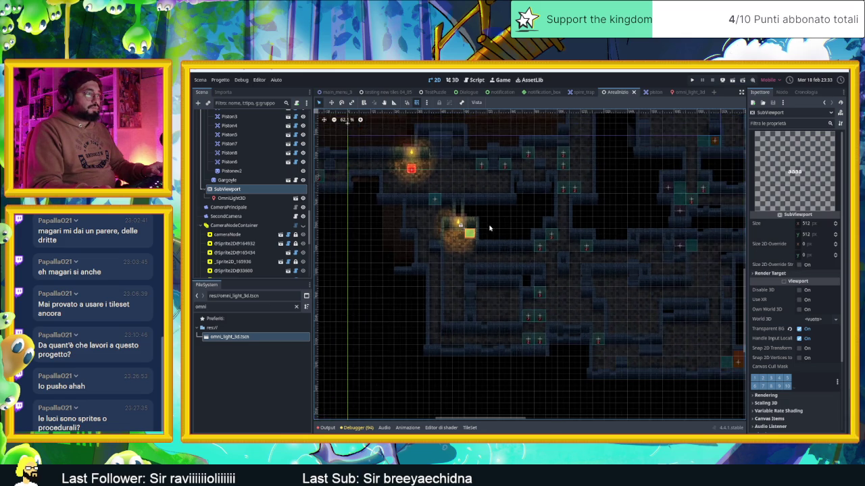
scroll(490, 229, down, 3)
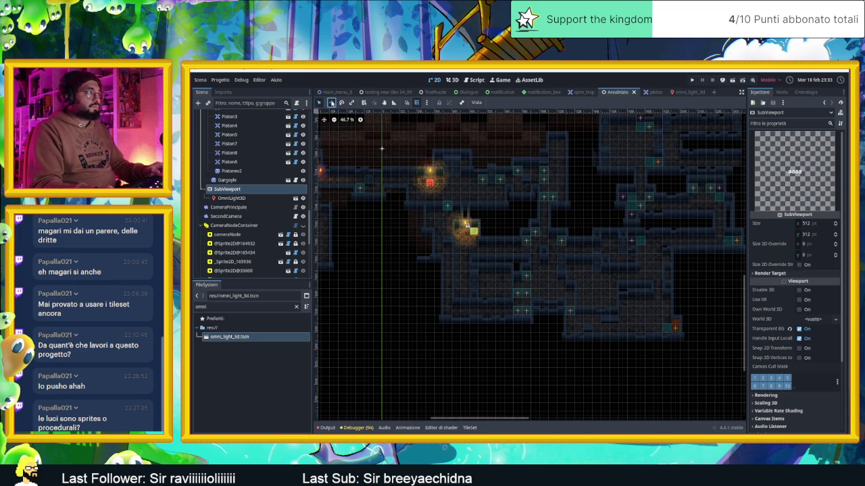
click(331, 102)
drag(444, 235, 506, 262)
scroll(495, 240, up, 5)
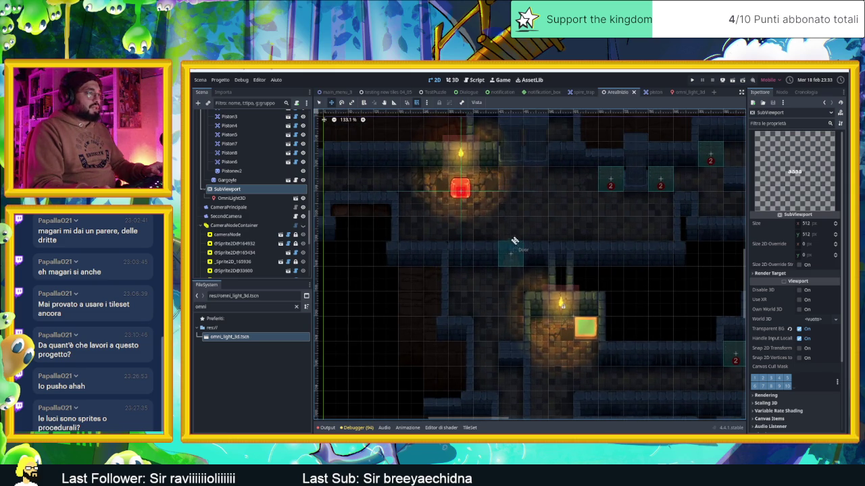
scroll(413, 143, up, 3)
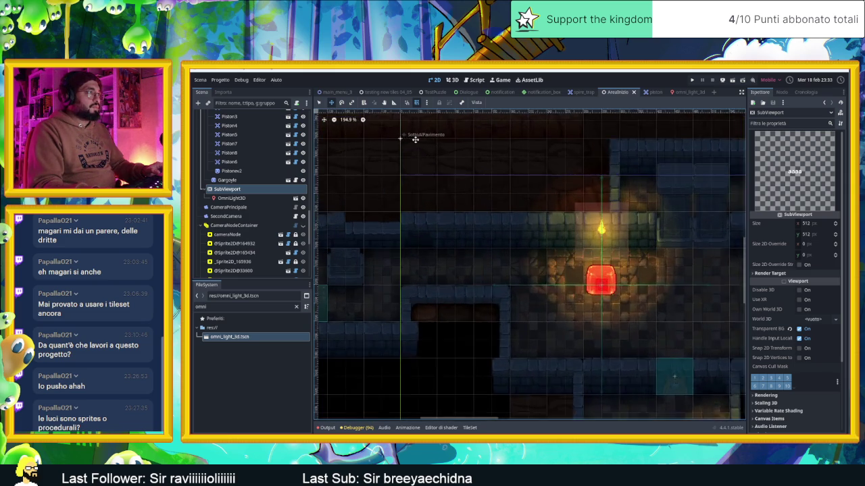
scroll(432, 148, down, 5)
scroll(566, 338, up, 4)
scroll(536, 209, up, 2)
key(f)
scroll(537, 252, down, 5)
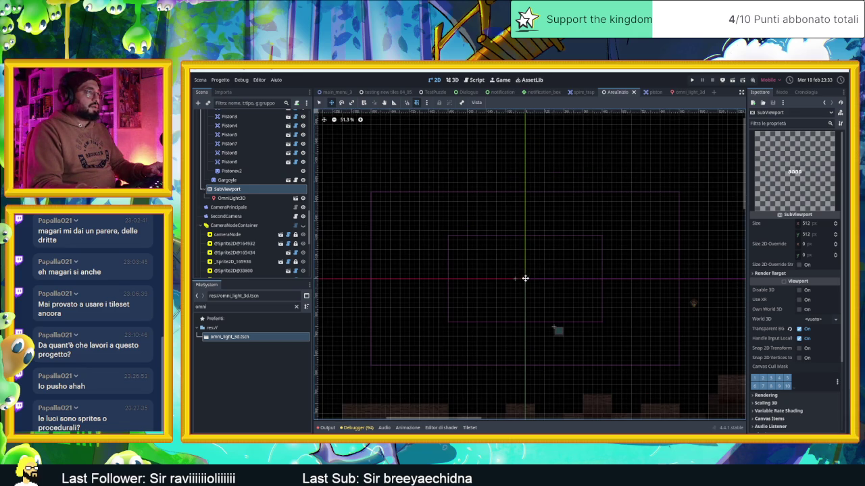
scroll(525, 278, up, 11)
scroll(557, 279, up, 5)
scroll(554, 280, down, 16)
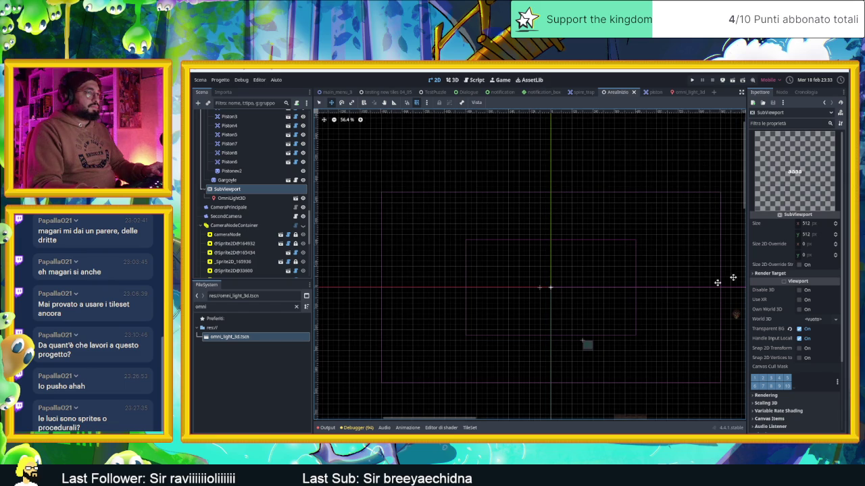
click(817, 243)
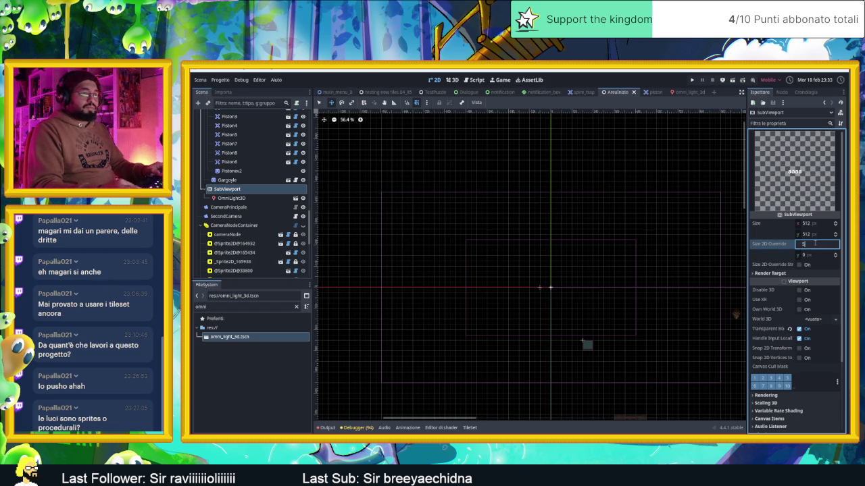
text(512)
click(808, 255)
text(512)
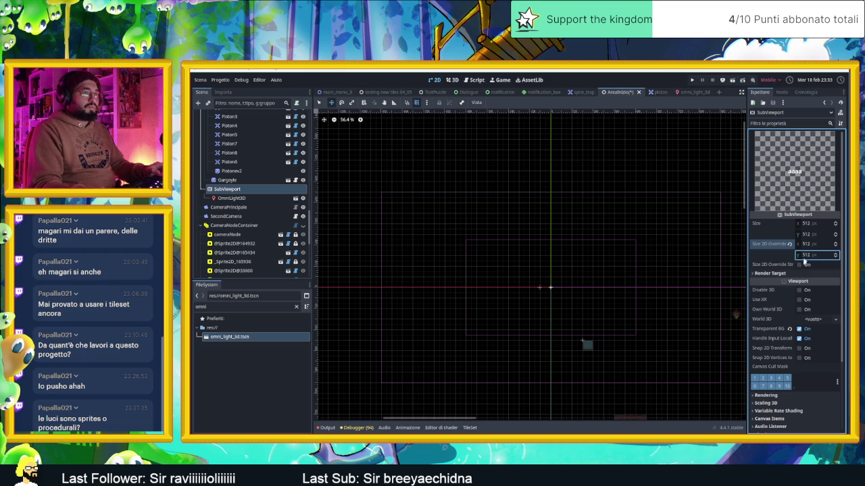
click(799, 265)
click(790, 265)
click(789, 244)
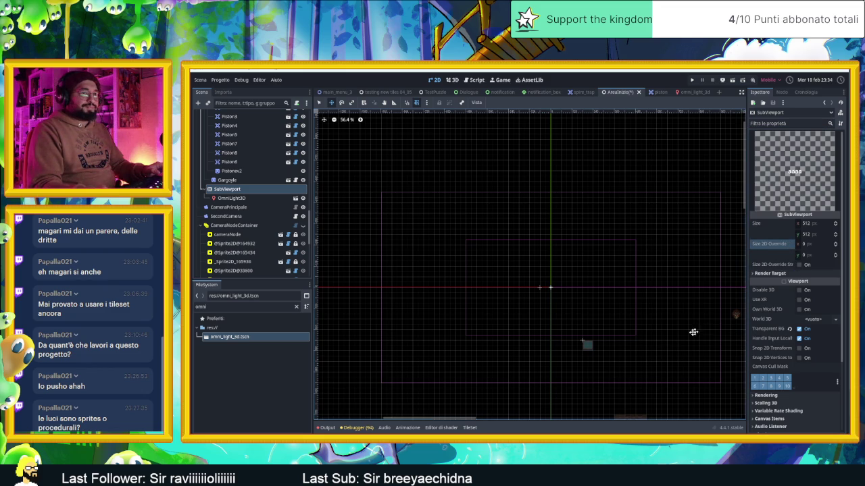
key(alt+Tab)
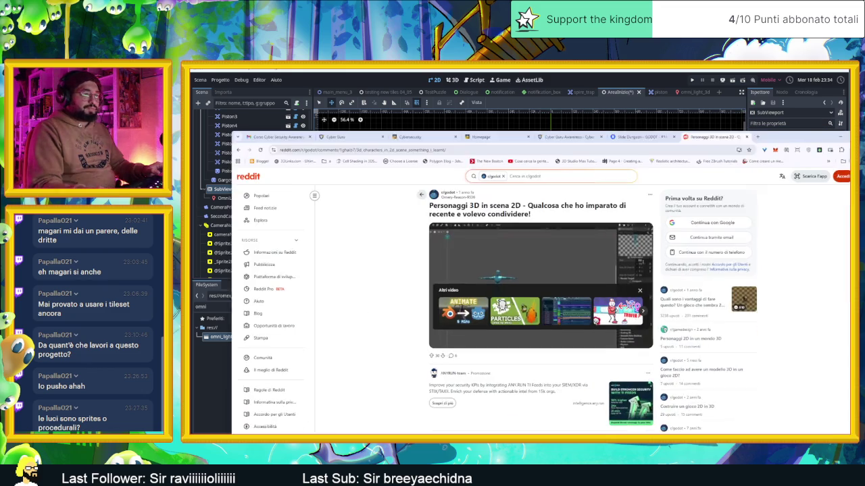
click(557, 261)
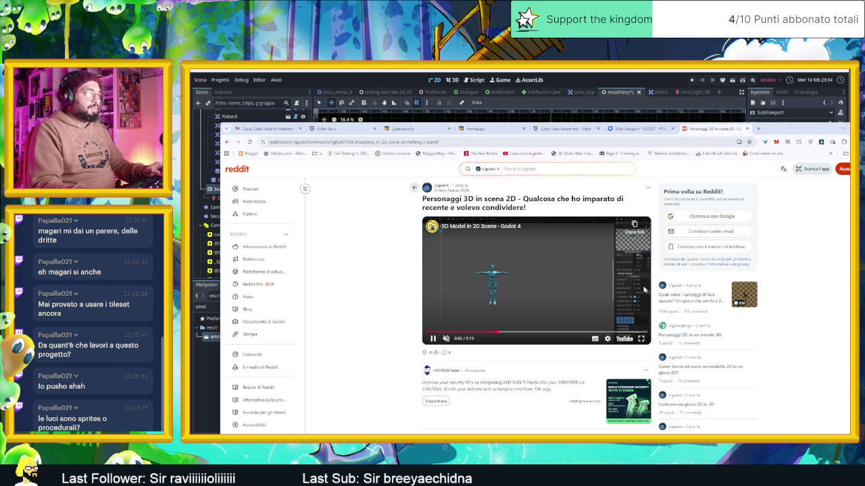
click(640, 336)
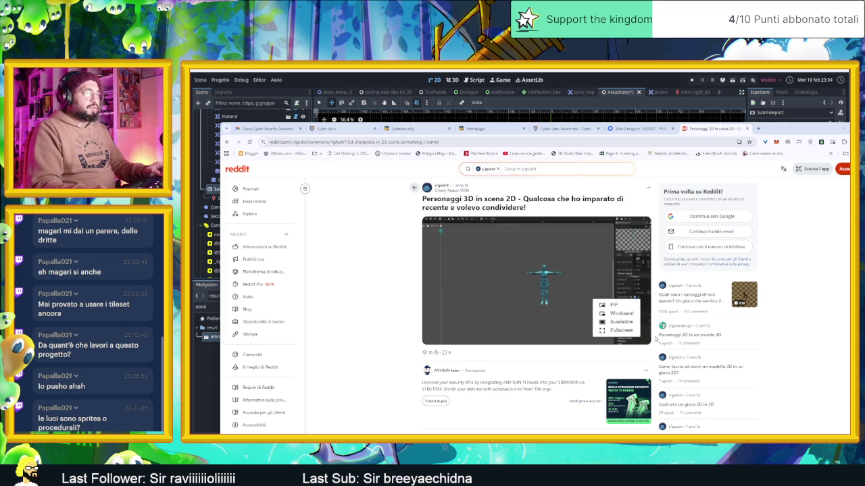
click(620, 330)
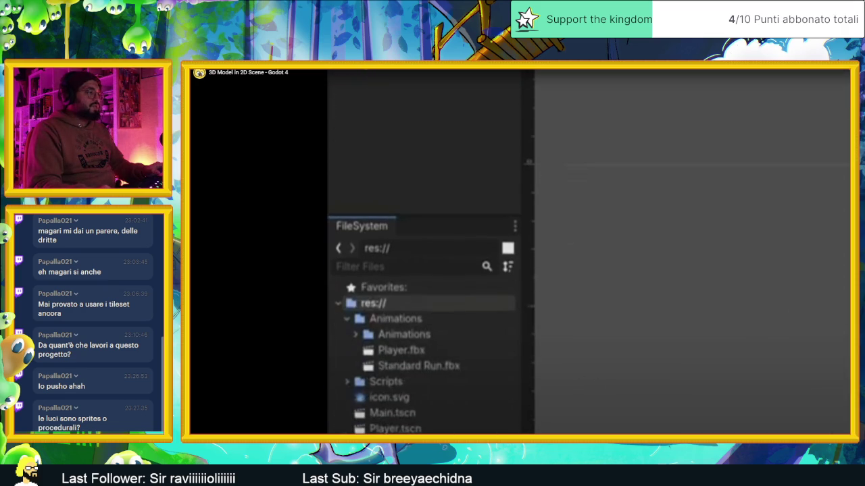
key(Escape)
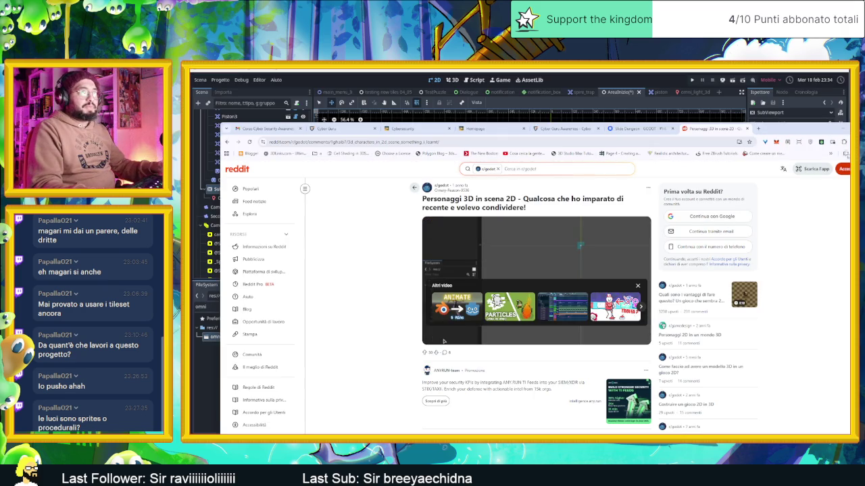
key(alt+Tab)
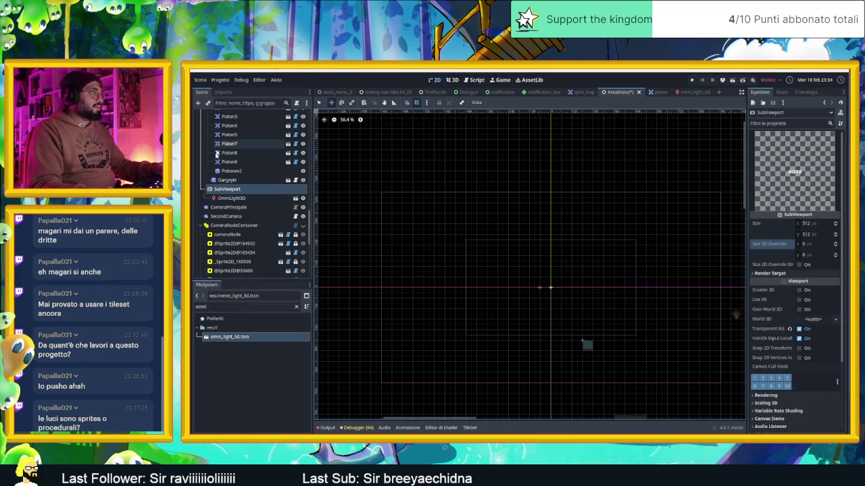
Add a SubViewportContainer and nest the SubViewport inside it.
click(198, 102)
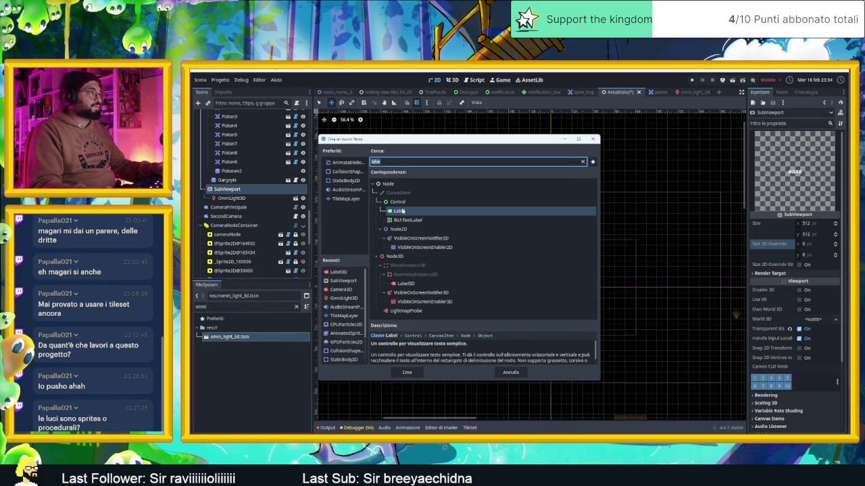
text(s)
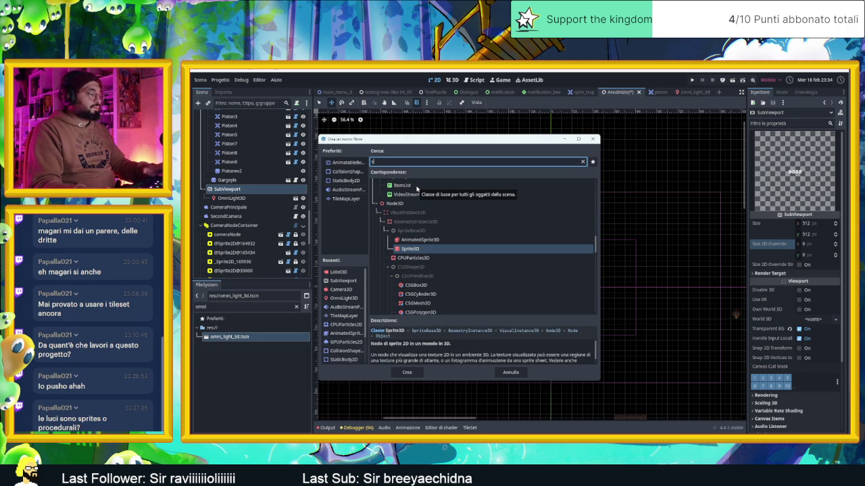
text(ubview)
double_click(379, 239)
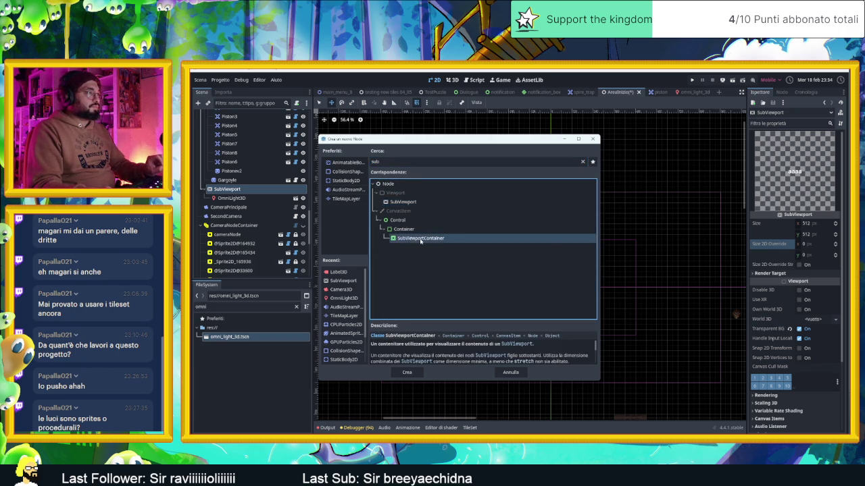
click(234, 209)
mouse_move(227, 188)
mouse_down()
mouse_move(223, 196)
mouse_move(244, 192)
mouse_up()
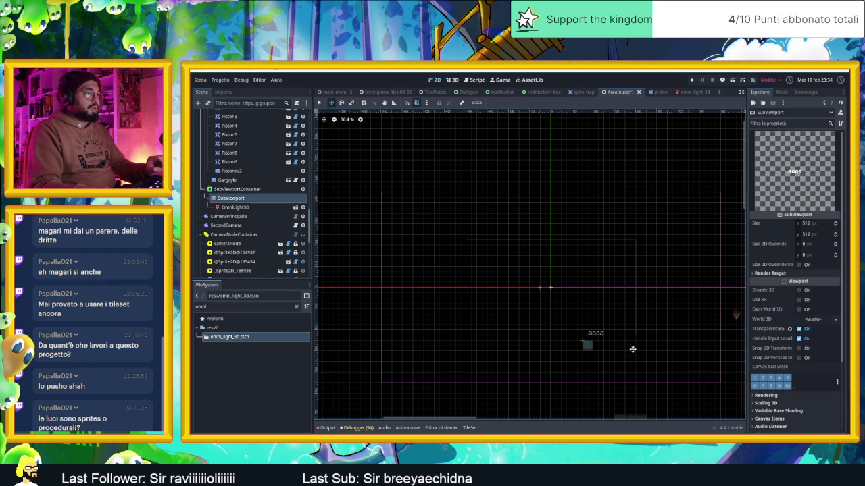
Position the SubViewportContainer over the level and enable Stretch on it.
scroll(665, 373, down, 1)
drag(665, 372, 484, 235)
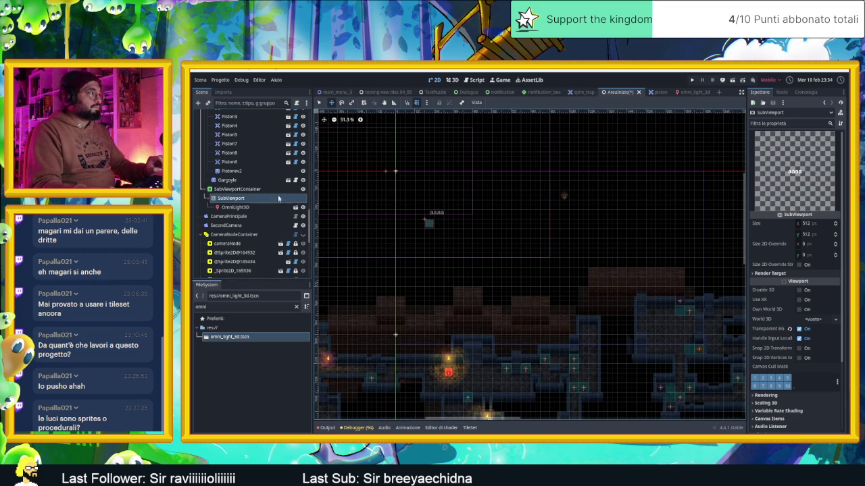
click(272, 191)
mouse_move(395, 175)
mouse_down()
mouse_move(482, 319)
mouse_move(477, 336)
mouse_move(450, 331)
mouse_move(460, 342)
mouse_up()
scroll(449, 324, up, 4)
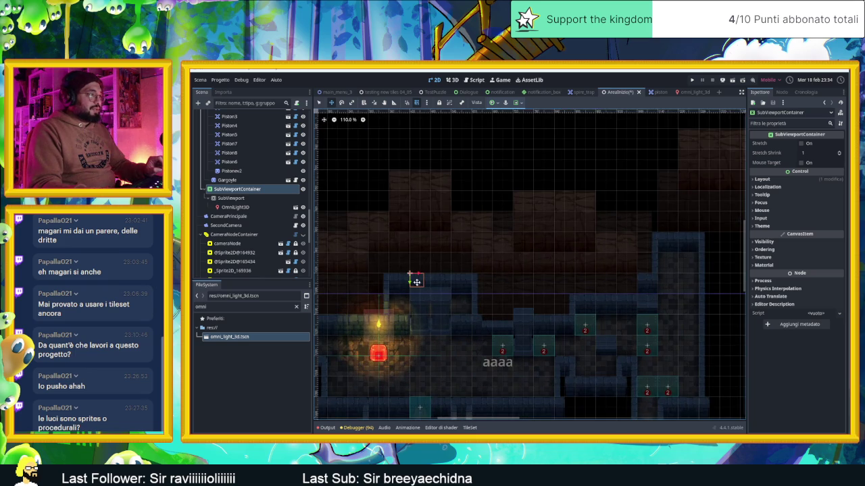
mouse_move(419, 285)
mouse_down()
mouse_move(433, 298)
mouse_move(403, 248)
mouse_move(384, 241)
mouse_move(406, 289)
mouse_move(480, 300)
mouse_move(525, 266)
mouse_move(462, 258)
mouse_move(473, 258)
mouse_up()
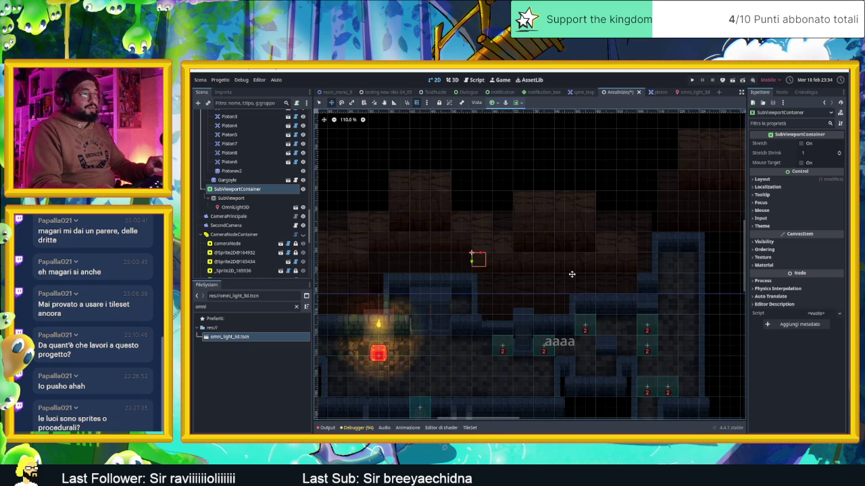
click(802, 143)
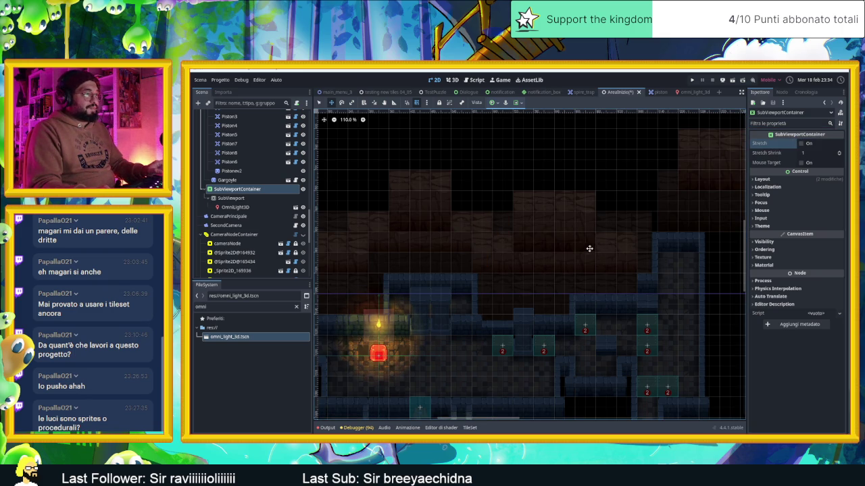
Shift the container further down-right in the level and select the SubViewport node.
scroll(496, 236, down, 5)
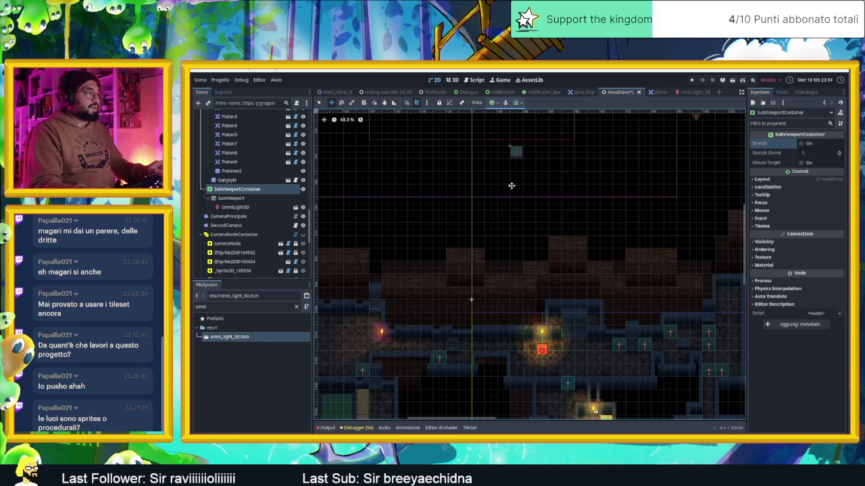
mouse_move(506, 178)
mouse_down()
mouse_move(489, 204)
mouse_move(589, 345)
mouse_move(601, 408)
mouse_move(538, 216)
mouse_move(557, 242)
mouse_move(547, 239)
mouse_move(570, 255)
mouse_move(549, 318)
mouse_move(550, 353)
mouse_up()
scroll(599, 399, up, 4)
scroll(554, 243, up, 6)
scroll(545, 241, up, 11)
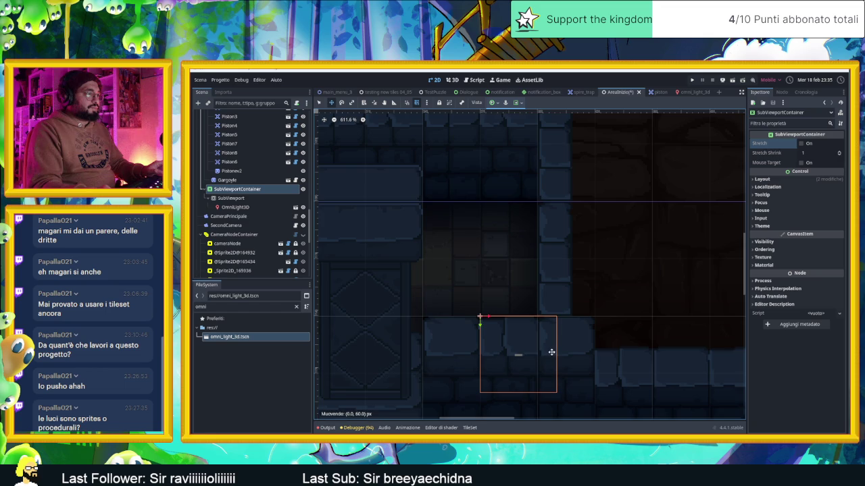
scroll(544, 348, down, 5)
click(239, 198)
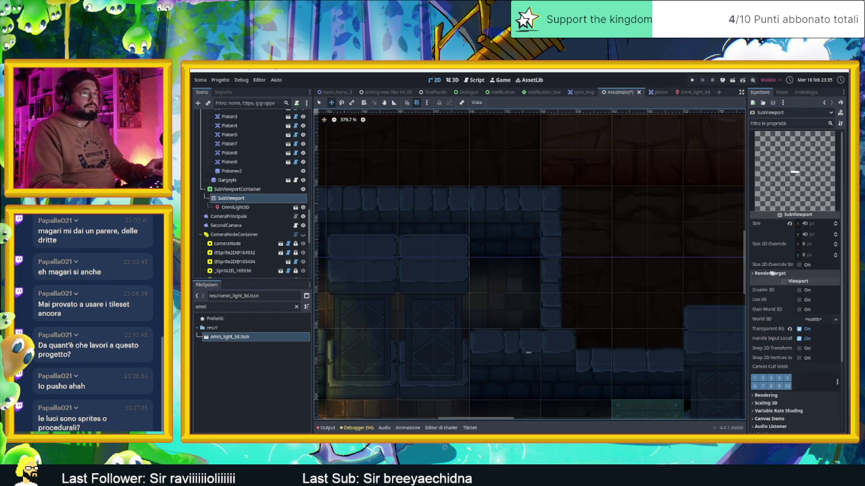
Revert the SubViewport size to 512×512, keeping 3D enabled.
click(789, 224)
scroll(645, 299, down, 5)
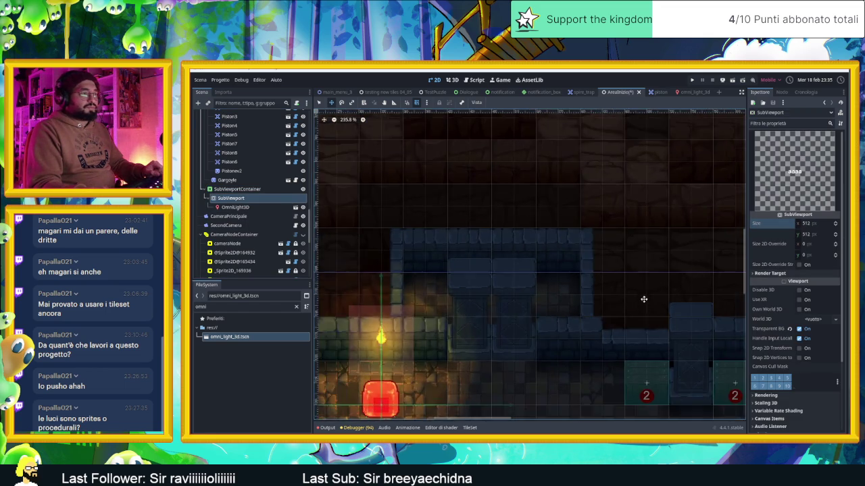
drag(648, 309, 523, 204)
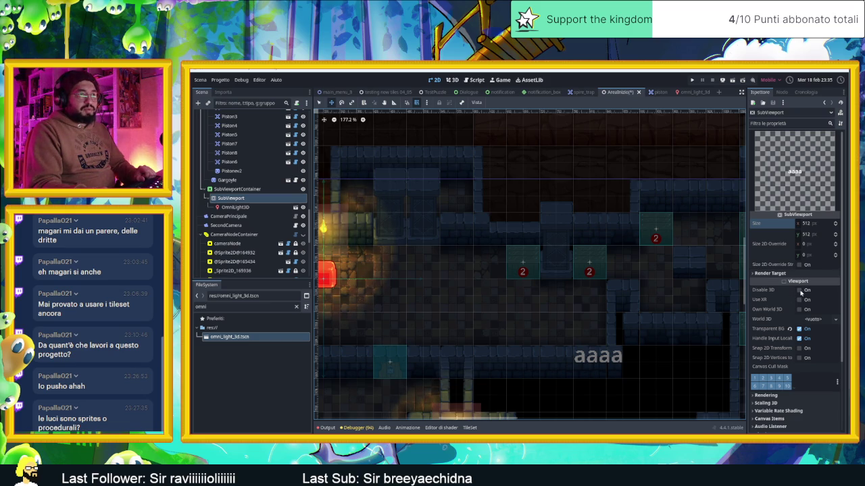
click(800, 290)
click(798, 290)
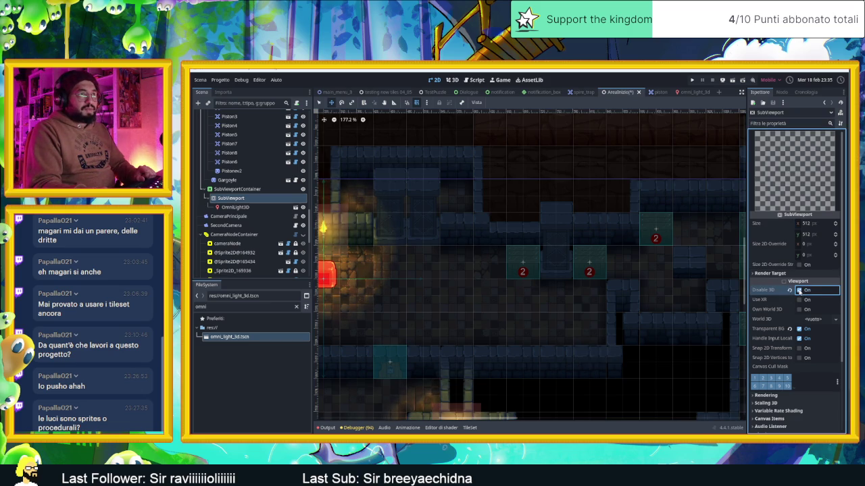
Enable Use XR, Snap 2D Transform and Snap 2D Vertices, keeping Transparent BG on.
click(800, 299)
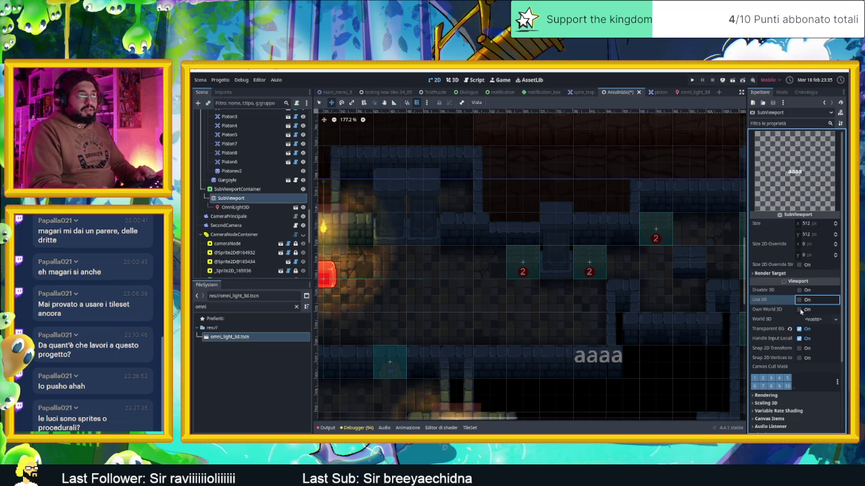
click(826, 321)
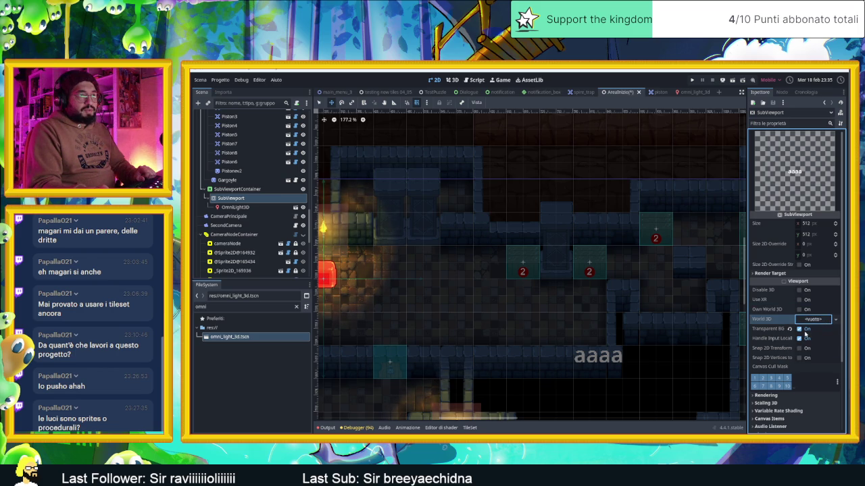
click(801, 329)
scroll(608, 302, down, 3)
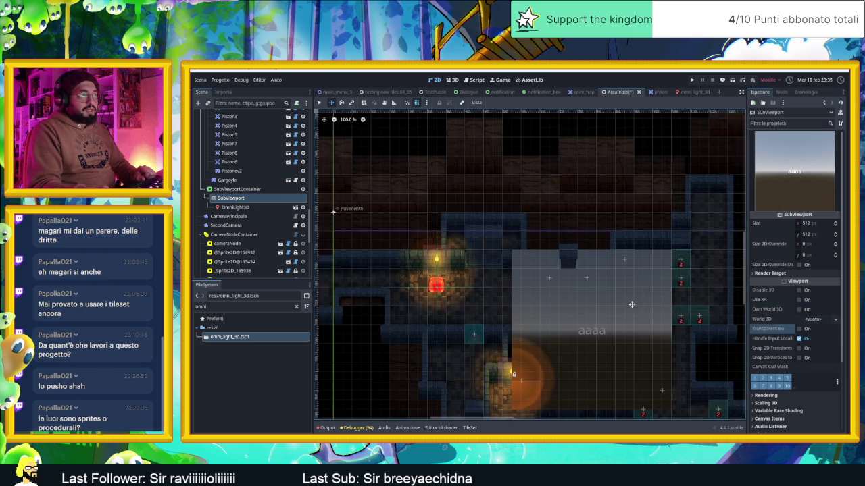
scroll(632, 305, down, 1)
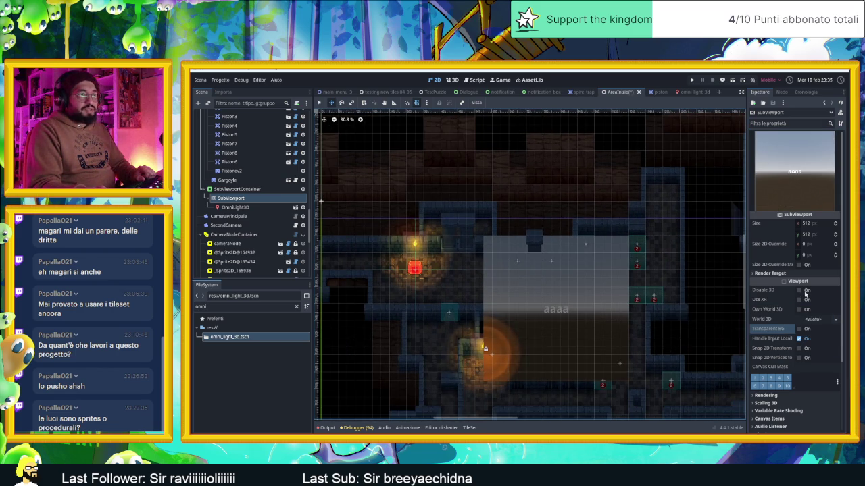
click(800, 330)
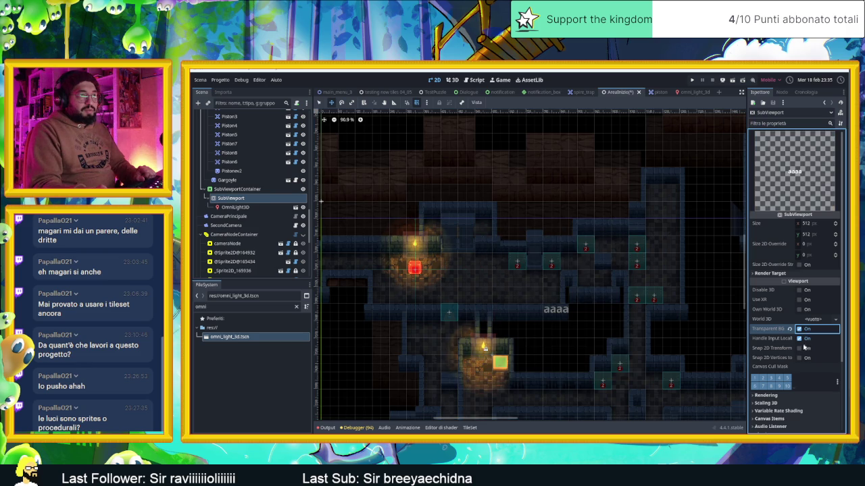
click(801, 349)
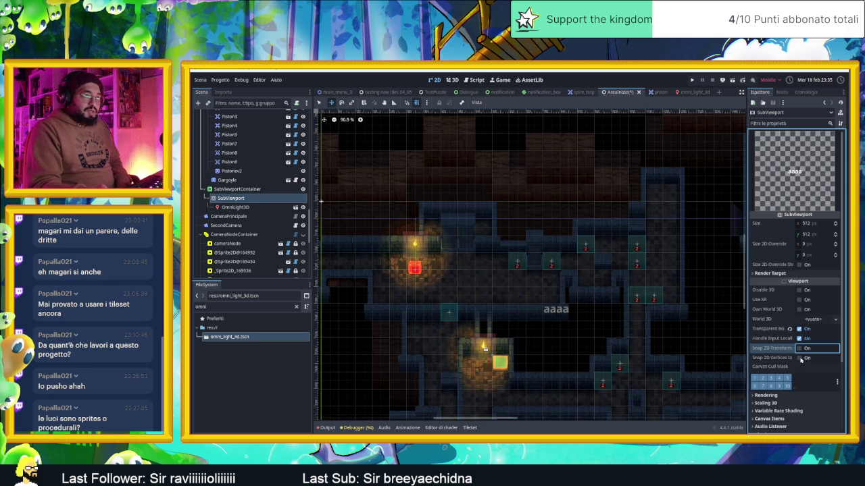
click(800, 358)
scroll(802, 359, down, 3)
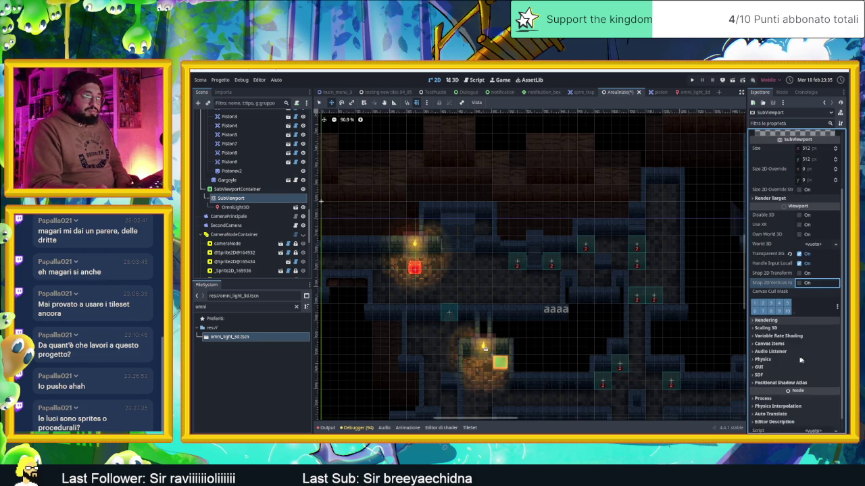
click(771, 322)
click(825, 329)
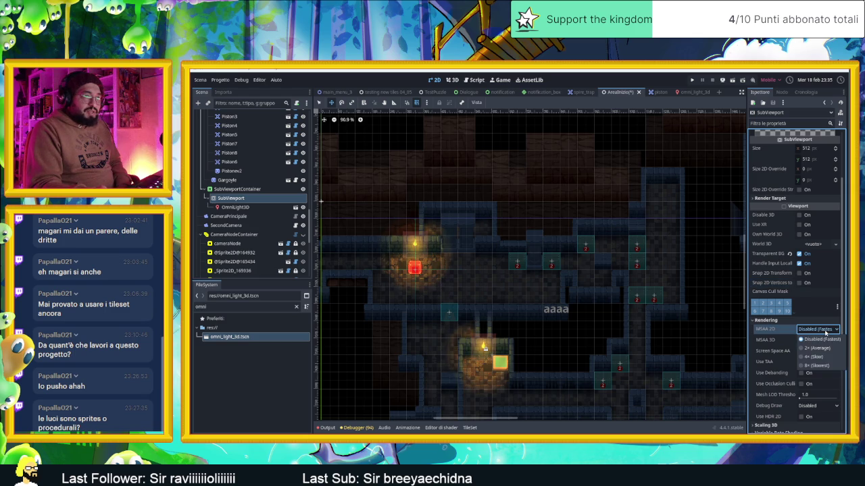
Set MSAA 2D and MSAA 3D to 8x (Slowest) and screen-space AA to FXAA.
click(822, 365)
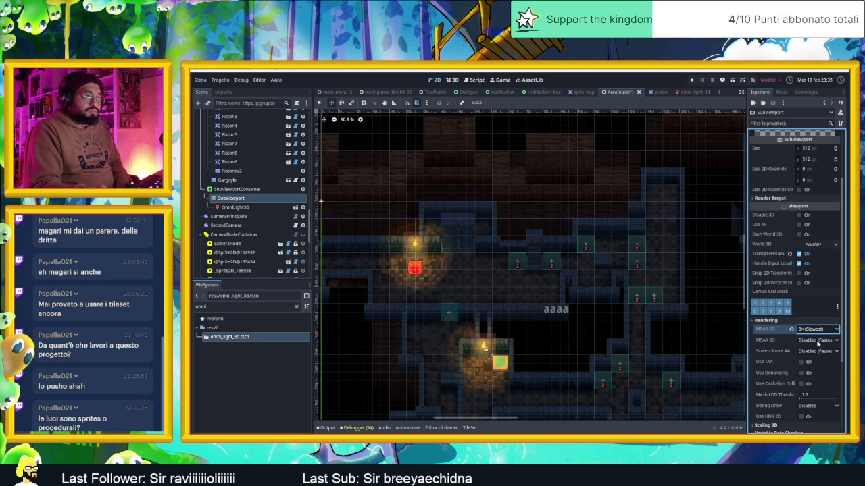
click(817, 341)
click(822, 375)
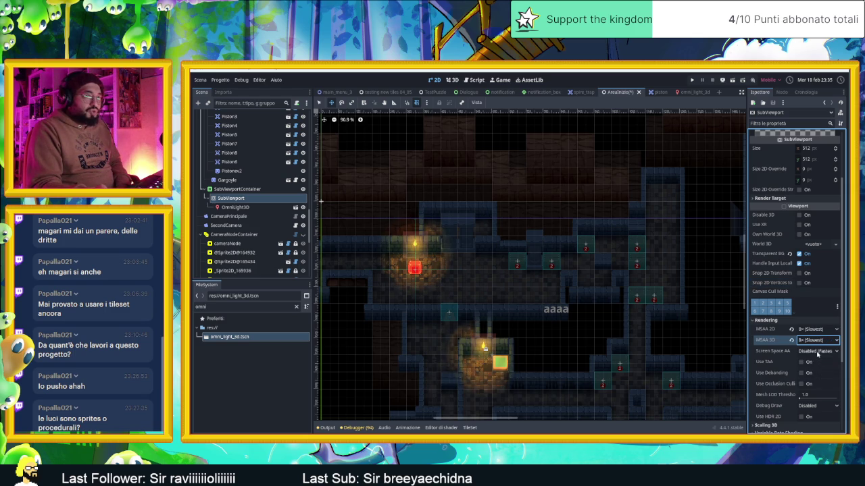
click(818, 352)
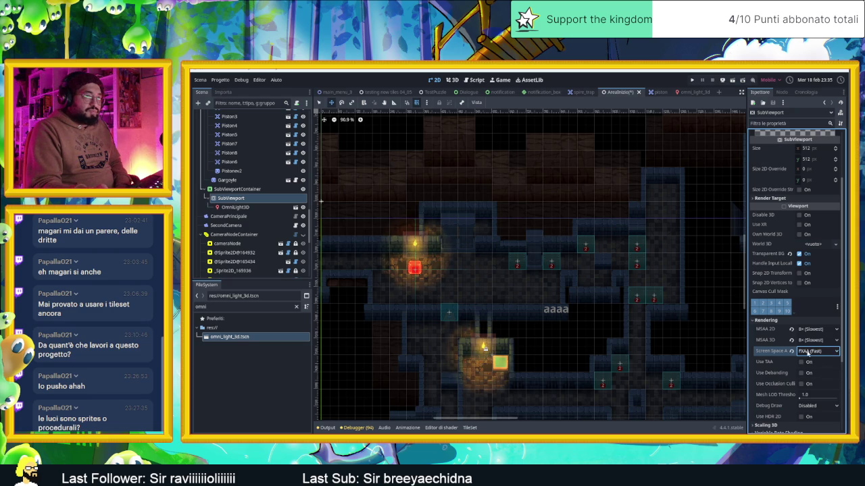
click(803, 362)
click(811, 373)
key(ctrl+z)
key(ctrl+z)
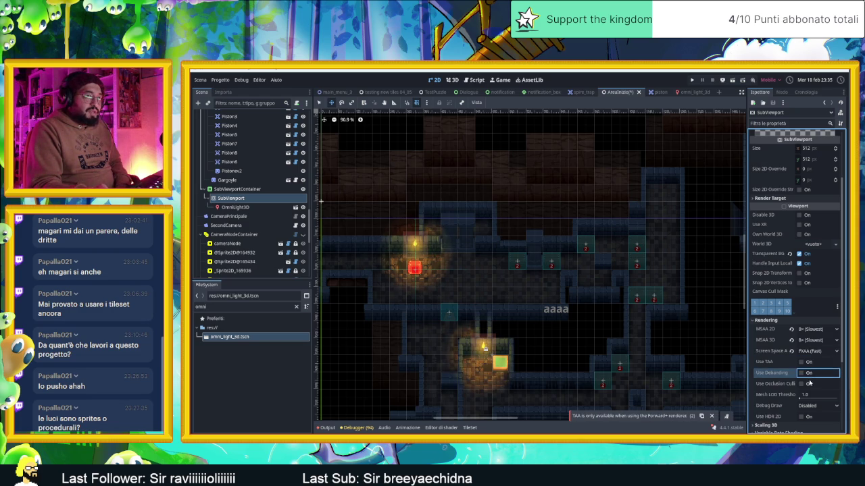
Enable Use Occlusion Culling, leaving HDR 2D off.
click(809, 384)
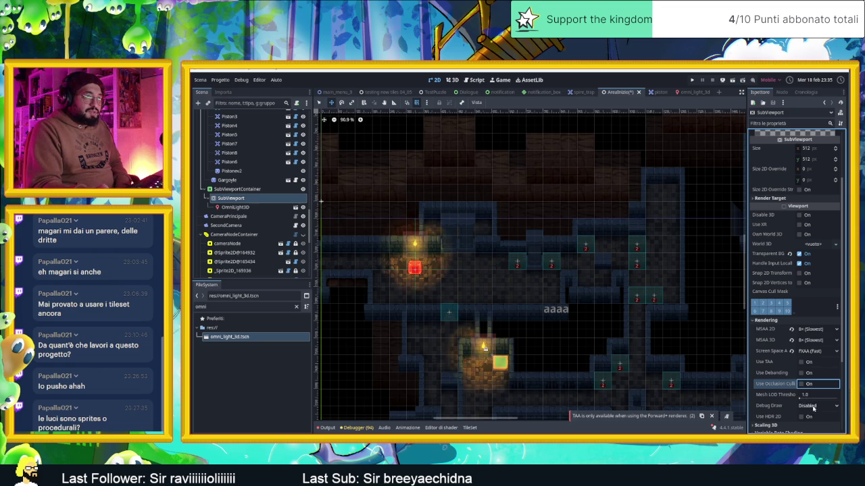
scroll(810, 406, down, 3)
click(801, 343)
click(802, 342)
click(779, 351)
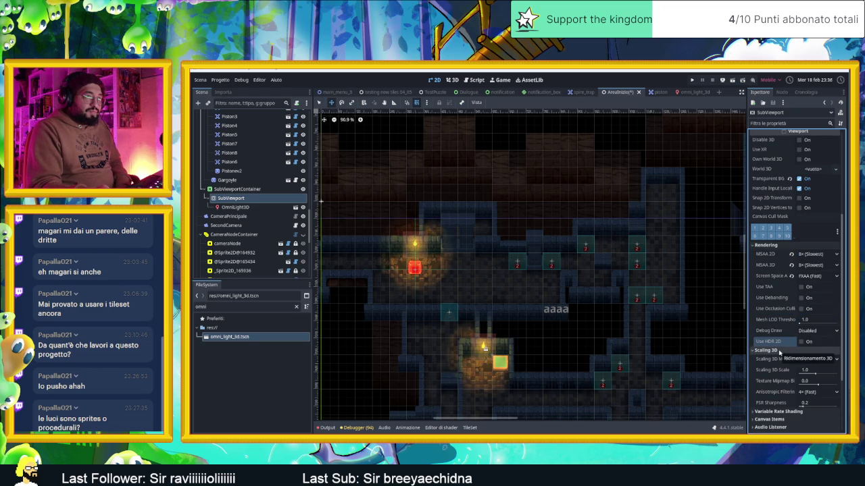
click(779, 351)
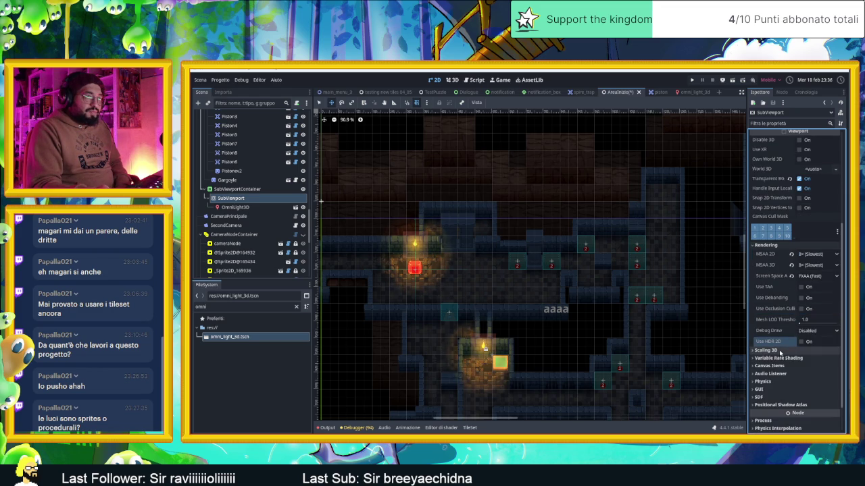
click(789, 360)
click(810, 369)
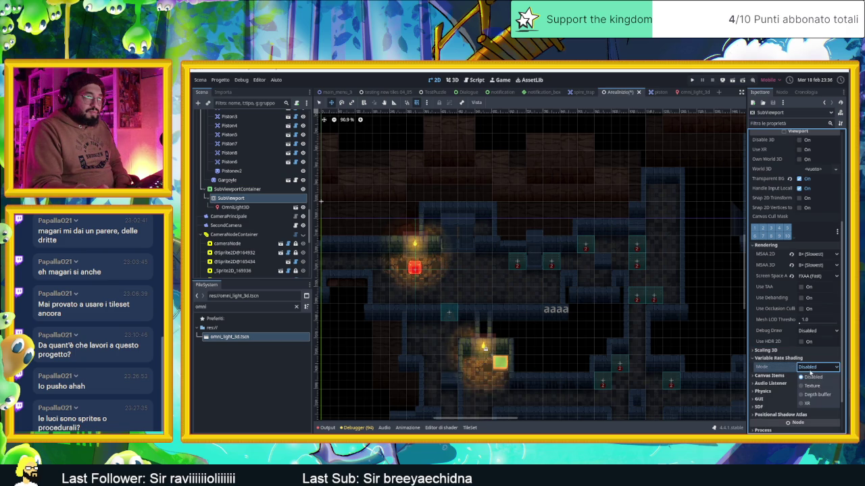
click(812, 385)
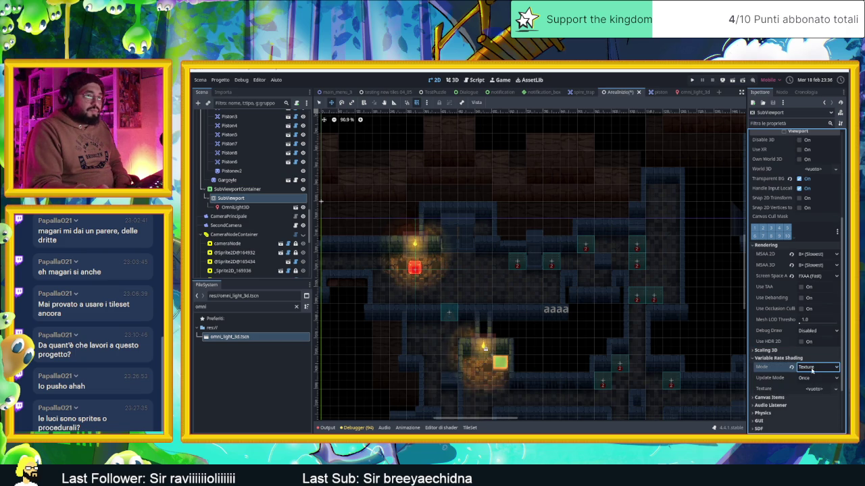
click(815, 378)
click(815, 405)
click(815, 379)
click(815, 379)
click(817, 367)
click(819, 395)
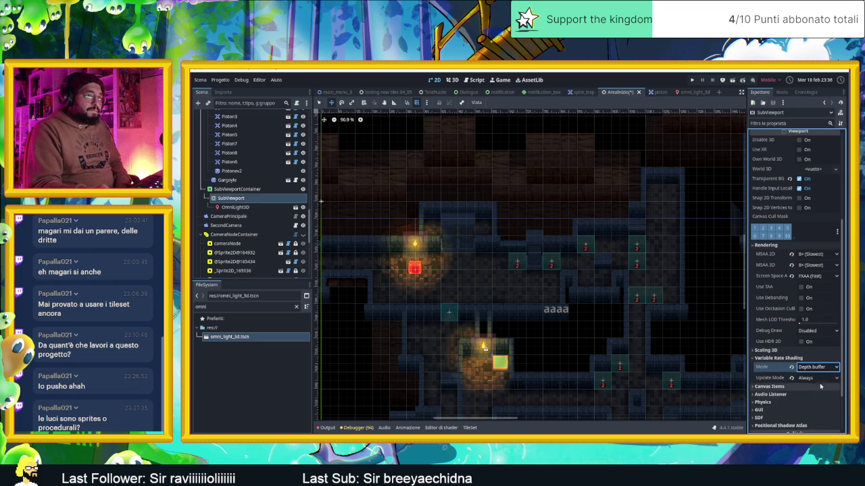
click(815, 368)
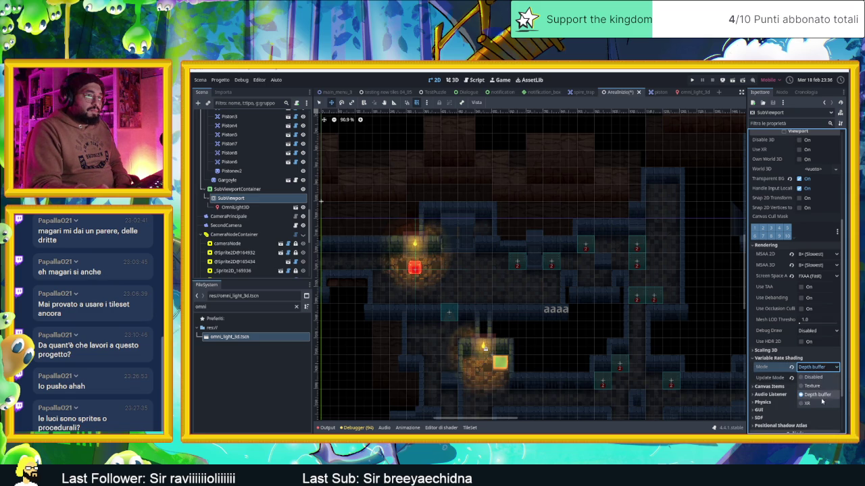
click(813, 377)
click(817, 367)
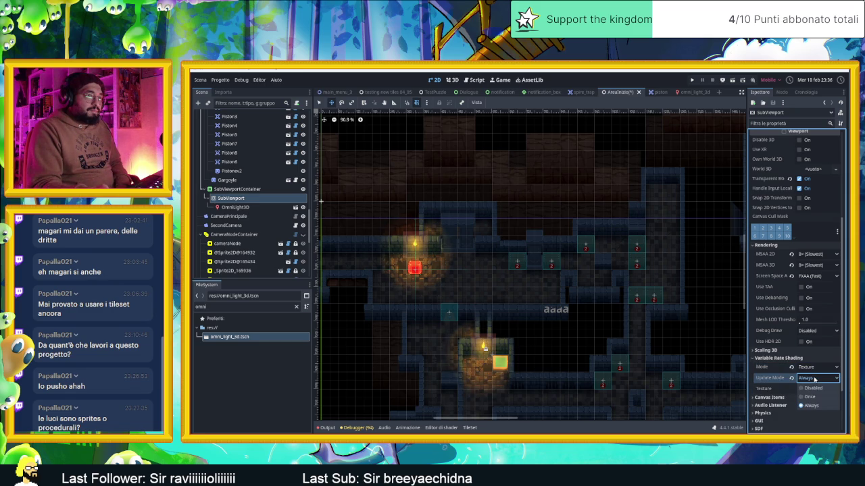
click(820, 395)
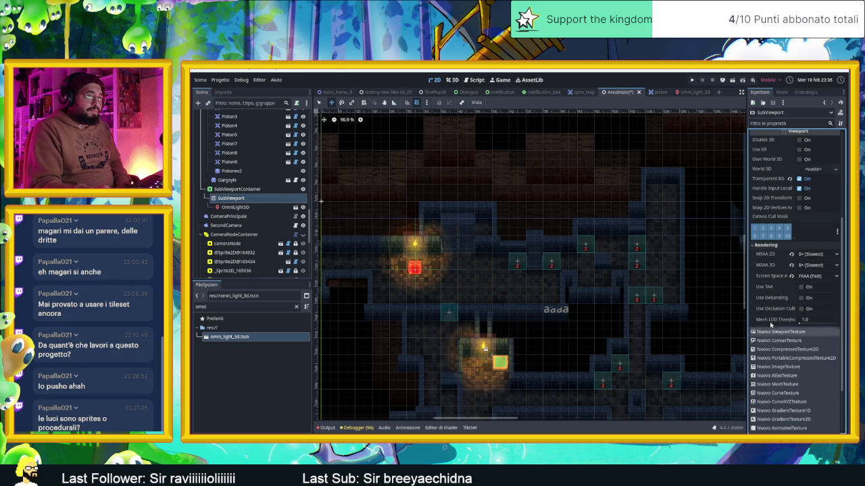
click(814, 367)
click(813, 377)
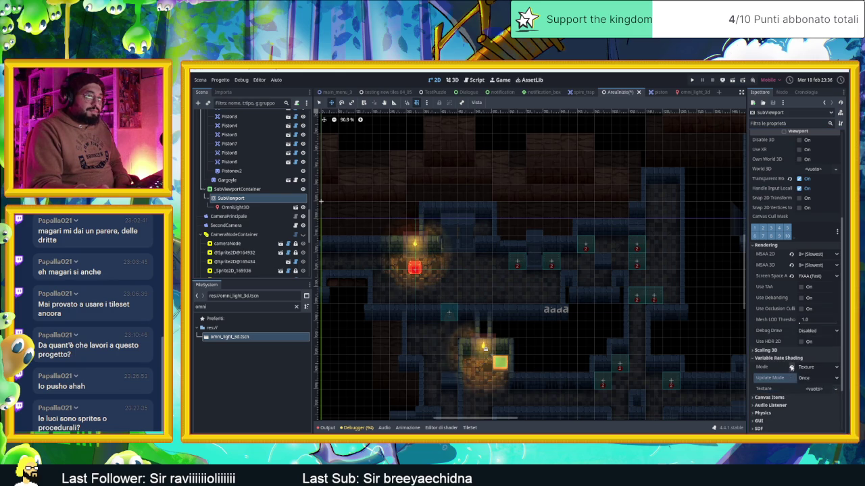
click(756, 358)
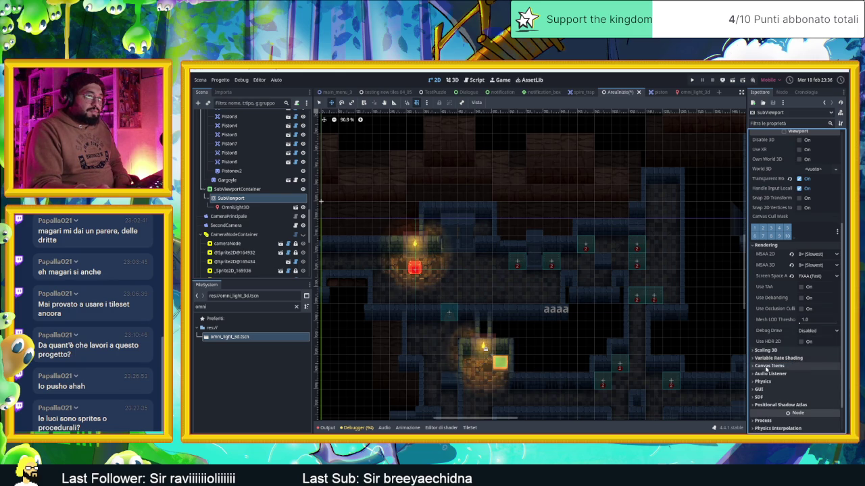
click(766, 366)
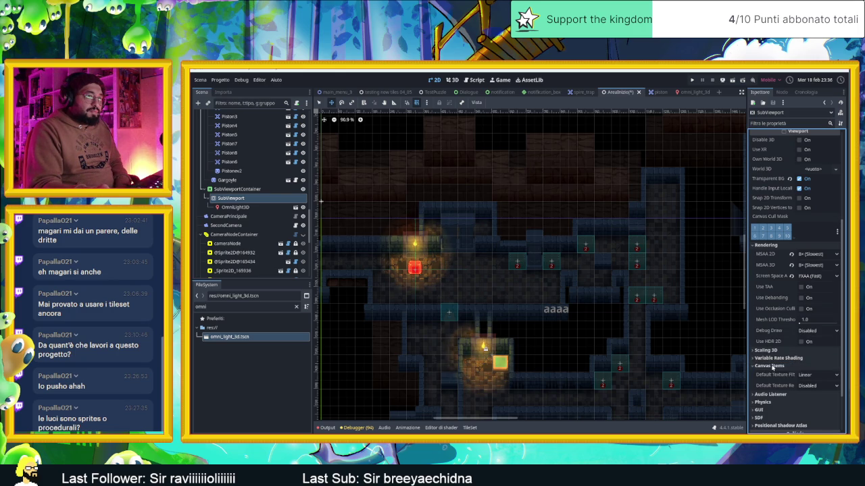
click(772, 367)
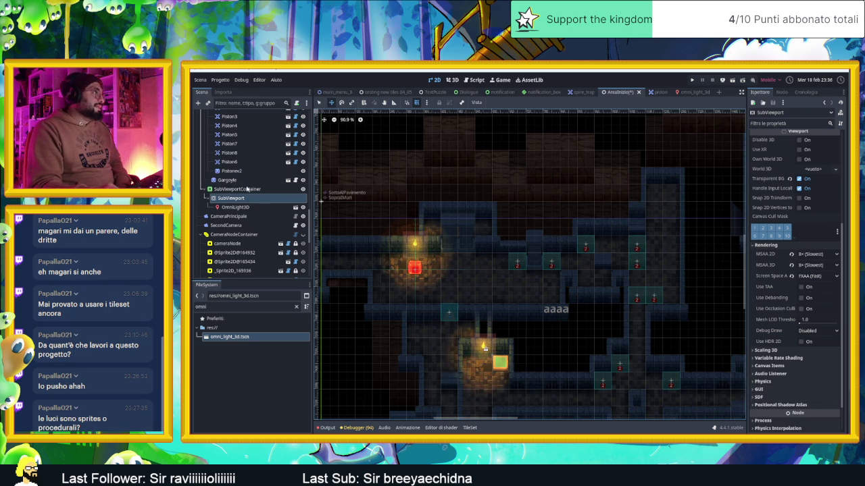
Cut the SubViewportContainer out of AreaInizio and save the level scene.
click(247, 190)
right_click(247, 190)
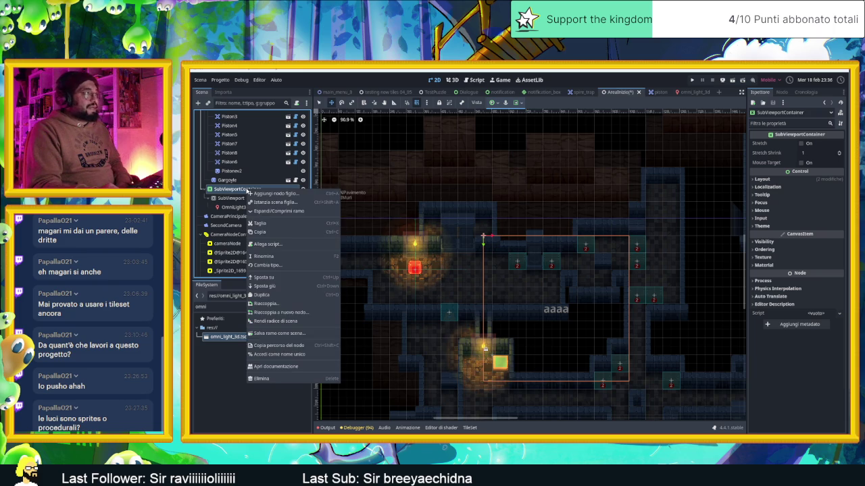
click(270, 223)
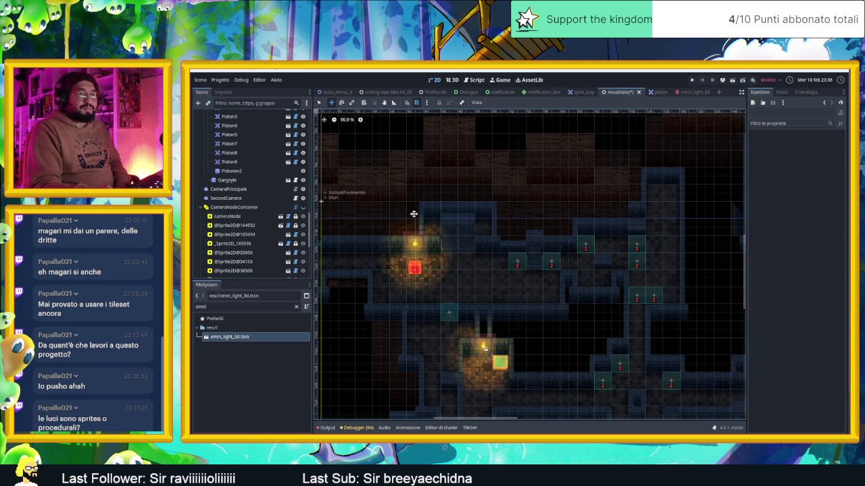
key(ctrl+s)
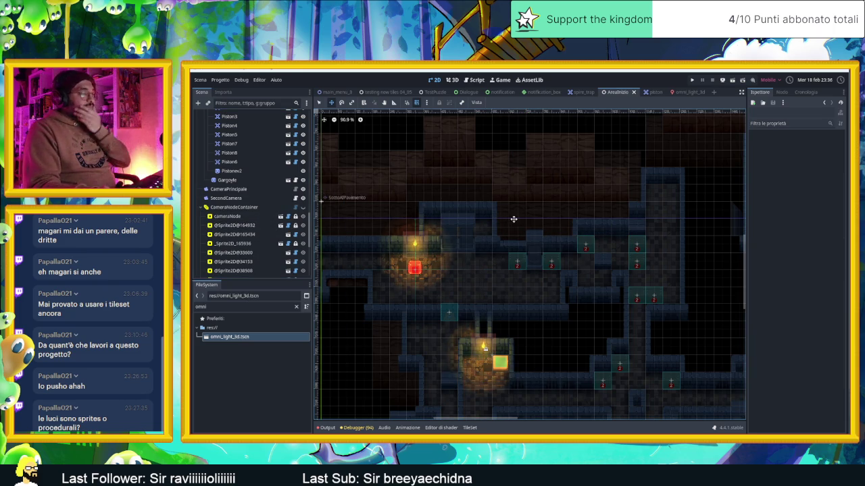
Zoom around the level canvas, then switch to the Chrome window.
scroll(514, 219, down, 7)
scroll(463, 236, up, 7)
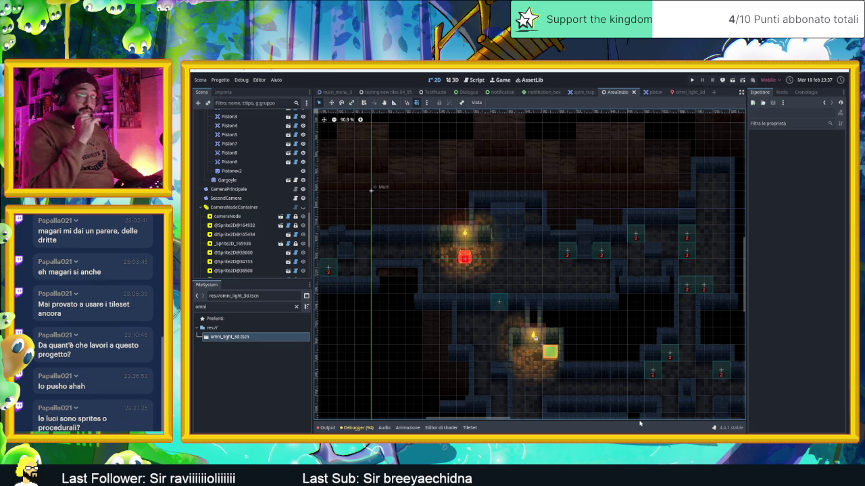
scroll(604, 342, down, 8)
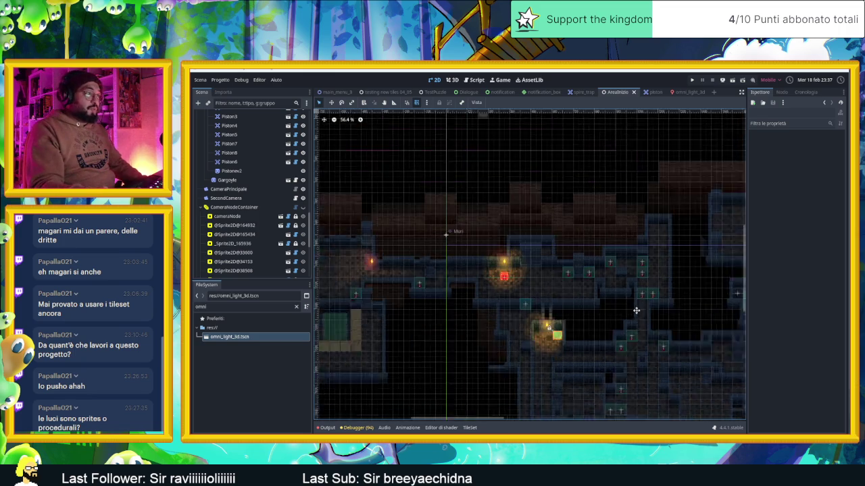
scroll(621, 307, up, 5)
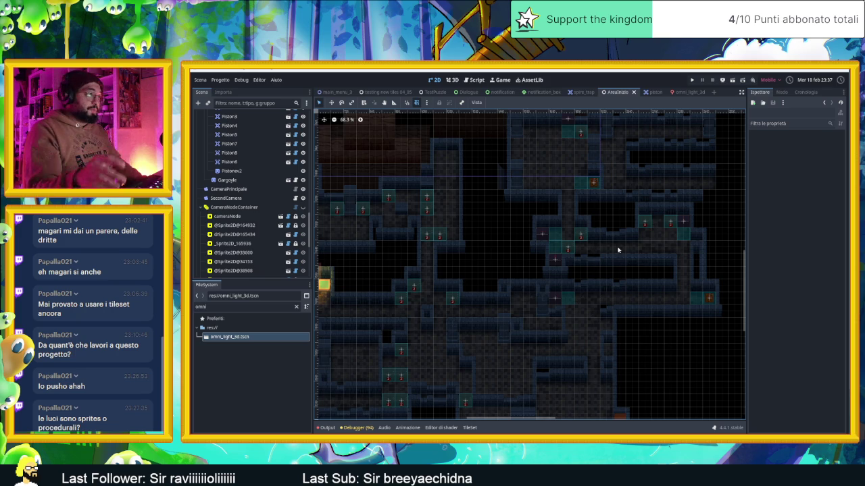
scroll(595, 255, down, 3)
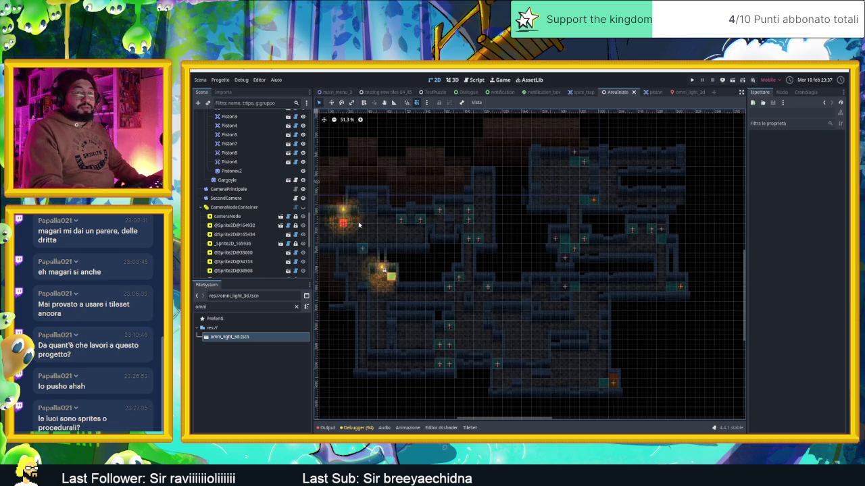
scroll(471, 239, up, 9)
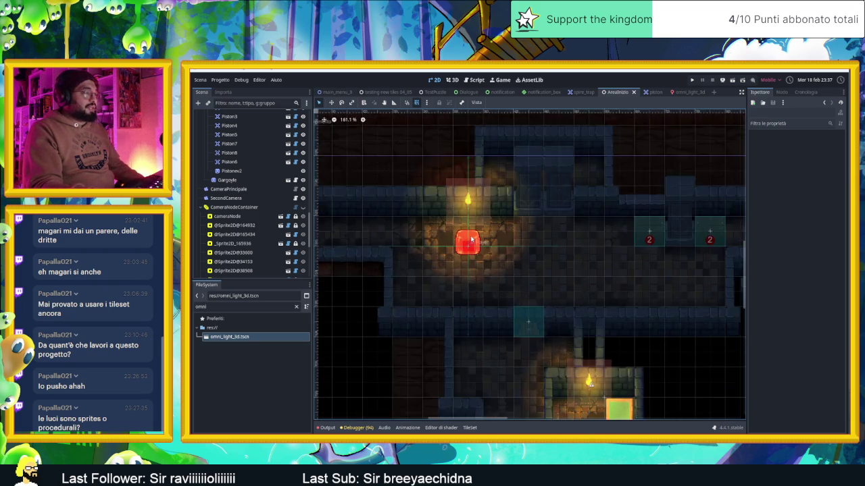
scroll(503, 289, down, 4)
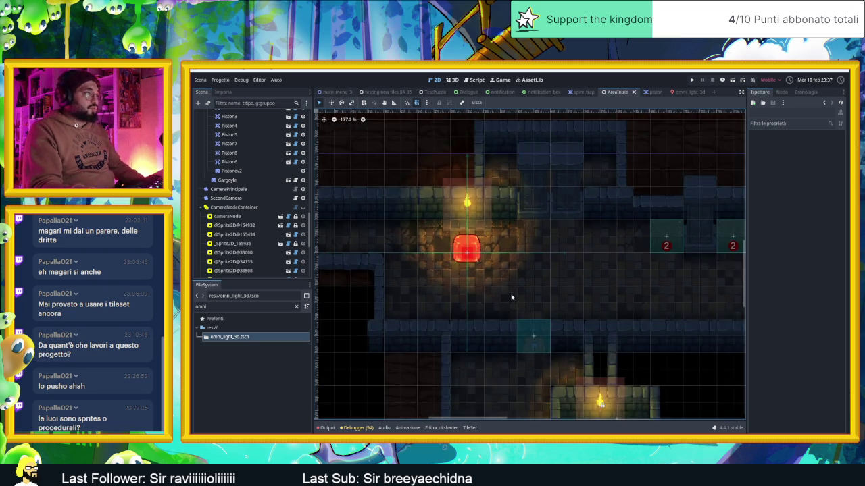
scroll(608, 320, down, 2)
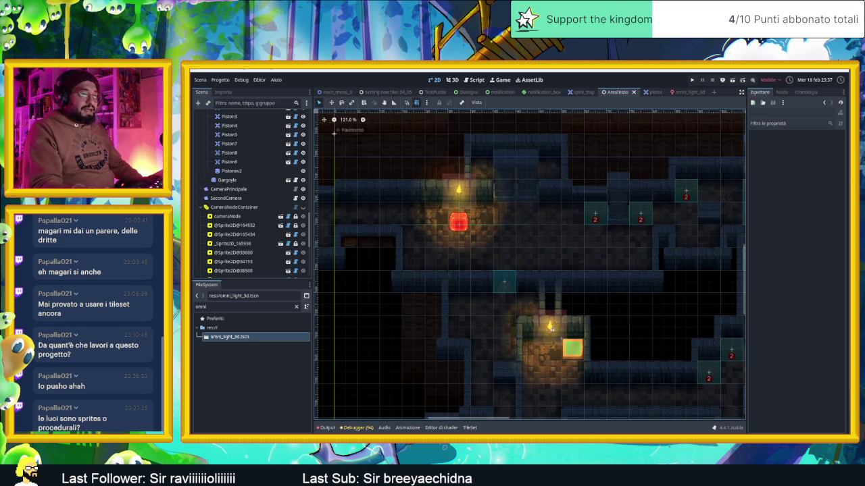
key(alt+Tab)
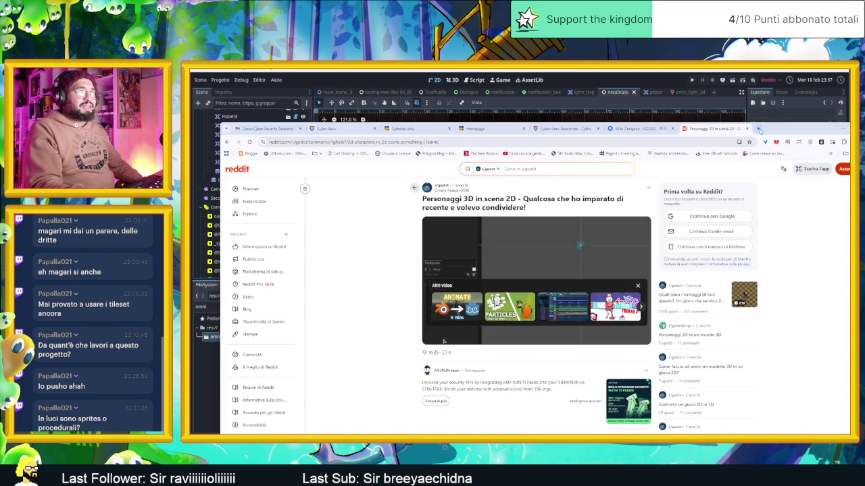
Google 'how many lights can I use in godot 2d' in a new tab, then minimise Chrome.
click(759, 129)
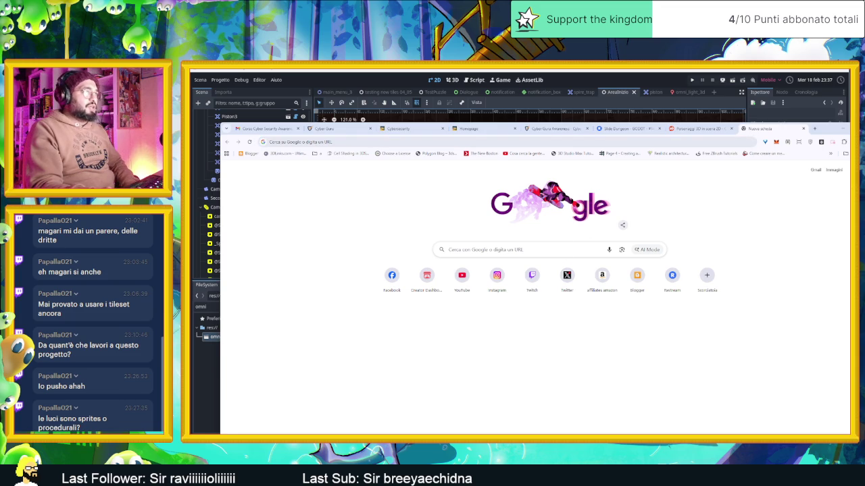
click(513, 249)
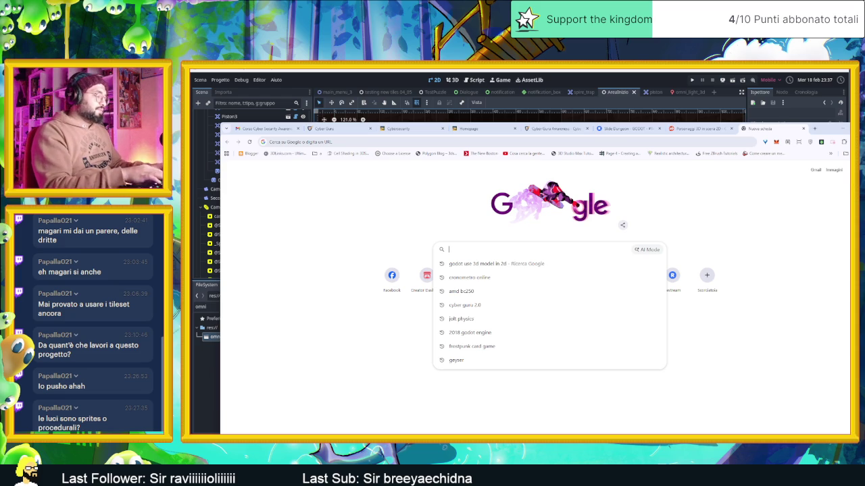
text(how many )
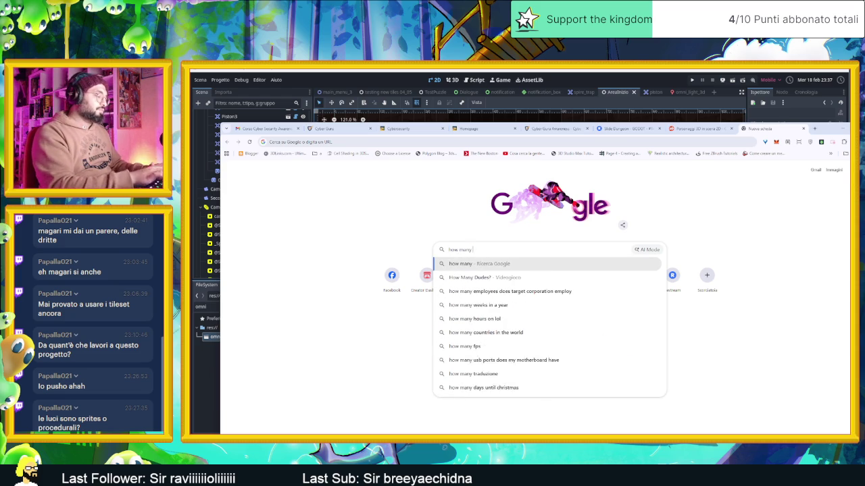
text(lights ca)
key(BackSpace)
text(n I use in godot 2d)
key(Return)
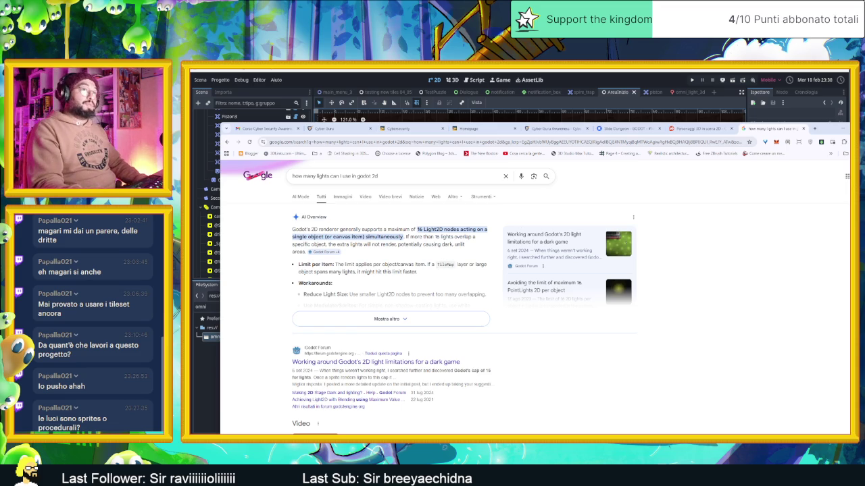
click(842, 129)
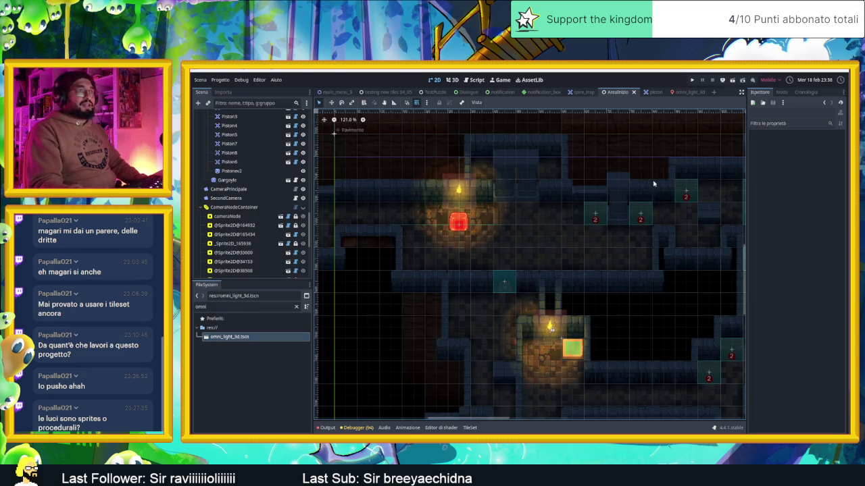
scroll(587, 263, down, 5)
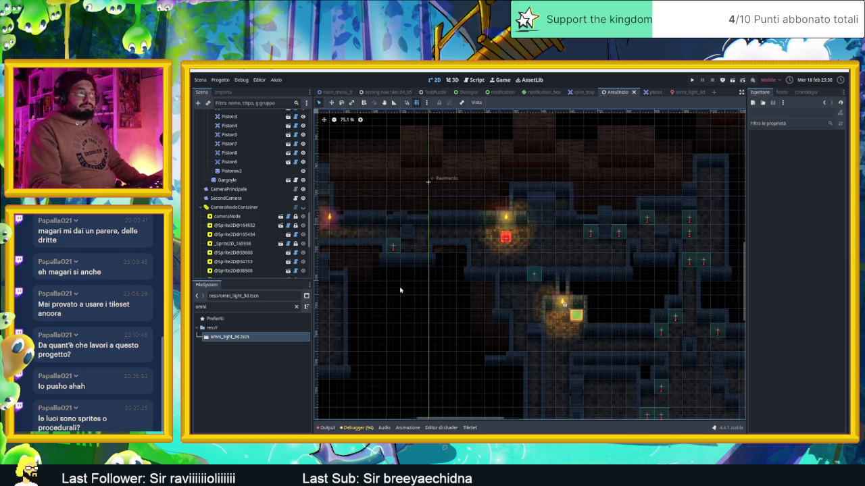
scroll(650, 272, down, 3)
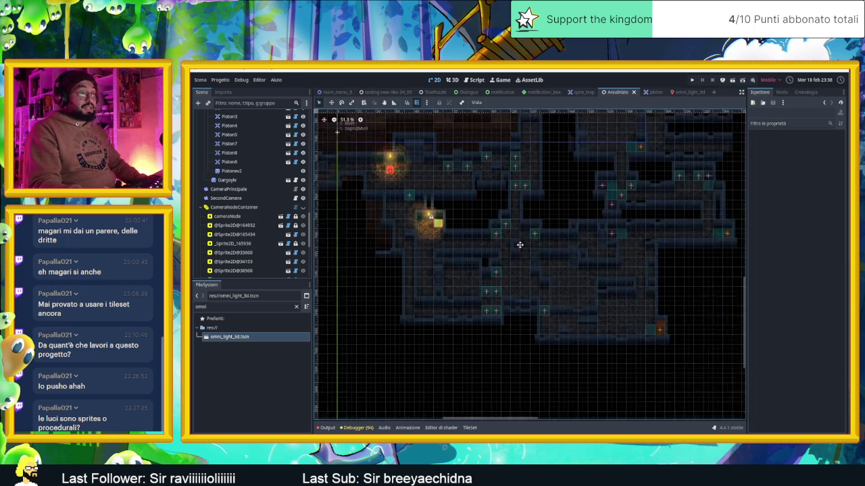
scroll(608, 231, up, 3)
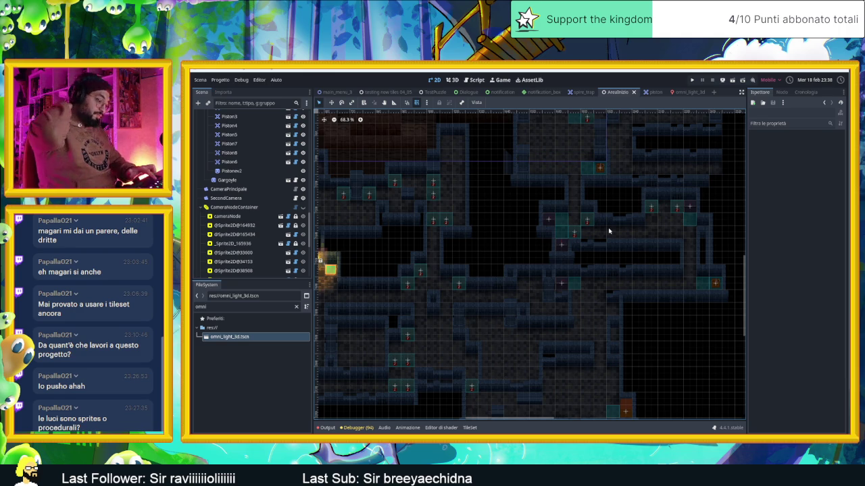
mouse_move(606, 232)
mouse_down()
mouse_move(620, 218)
mouse_move(521, 218)
mouse_move(510, 229)
mouse_move(568, 239)
mouse_up()
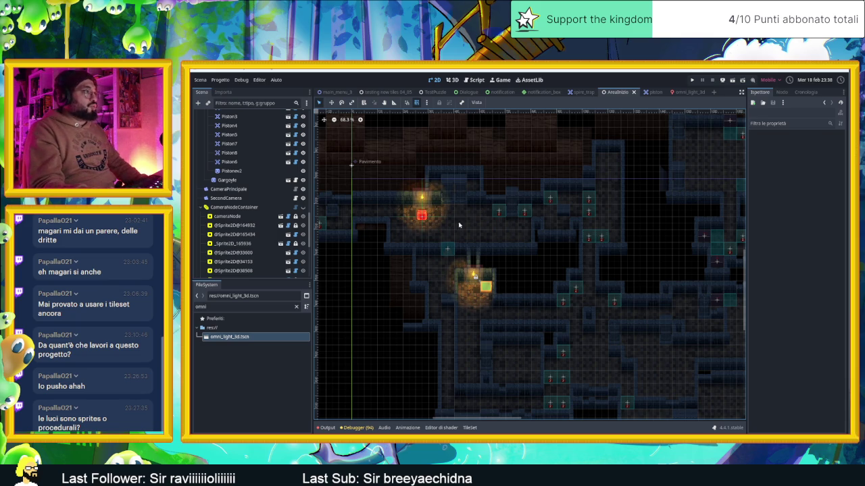
scroll(426, 205, up, 8)
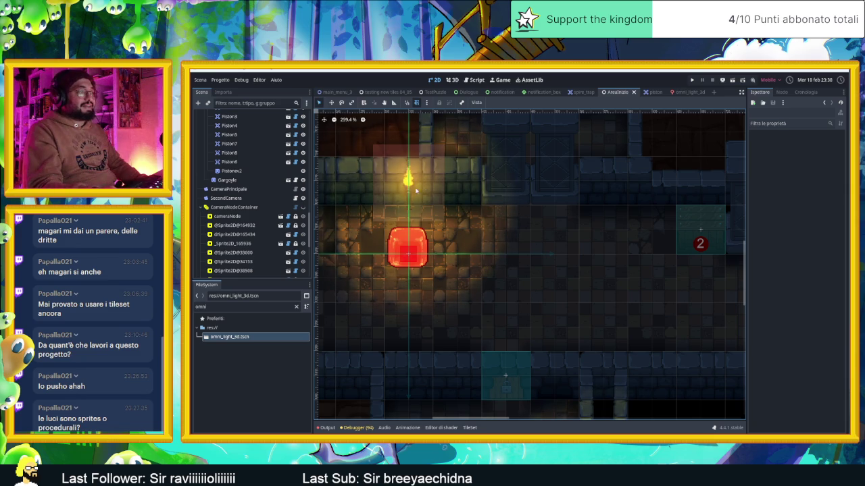
scroll(650, 224, down, 6)
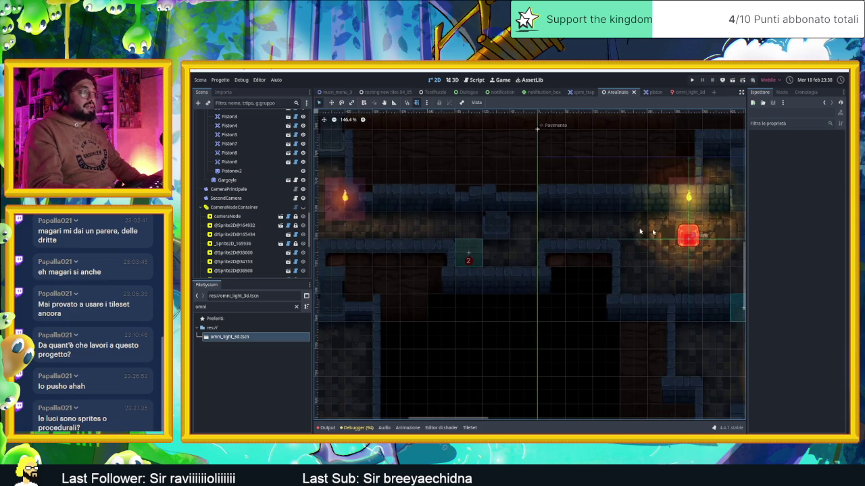
scroll(527, 225, up, 6)
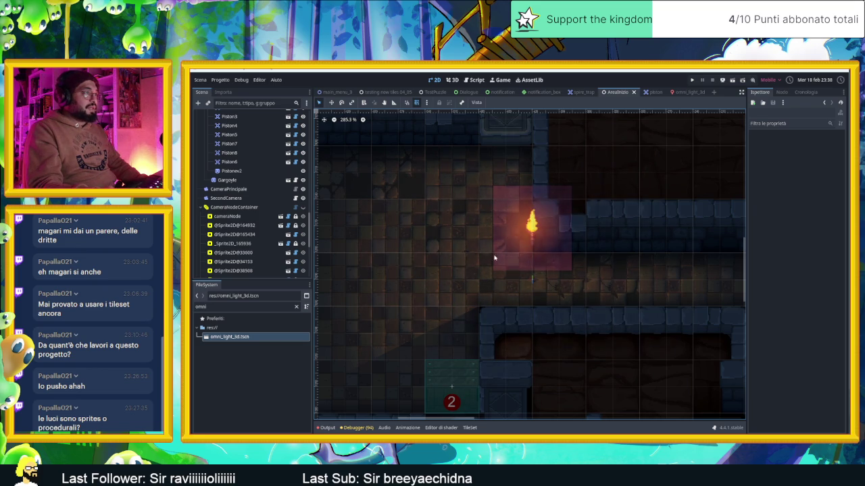
click(531, 227)
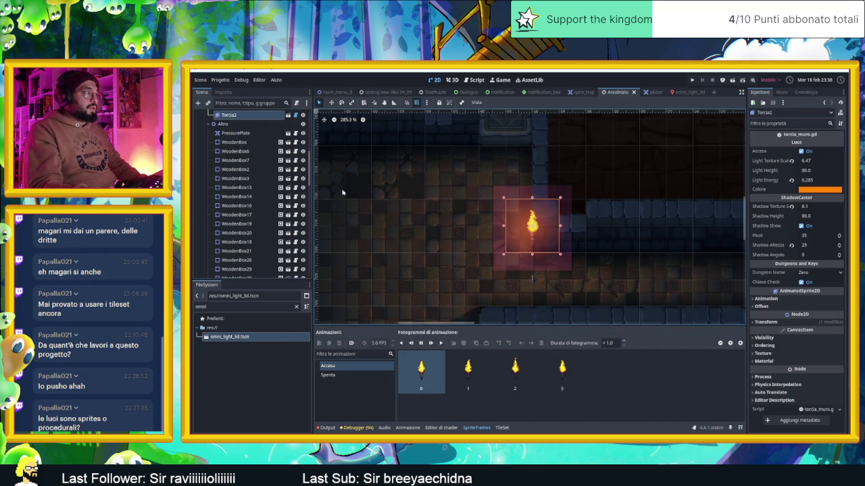
Set wall torch Torcia2's Shadow Angolo from 0 to 4 in the Inspector.
scroll(243, 189, up, 3)
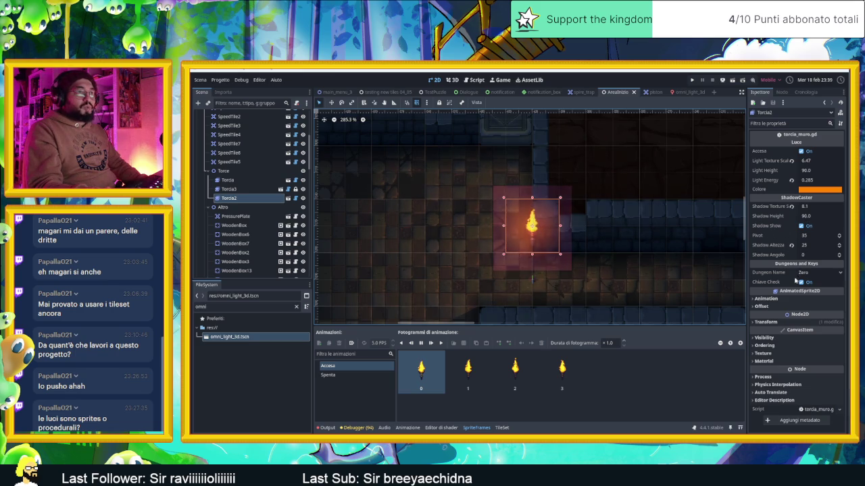
scroll(531, 270, up, 3)
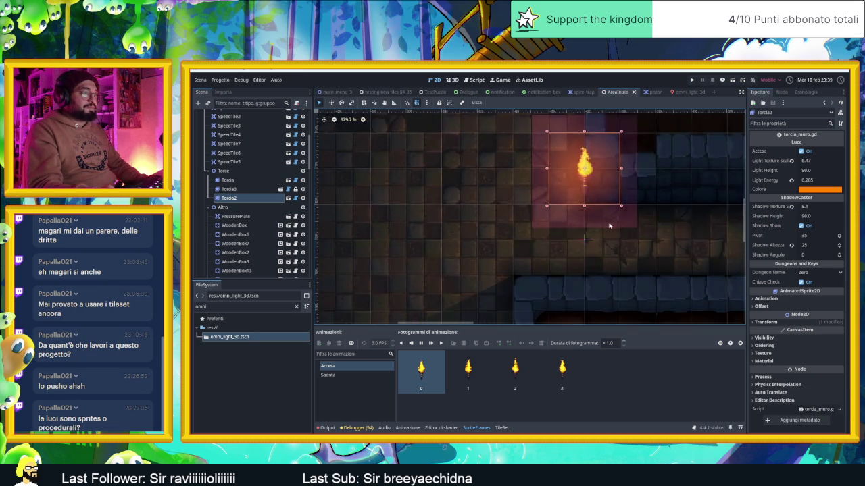
scroll(591, 233, up, 2)
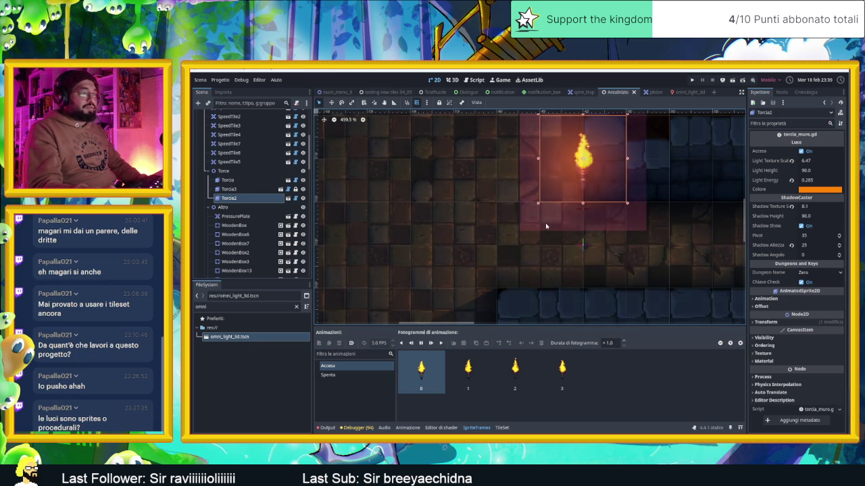
click(839, 255)
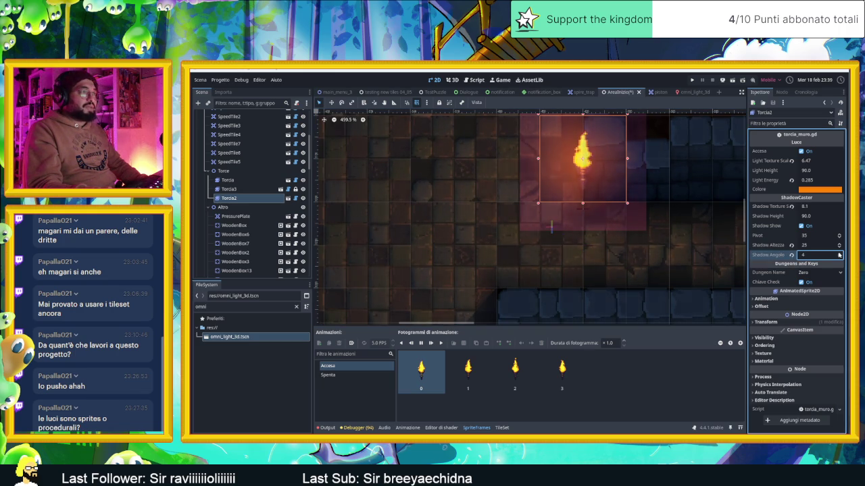
Select the Torce group, nudge WoodenBox6, then return it to its original place.
scroll(537, 251, down, 2)
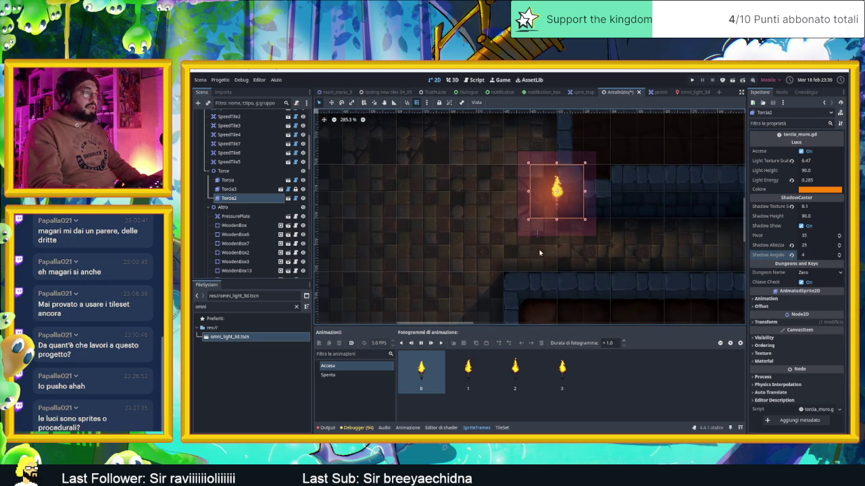
scroll(537, 252, down, 2)
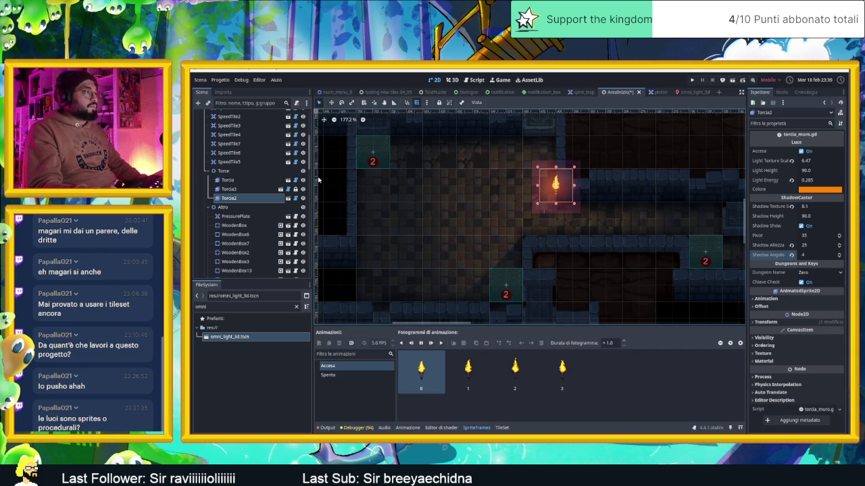
click(286, 171)
mouse_move(377, 153)
mouse_down()
mouse_move(481, 199)
mouse_move(488, 187)
mouse_move(382, 158)
mouse_up()
drag(393, 159, 385, 160)
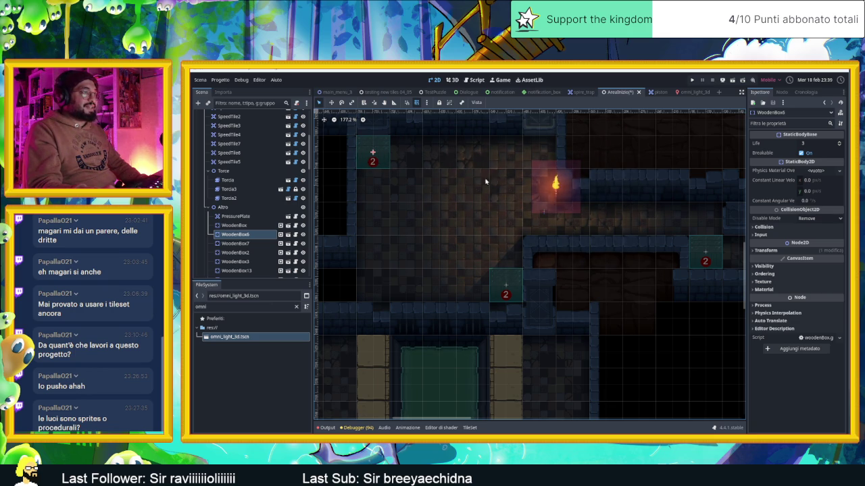
Reselect Torcia2 and raise its light texture scale to about 13.8.
click(554, 189)
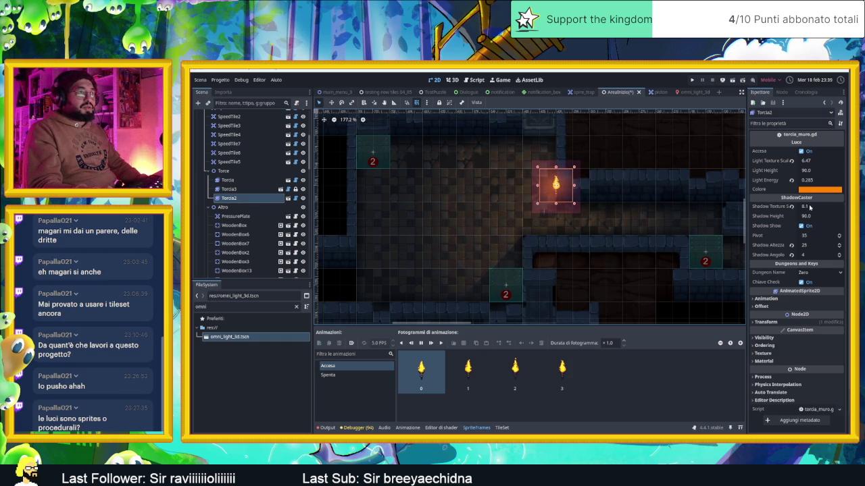
click(810, 207)
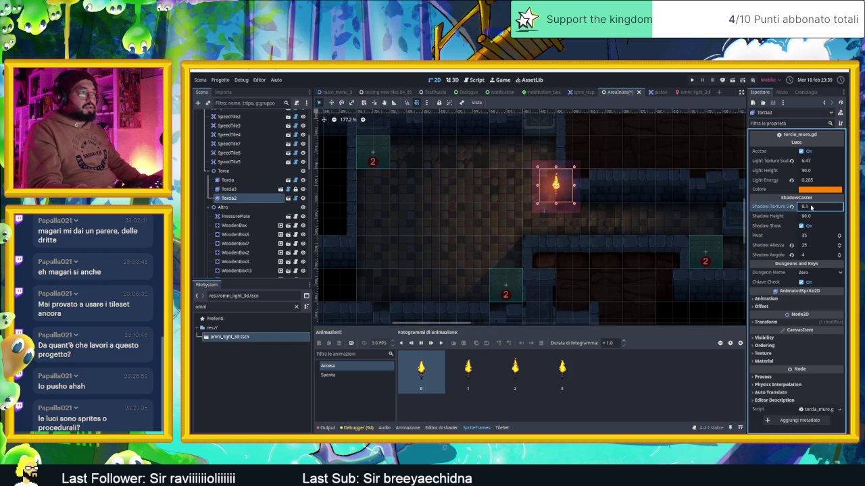
click(809, 162)
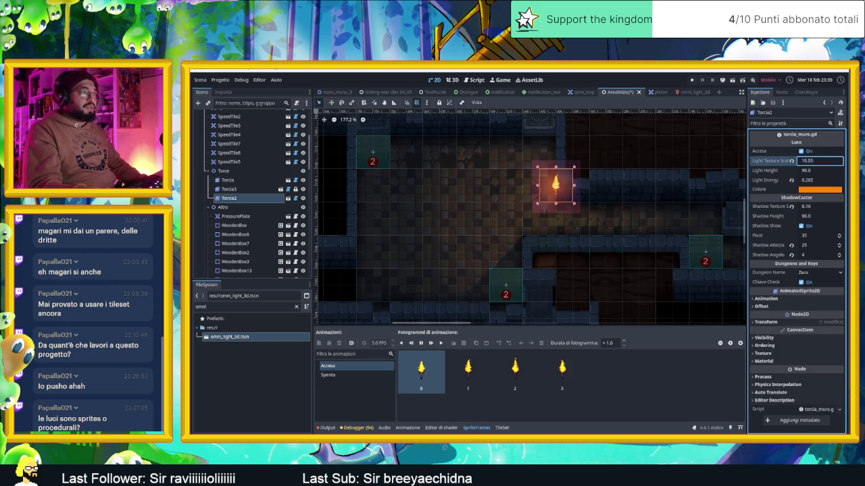
drag(818, 161, 838, 161)
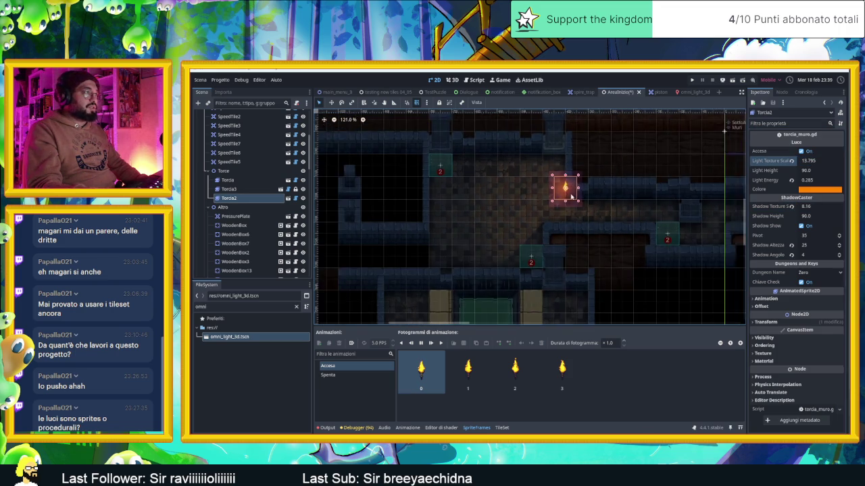
scroll(414, 180, left, 2)
scroll(405, 152, up, 1)
Raise Torcia2's shadow texture scale to 9.905 and move WoodenBox6 up and left.
click(408, 152)
mouse_move(405, 152)
mouse_down()
mouse_move(442, 150)
mouse_move(485, 195)
mouse_up()
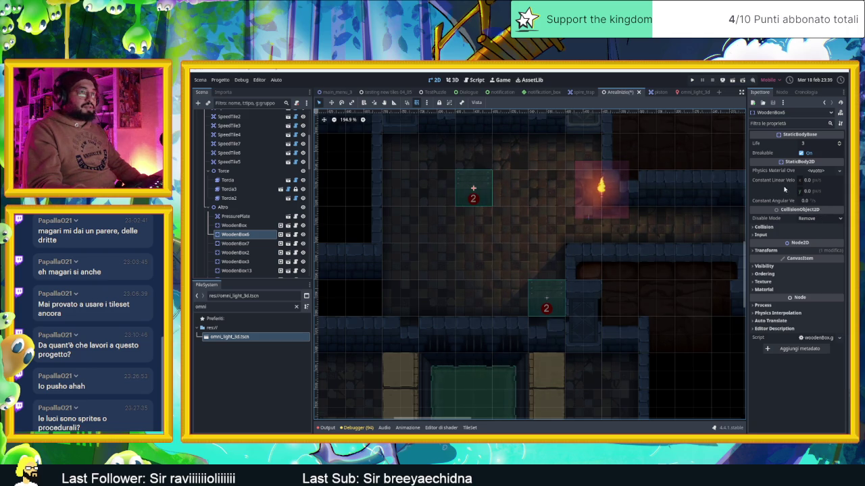
click(601, 189)
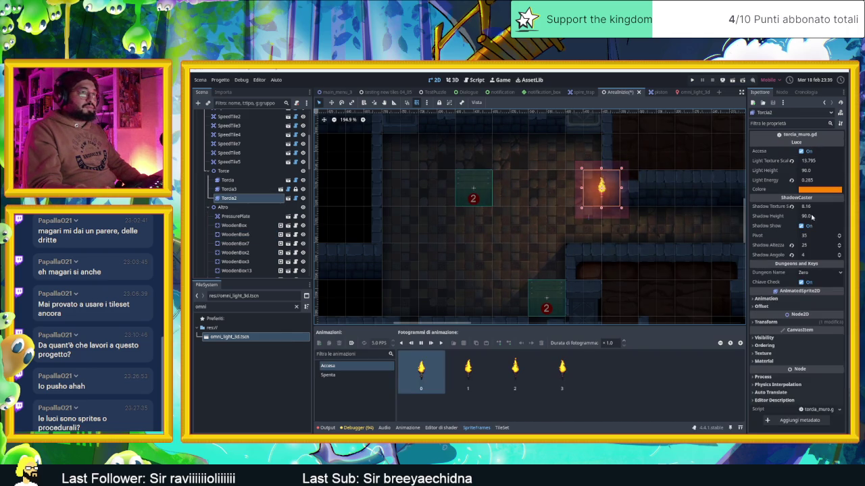
drag(808, 210, 824, 210)
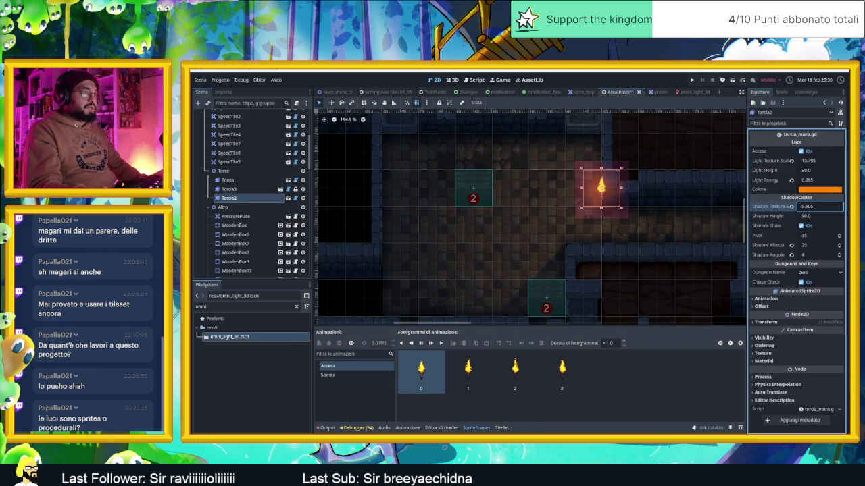
drag(470, 189, 396, 151)
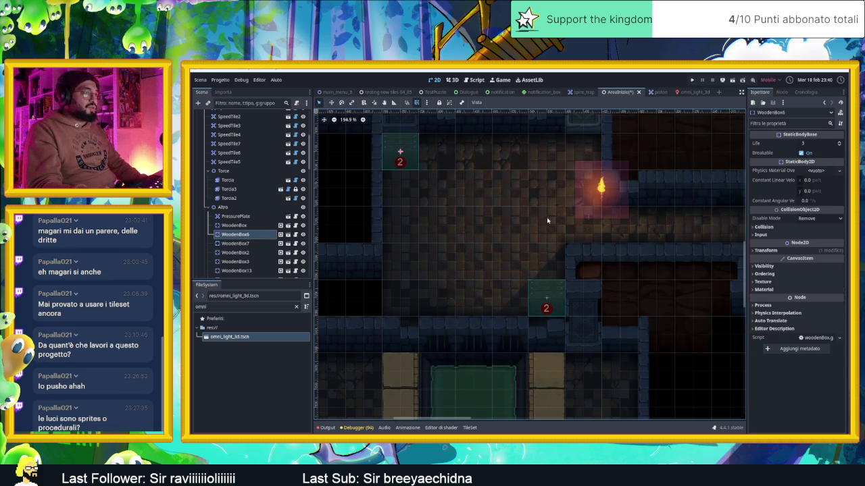
Nudge WoodenBox7 and undo it, then reselect Torcia2 and save the AreaInizio scene.
drag(543, 296, 544, 271)
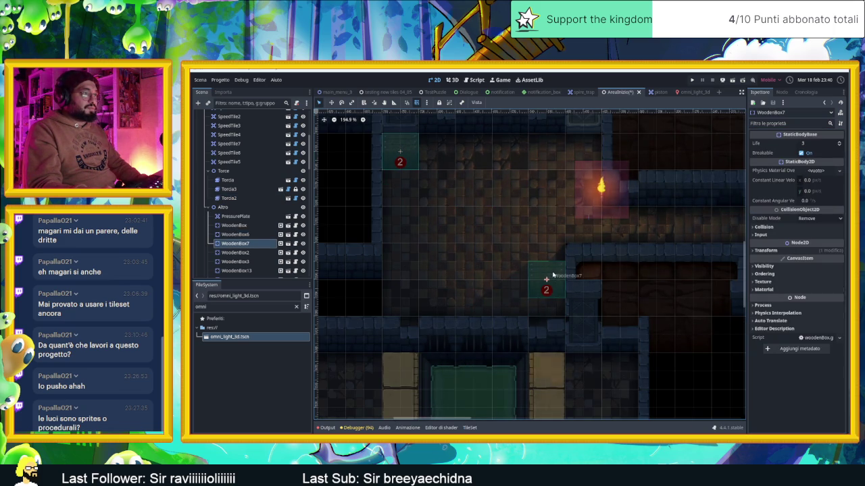
key(ctrl+z)
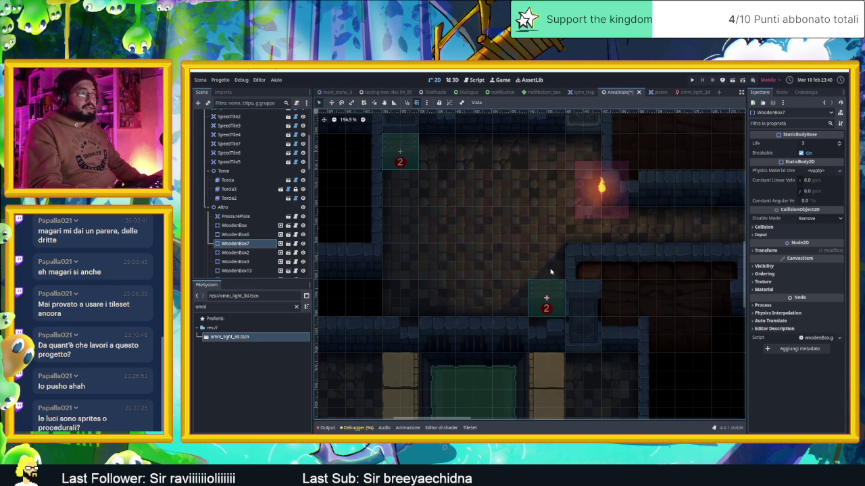
scroll(568, 222, down, 5)
scroll(678, 233, up, 8)
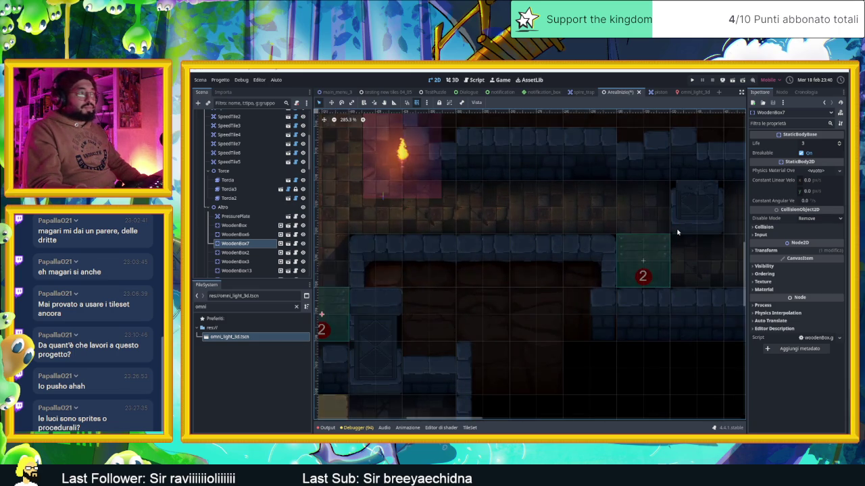
scroll(656, 225, down, 2)
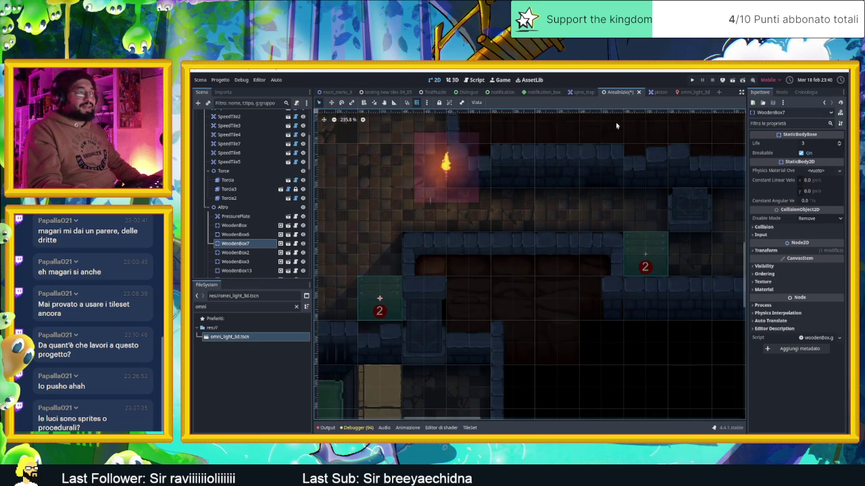
click(618, 127)
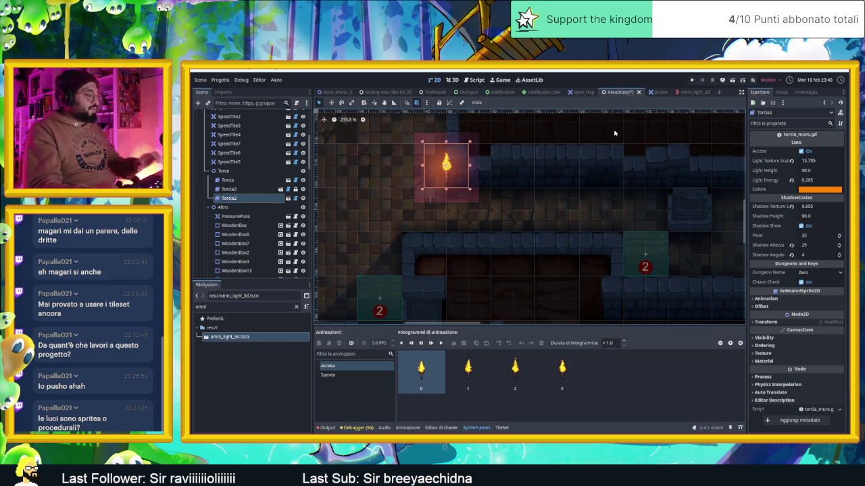
key(ctrl+s)
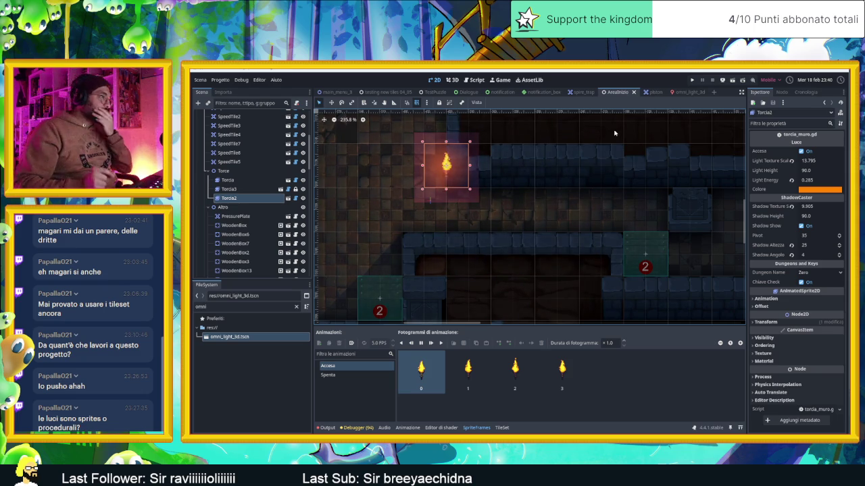
Pan around the level and bring up the TileSet editor in the bottom panel.
scroll(531, 183, down, 5)
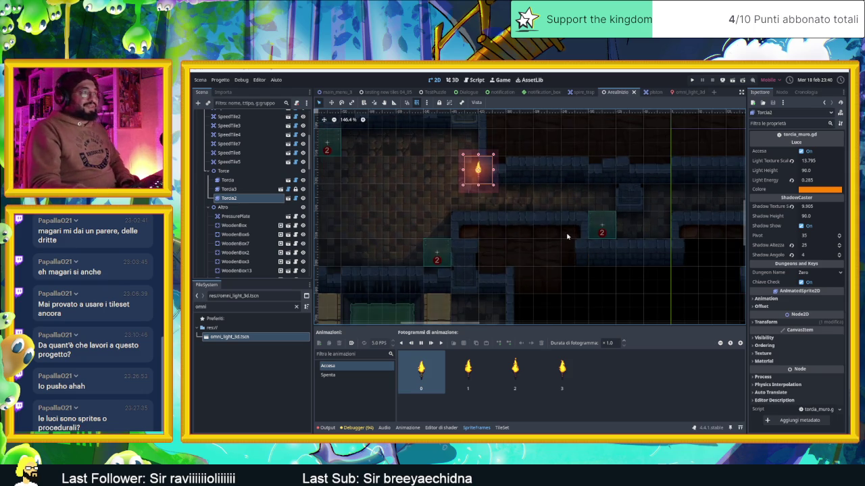
scroll(569, 237, down, 1)
scroll(547, 247, down, 1)
scroll(548, 247, up, 2)
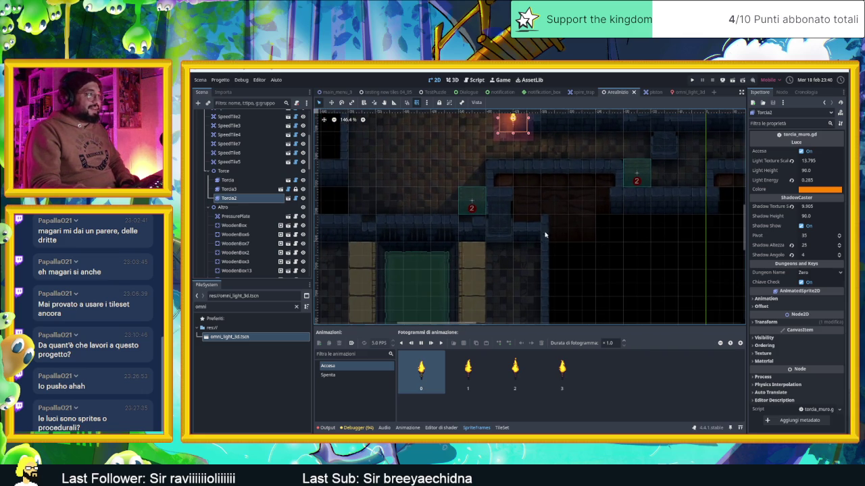
mouse_move(517, 222)
mouse_down()
mouse_move(601, 260)
mouse_move(613, 232)
mouse_move(589, 245)
mouse_move(560, 230)
mouse_up()
drag(623, 262, 572, 258)
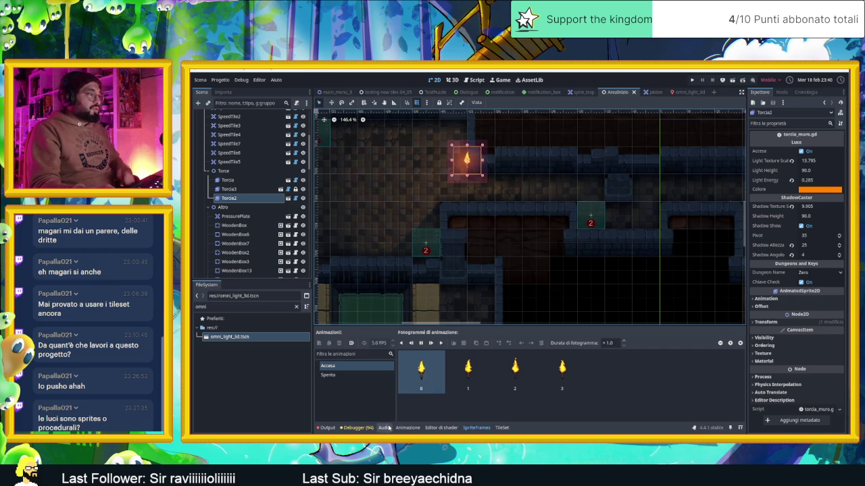
click(500, 428)
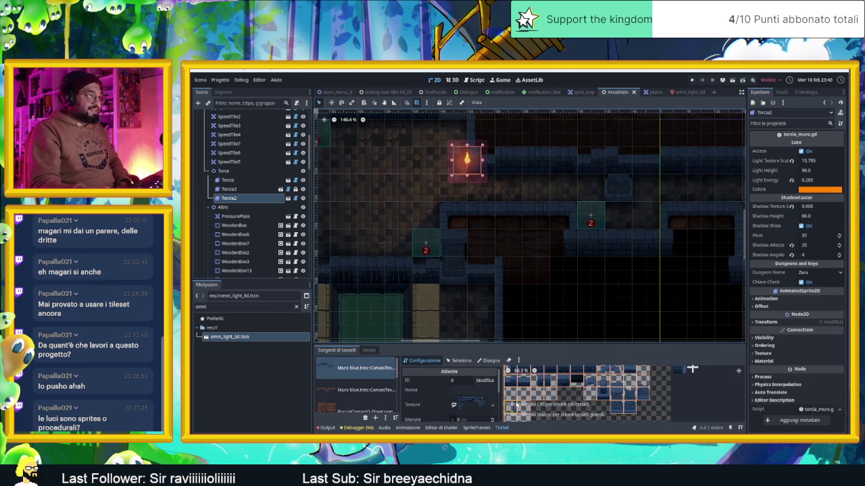
Enlarge the TileSet panel, switch to Seleziona mode and select the third Muro blue atlas tile.
drag(572, 339, 570, 245)
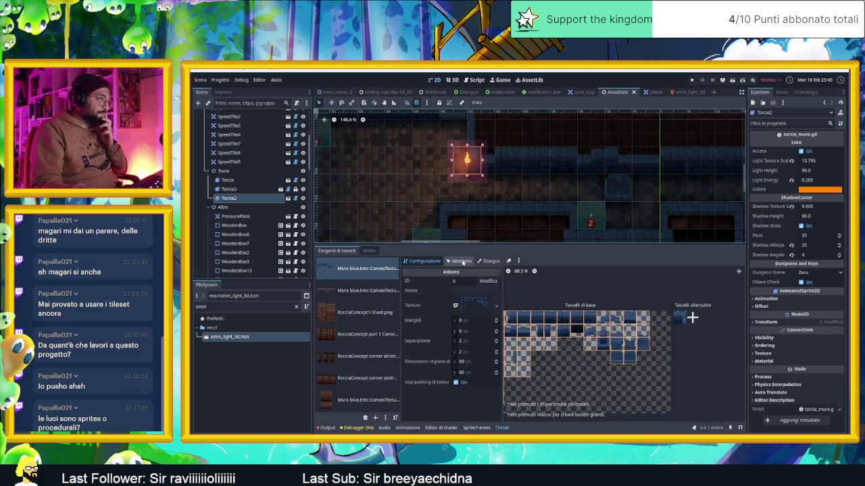
click(495, 427)
click(496, 428)
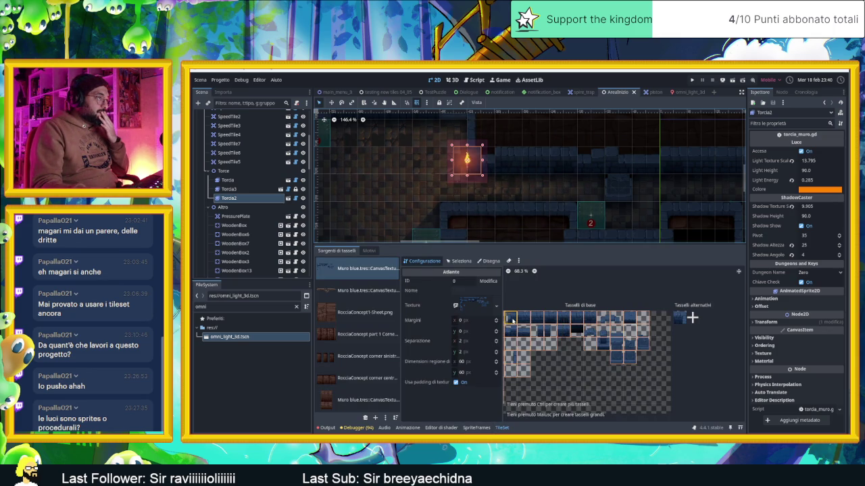
click(459, 260)
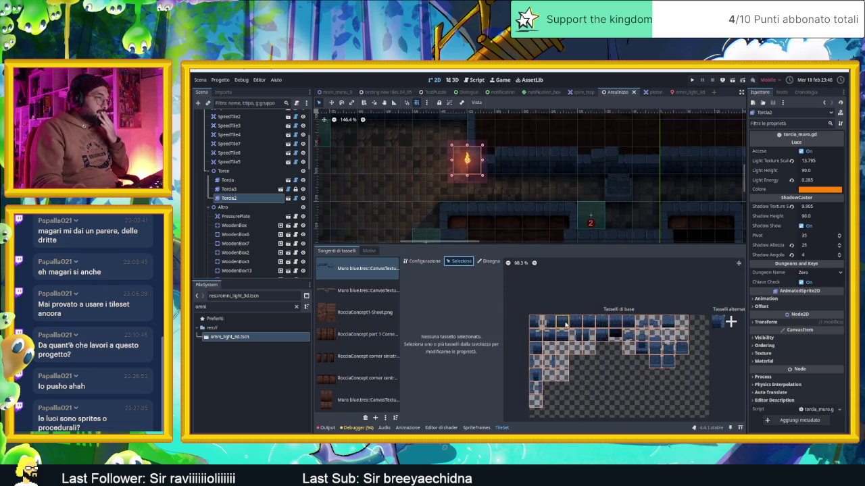
click(539, 325)
click(562, 326)
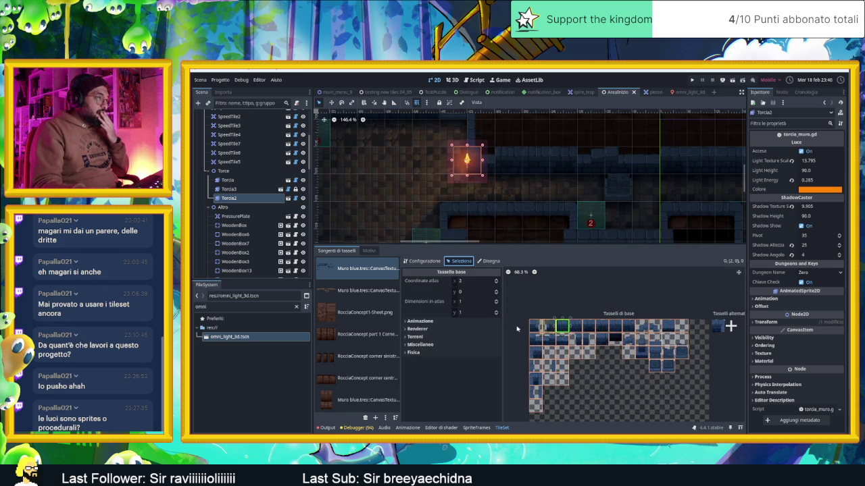
Expand Renderer > Occlusion Layer 0 and check polygons of tiles in atlas rows 0 and 1.
click(417, 329)
click(426, 401)
scroll(436, 380, down, 3)
click(575, 327)
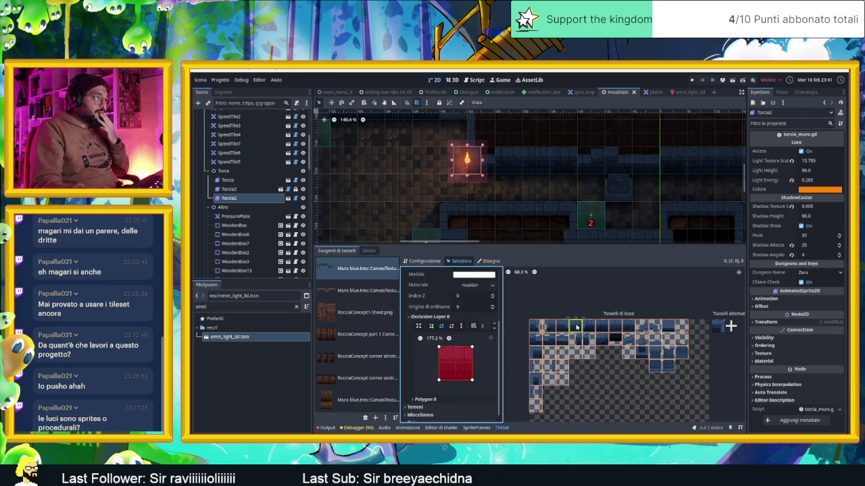
click(601, 327)
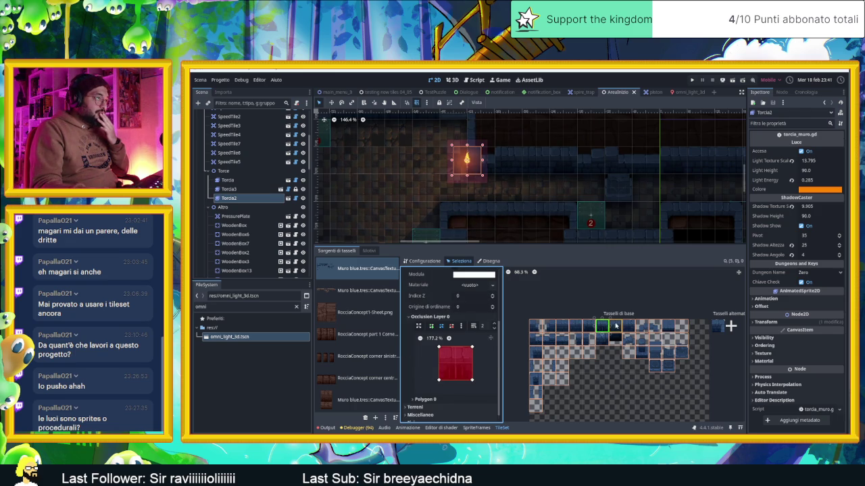
click(628, 327)
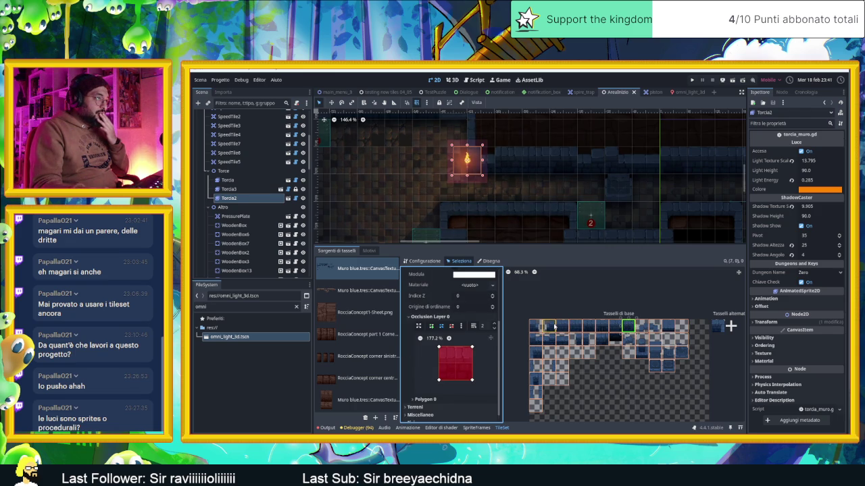
click(554, 327)
click(535, 339)
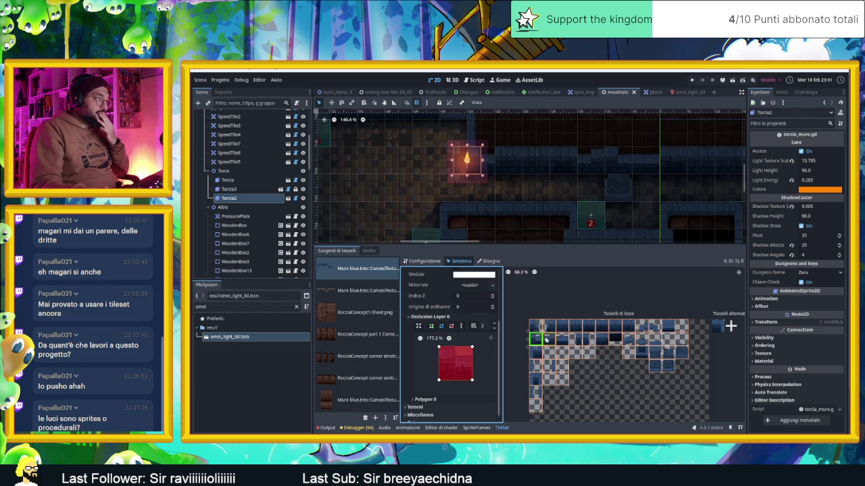
click(564, 340)
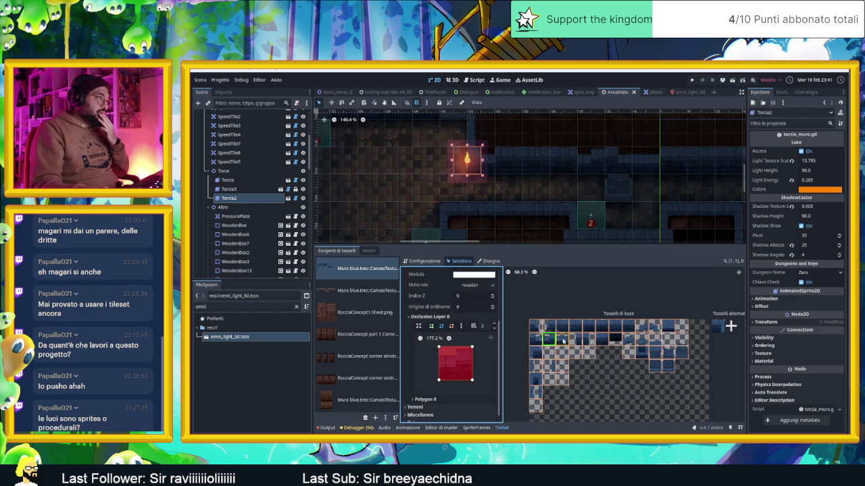
click(577, 340)
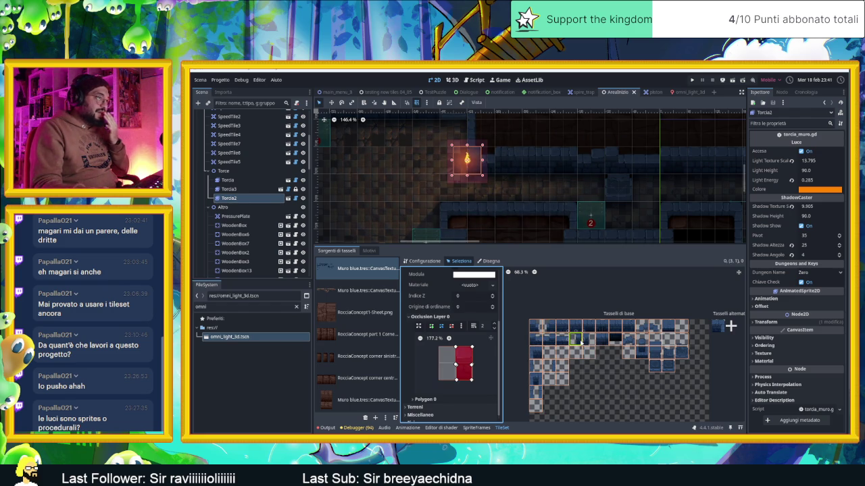
click(600, 341)
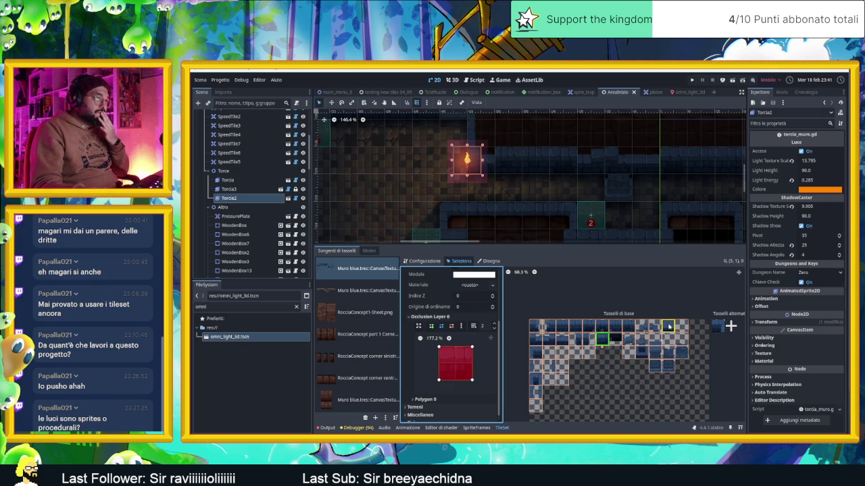
Inspect occlusion shapes of tiles (10,2), (10,3), (9,2), (8,2) and compare around (7,1).
click(666, 354)
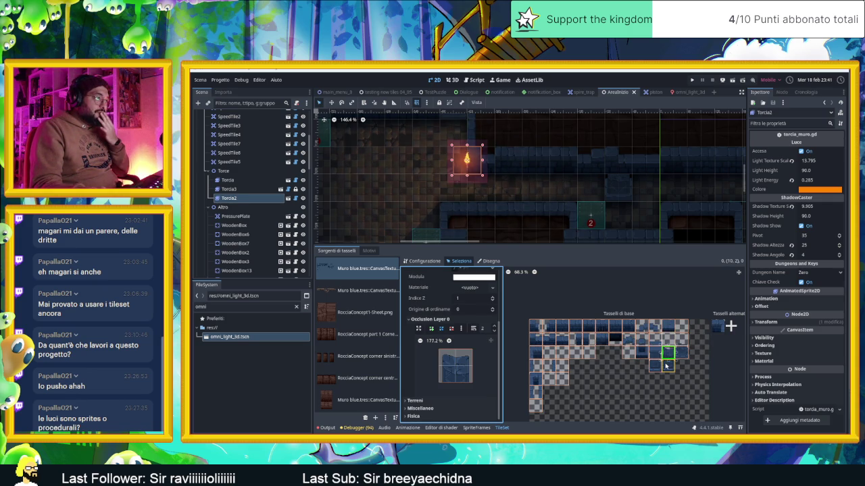
click(666, 366)
click(654, 352)
scroll(651, 364, up, 5)
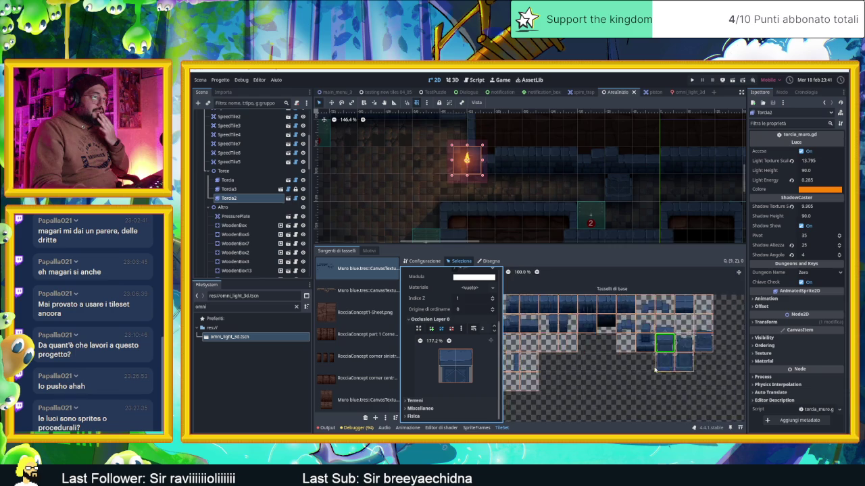
click(651, 331)
click(589, 300)
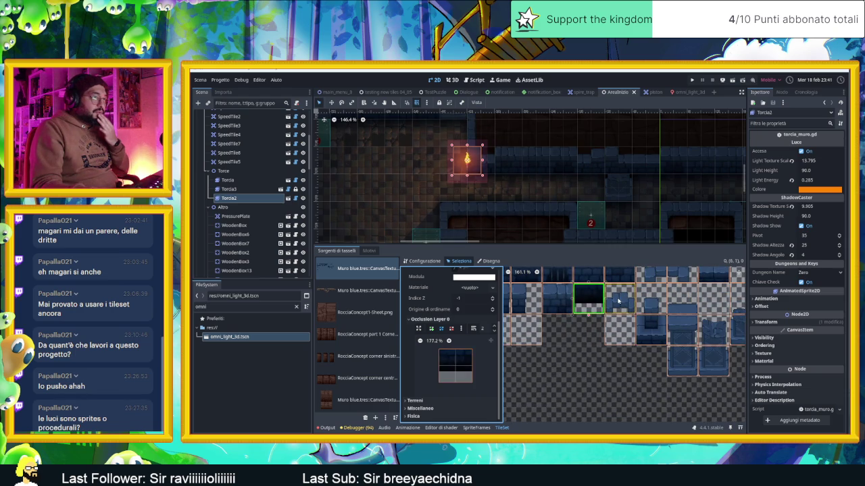
click(605, 301)
click(588, 299)
click(616, 301)
Pan the atlas and re-check tiles (8,2), (9,2), (10,3) and (10,2).
drag(664, 327, 612, 320)
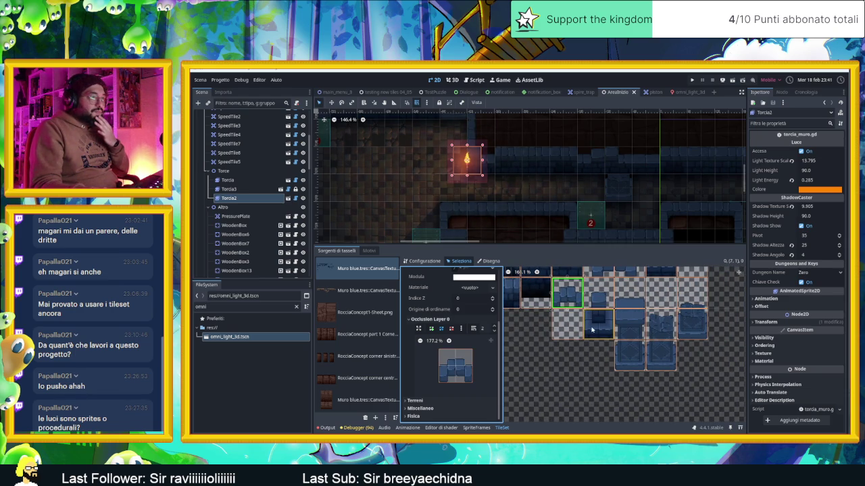
click(593, 314)
click(598, 304)
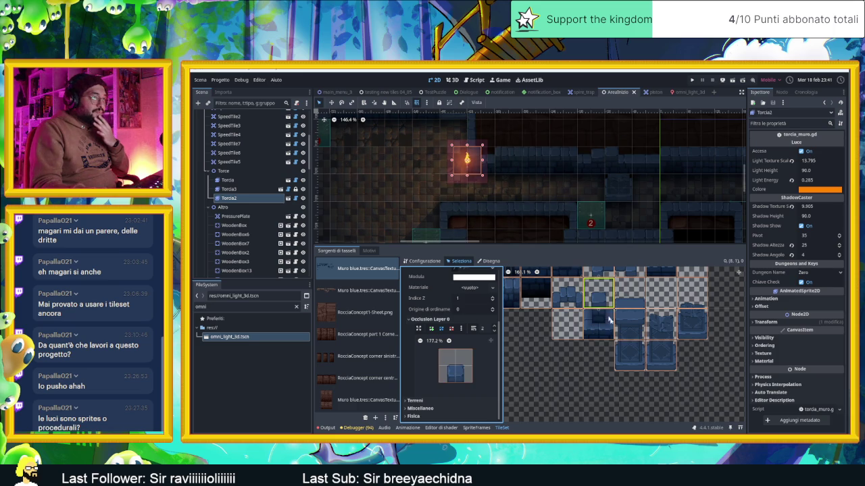
click(627, 353)
click(629, 321)
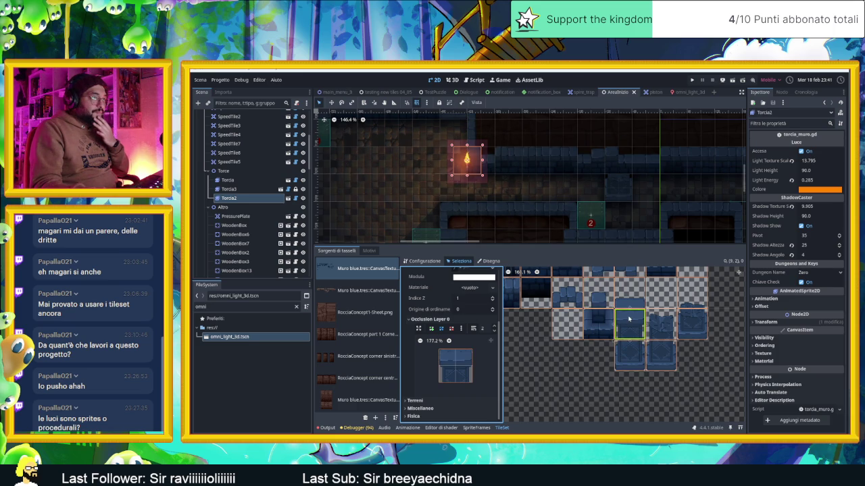
click(630, 355)
click(661, 353)
click(660, 324)
Pan the level toward the torch and pick the lower wall tile in the atlas.
scroll(606, 232, down, 5)
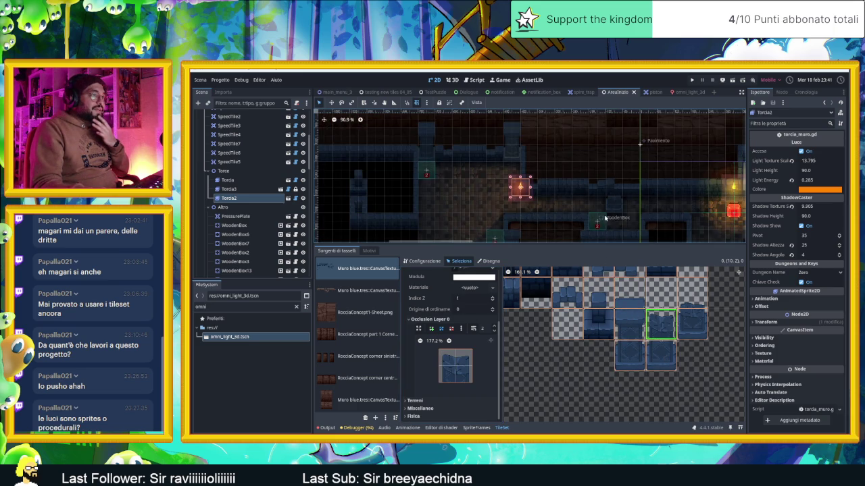
scroll(533, 218, down, 3)
scroll(538, 225, up, 13)
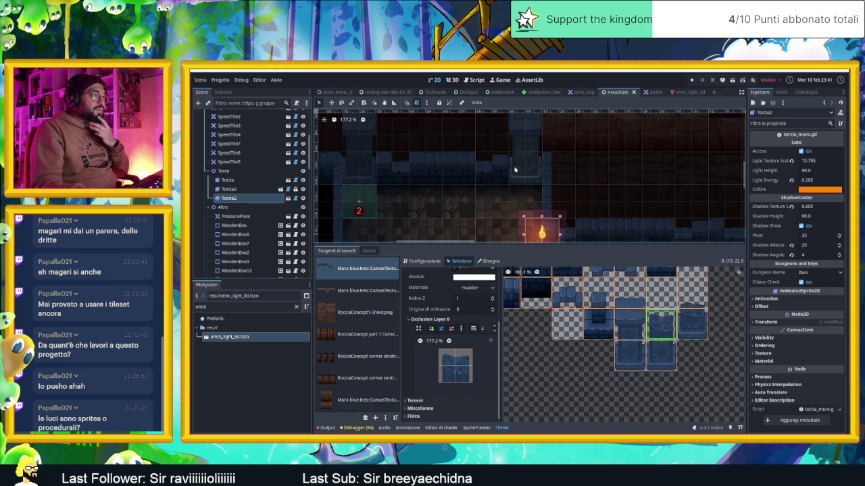
scroll(514, 183, down, 4)
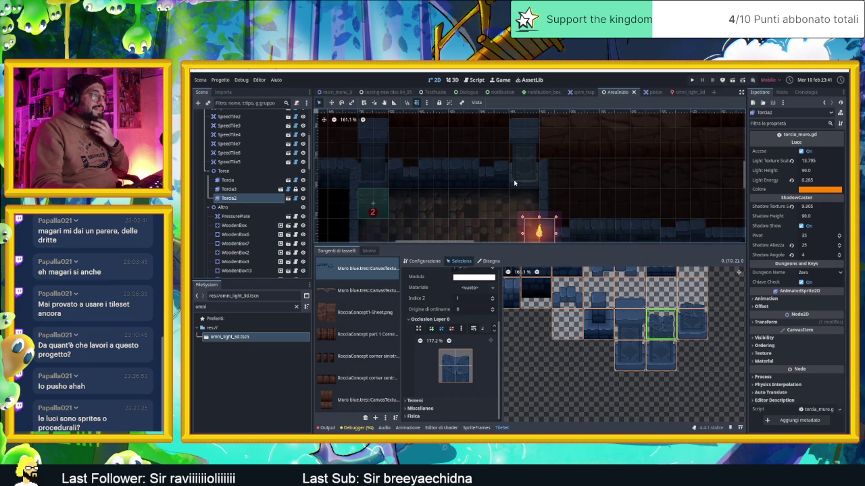
drag(571, 222, 569, 210)
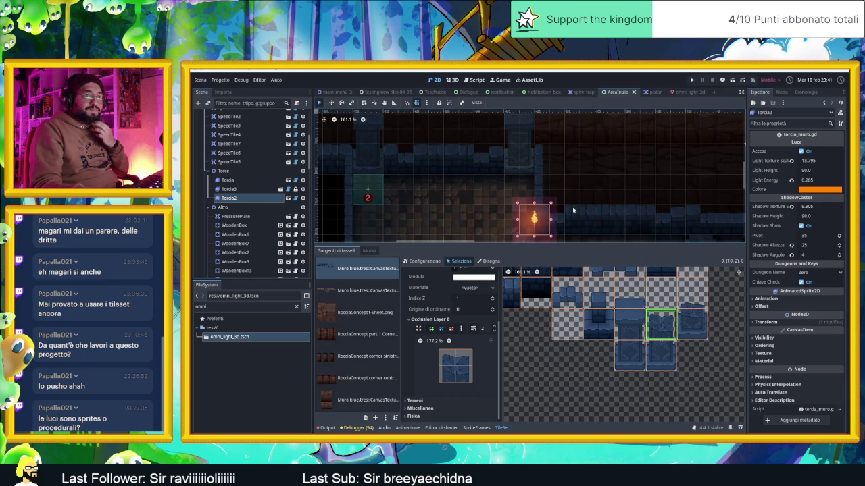
click(635, 354)
Enlarge the 2D viewport, survey the dungeon layout, then reveal the desktop.
scroll(558, 210, down, 6)
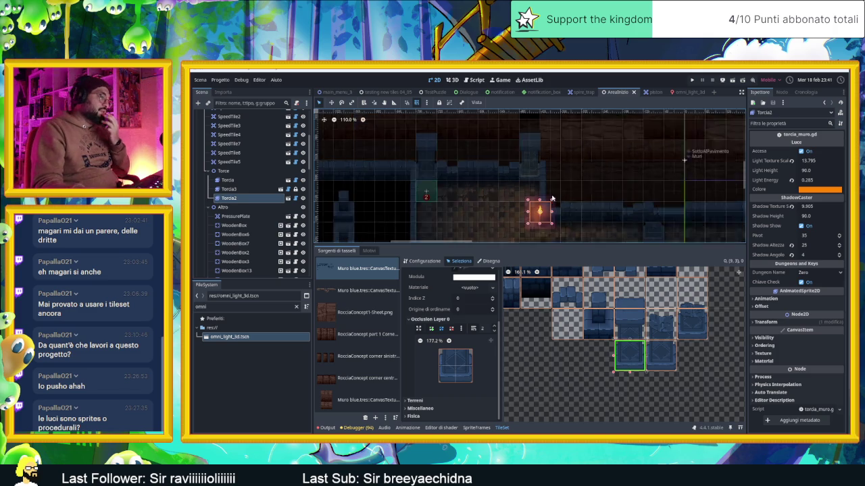
drag(537, 245, 537, 323)
scroll(617, 247, down, 5)
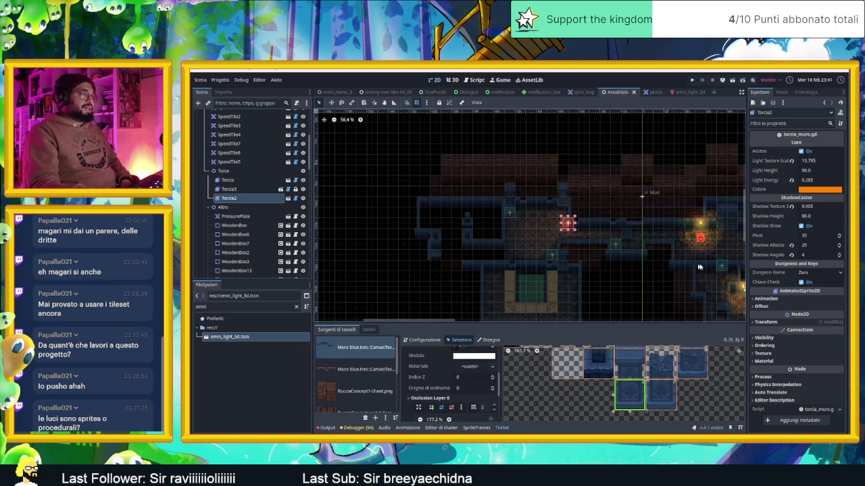
scroll(564, 198, up, 3)
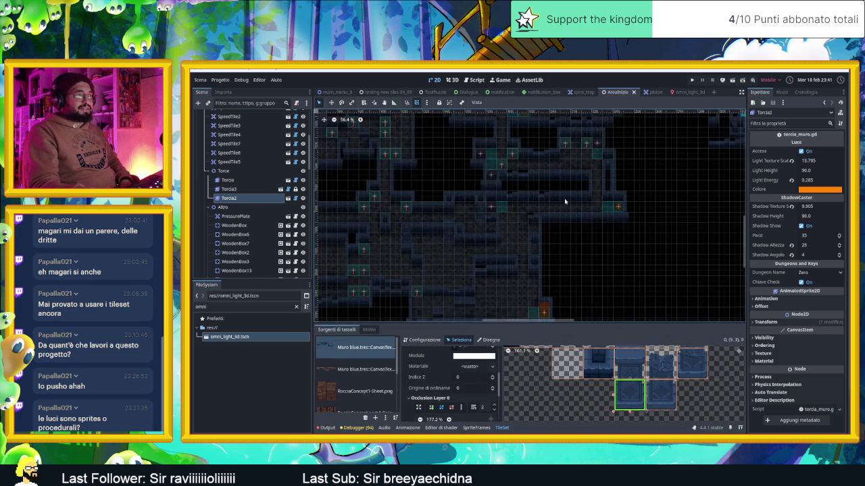
drag(578, 177, 587, 243)
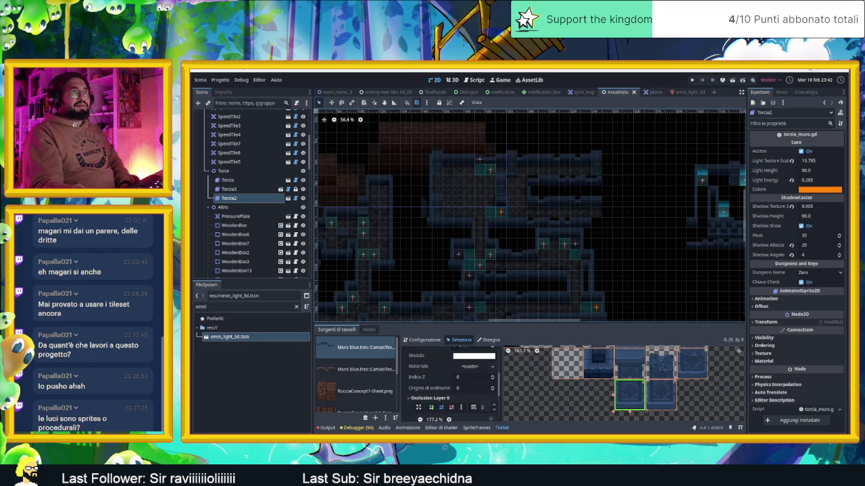
key(super+d)
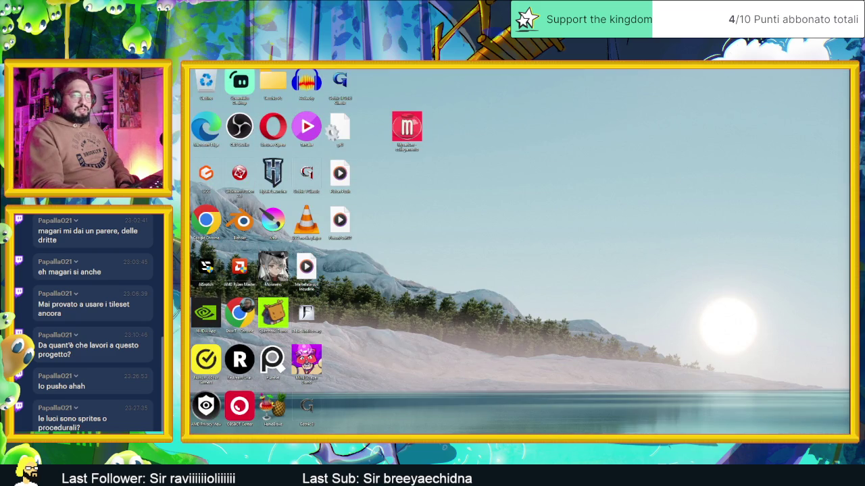
In Aseprite, sample the block's dark brown outline and lighter brown #824709.
key(alt+Tab)
scroll(563, 289, up, 3)
scroll(540, 284, down, 2)
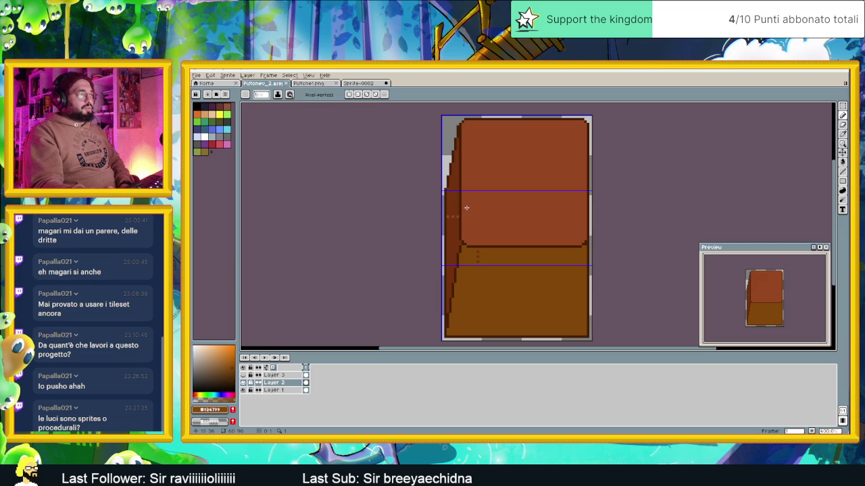
scroll(460, 210, up, 1)
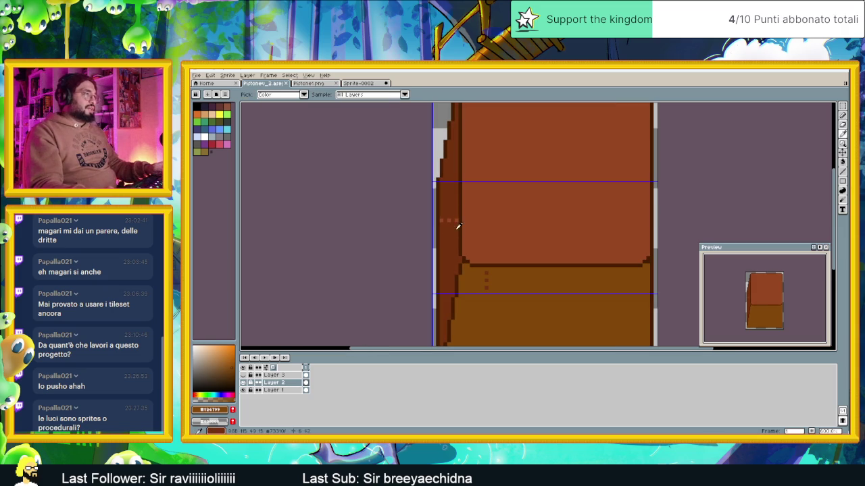
alt+click(457, 221)
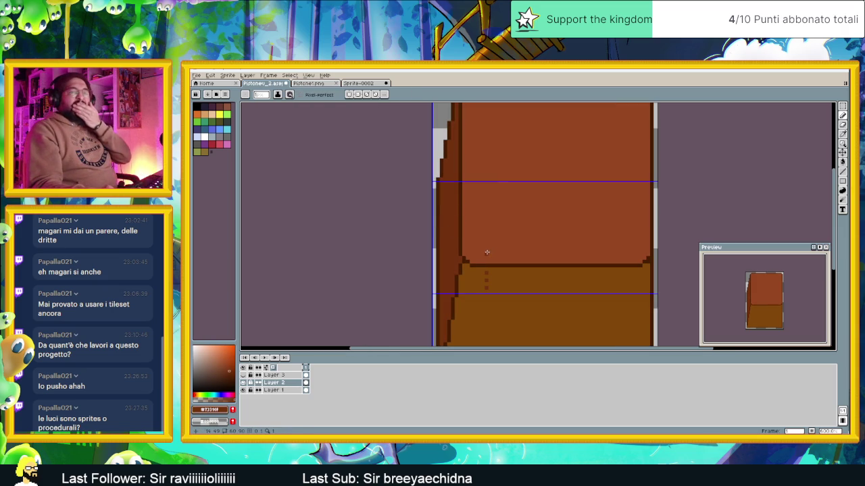
alt+click(485, 288)
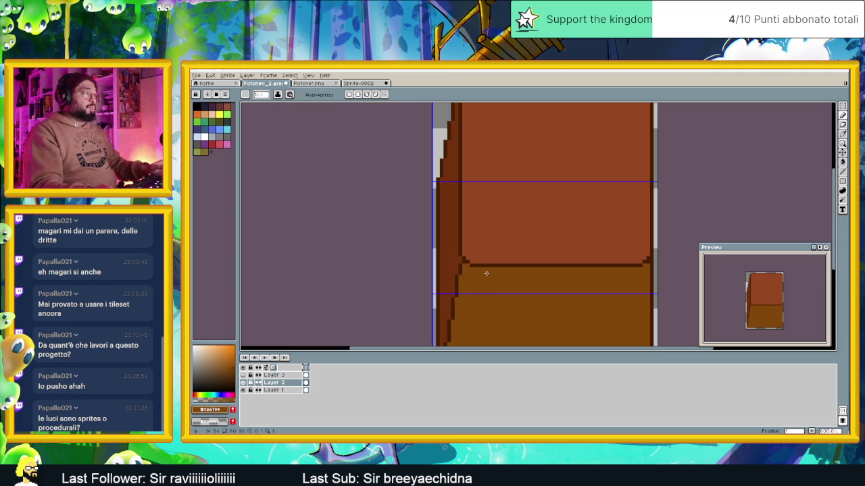
Compare the Pistone1.png sprite with Pistone_2.aseprite, then bring up the Windows Start menu.
scroll(577, 264, down, 1)
drag(597, 276, 560, 241)
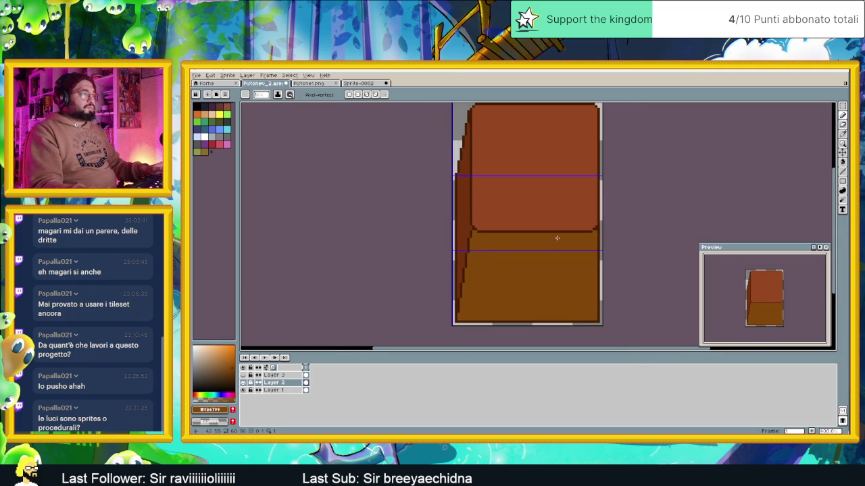
scroll(528, 229, down, 1)
scroll(532, 209, up, 1)
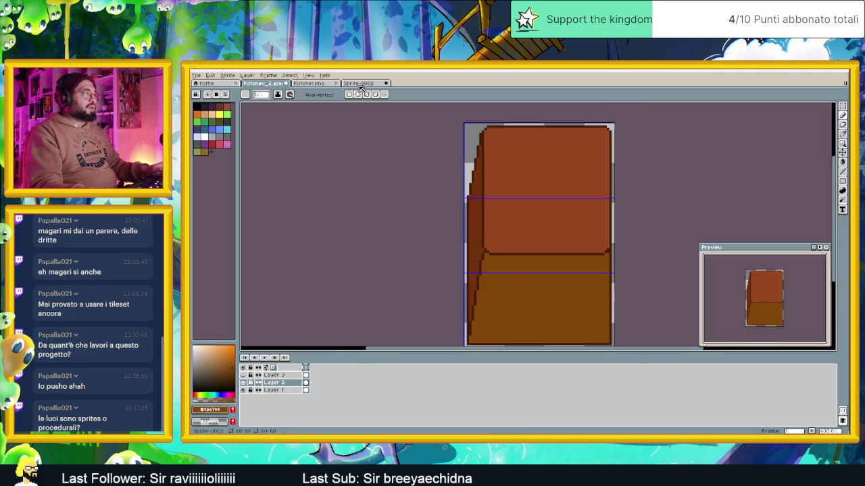
click(309, 83)
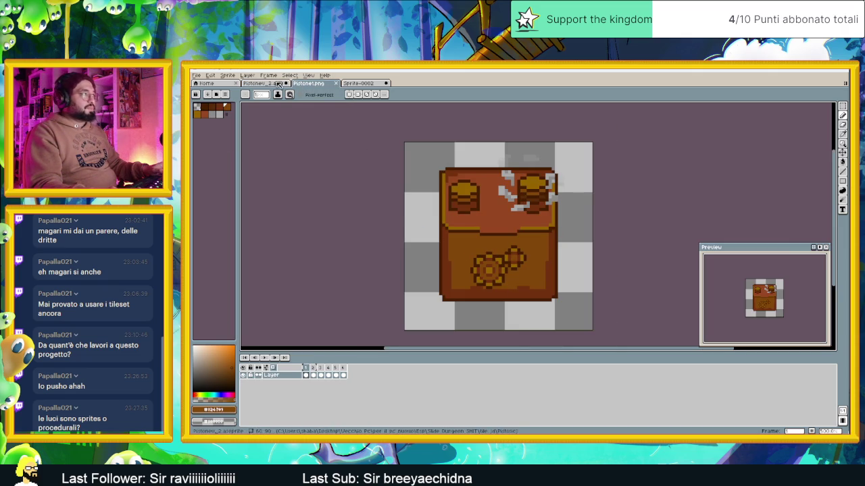
click(263, 84)
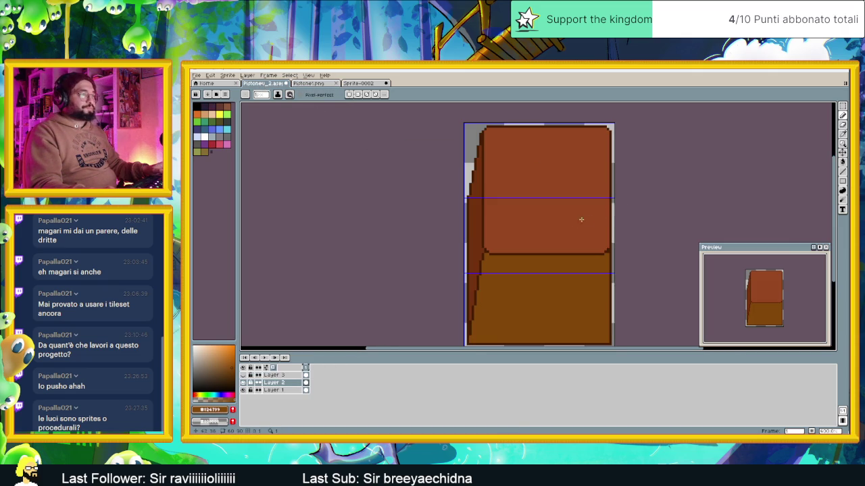
drag(567, 323, 554, 275)
scroll(532, 272, up, 1)
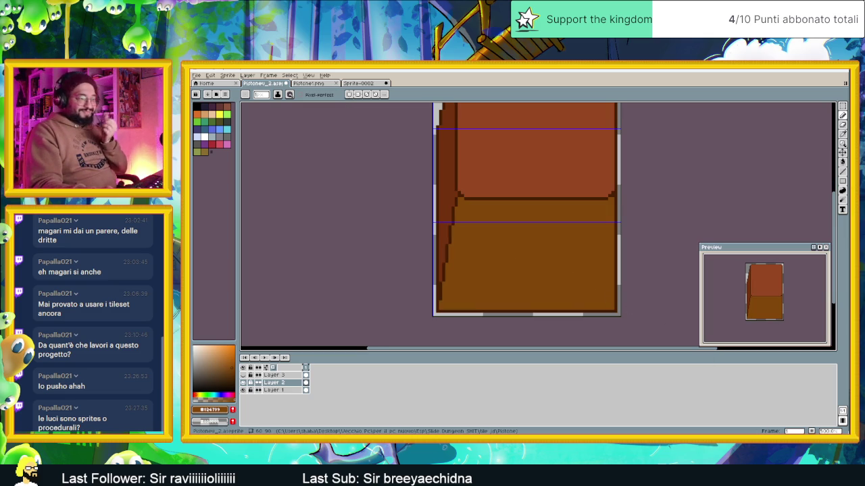
key(super)
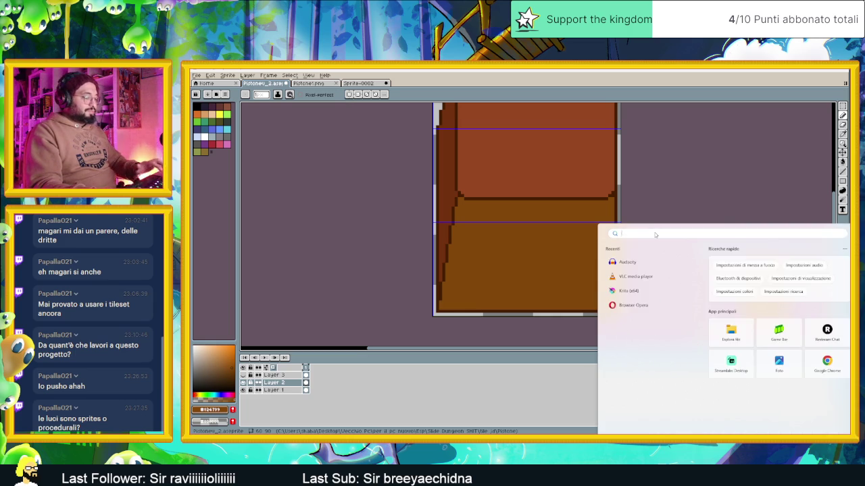
Launch Blender from a Start search for 'blender' and close the splash screen.
text(blender)
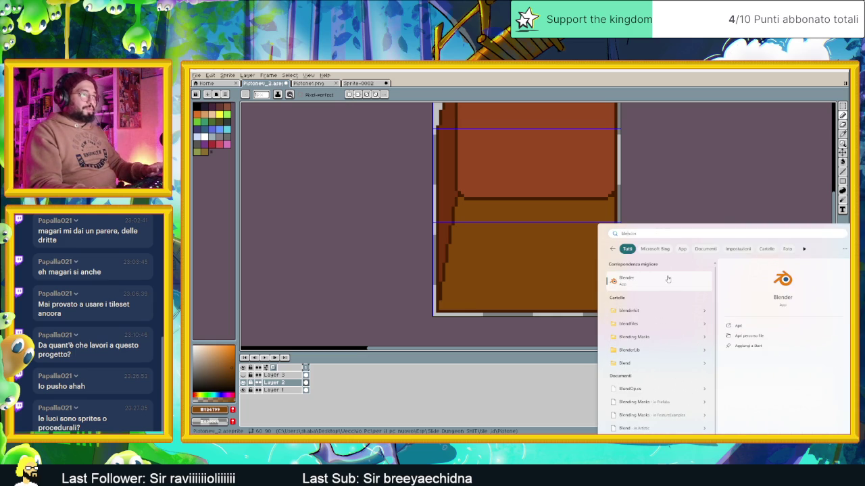
click(660, 278)
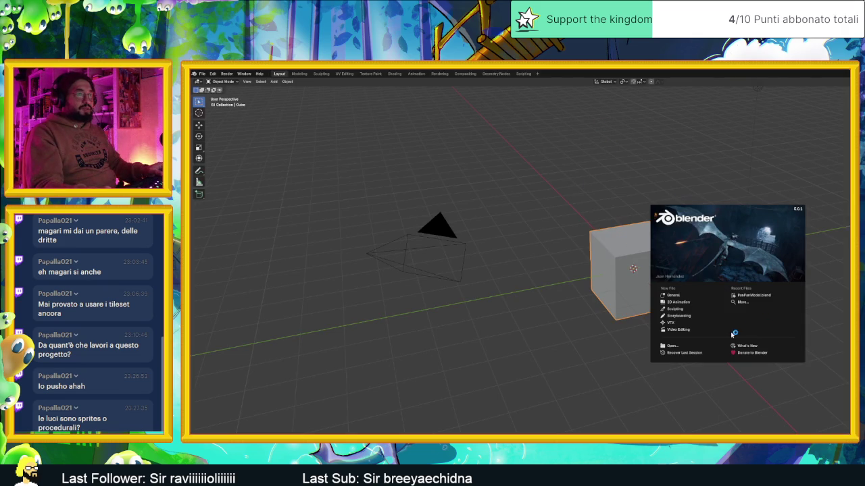
click(704, 124)
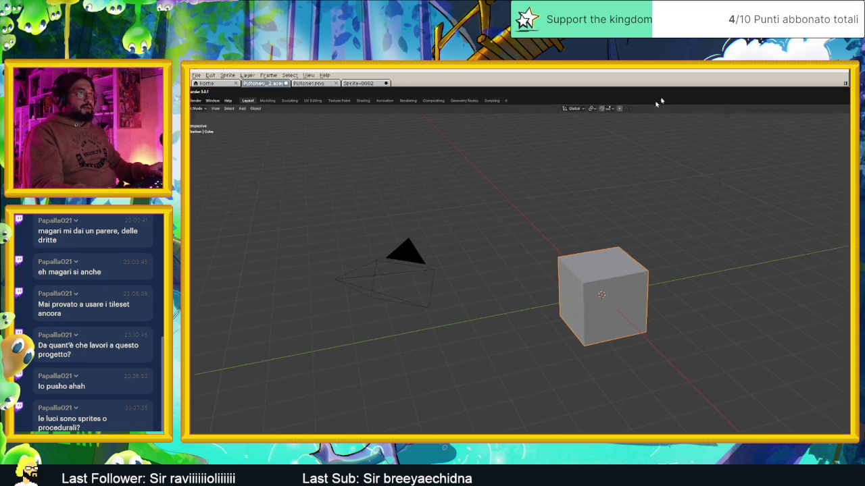
Delete the default cube, then browse the right-click and Shift+A Add menus.
drag(504, 156, 425, 261)
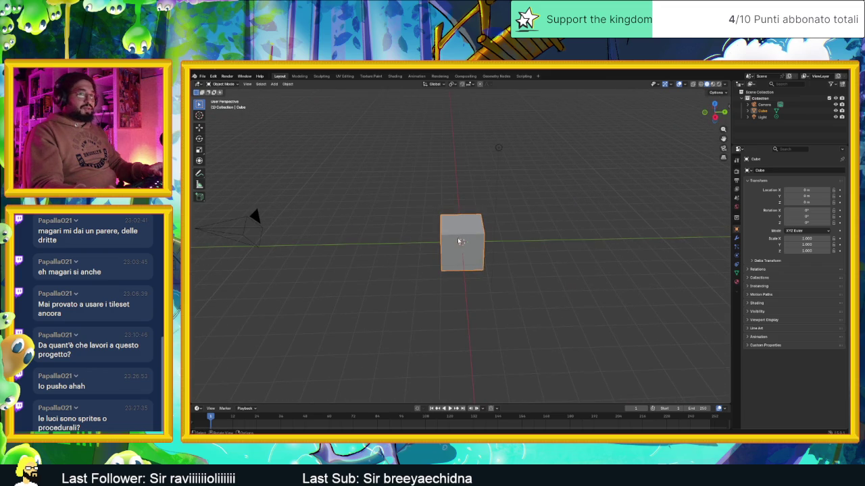
scroll(454, 239, up, 2)
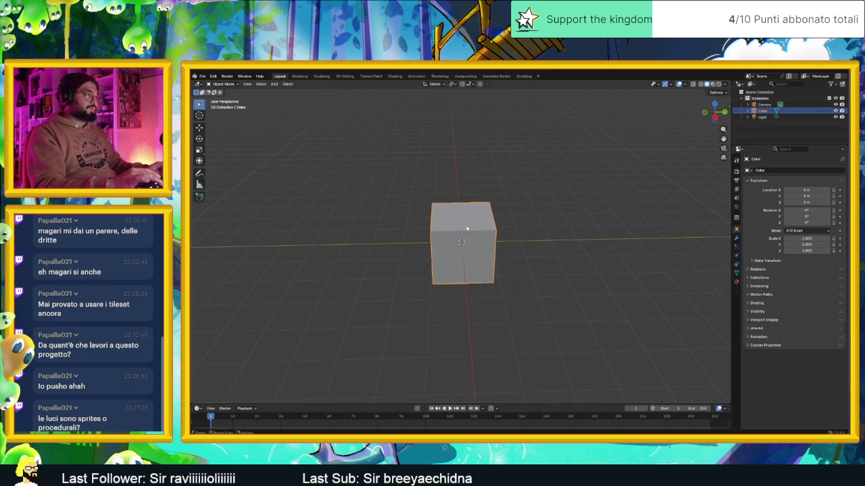
key(Delete)
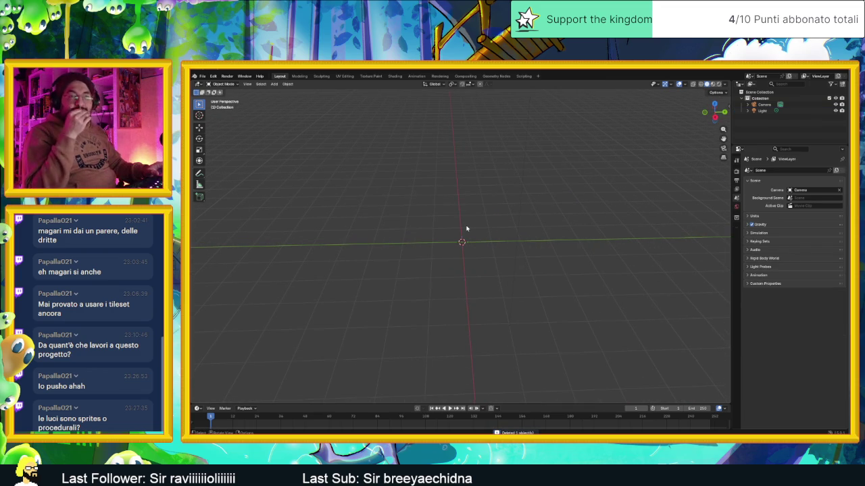
mouse_move(471, 229)
mouse_down()
mouse_move(482, 226)
mouse_move(480, 216)
mouse_move(482, 229)
mouse_up()
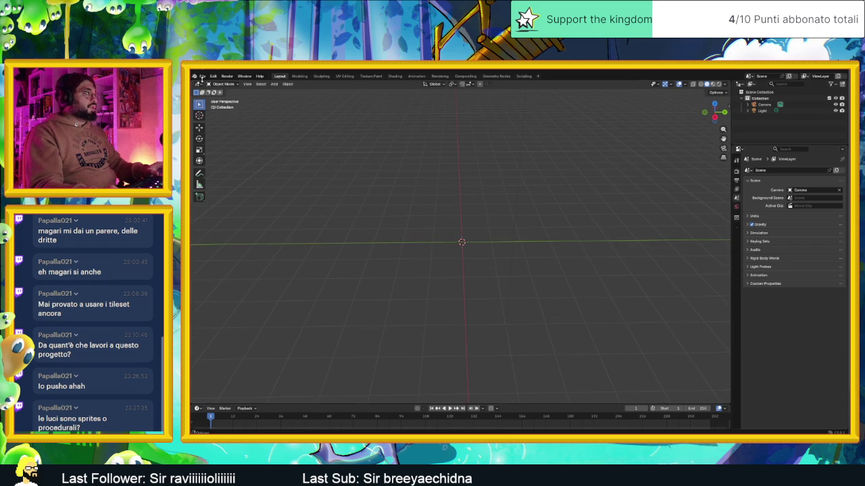
right_click(389, 190)
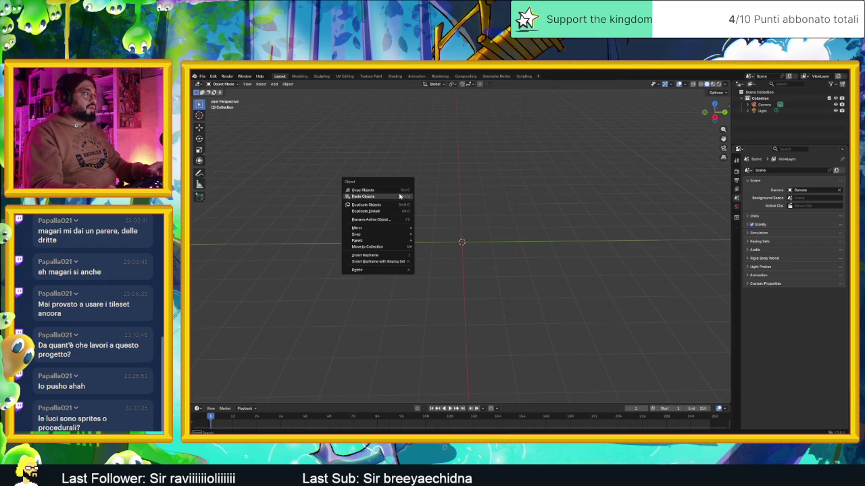
key(shift+a)
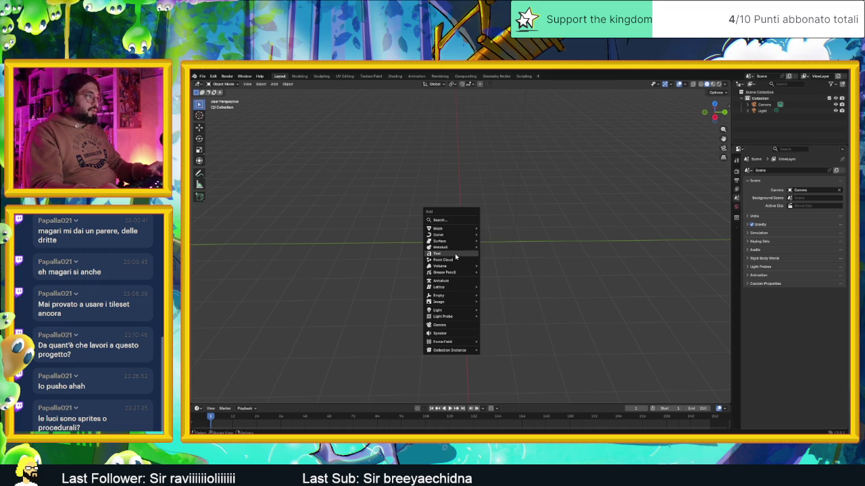
mouse_move(461, 273)
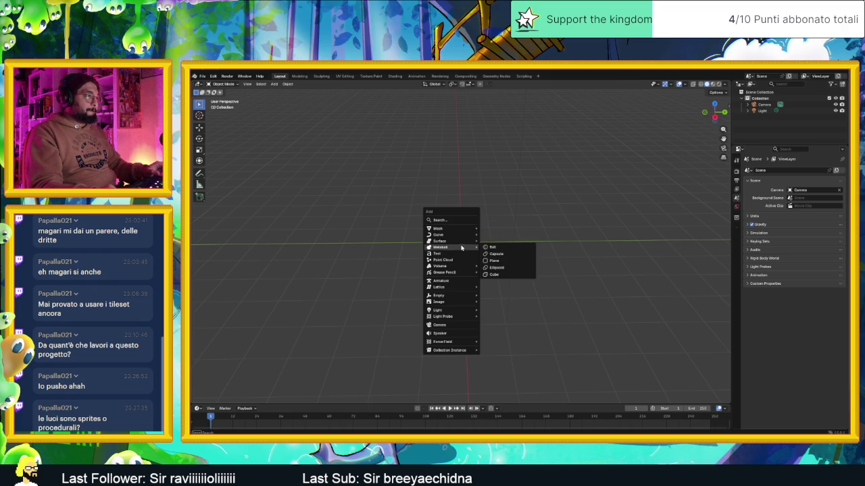
mouse_move(465, 236)
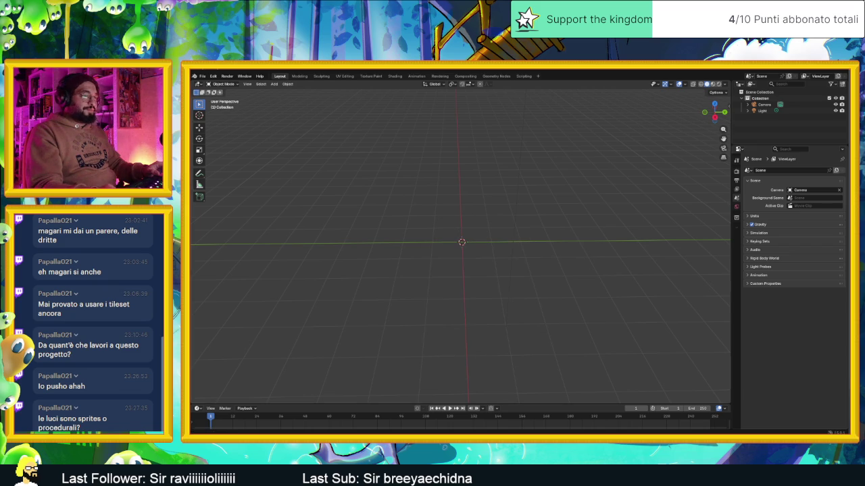
Open Blender Preferences from the Edit menu and move the window into view.
click(202, 76)
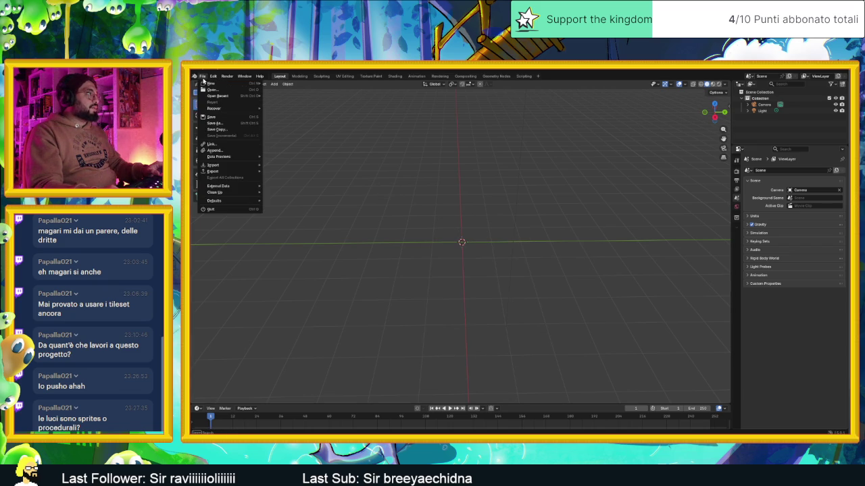
mouse_move(237, 174)
click(213, 76)
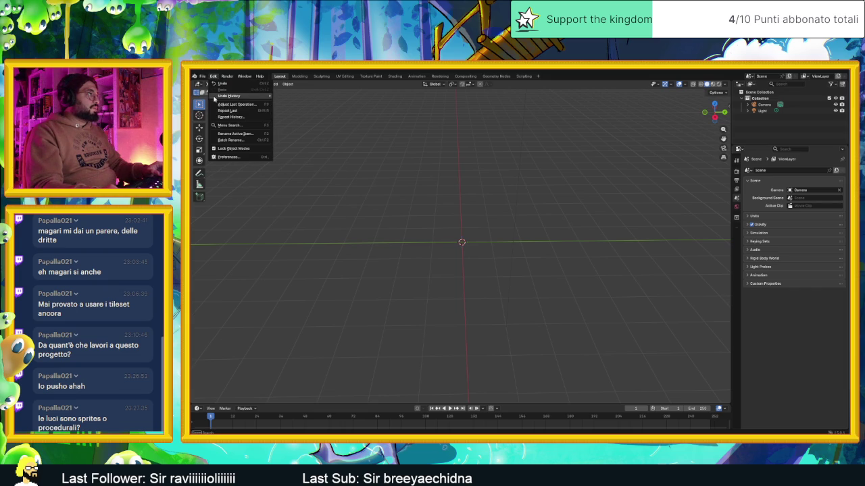
click(226, 157)
drag(330, 225, 386, 155)
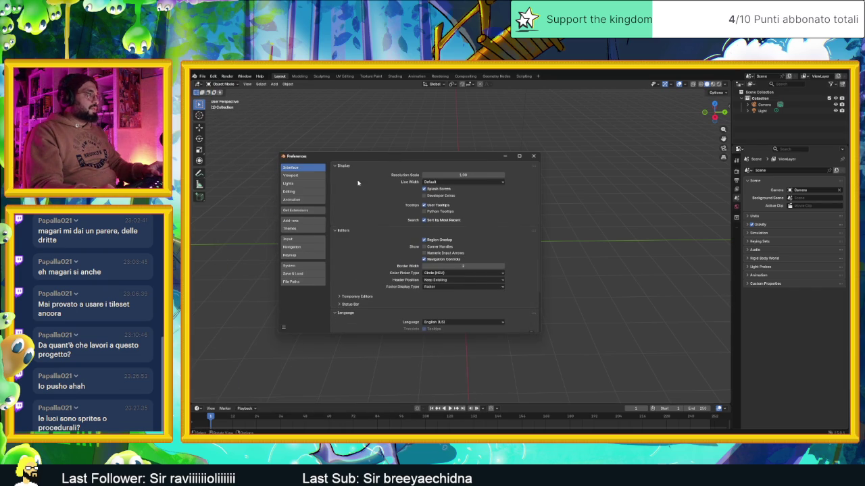
Browse Viewport, Lights and Add-ons, filter add-ons by 'sli' and clear it, then return to Chrome.
click(308, 175)
click(305, 184)
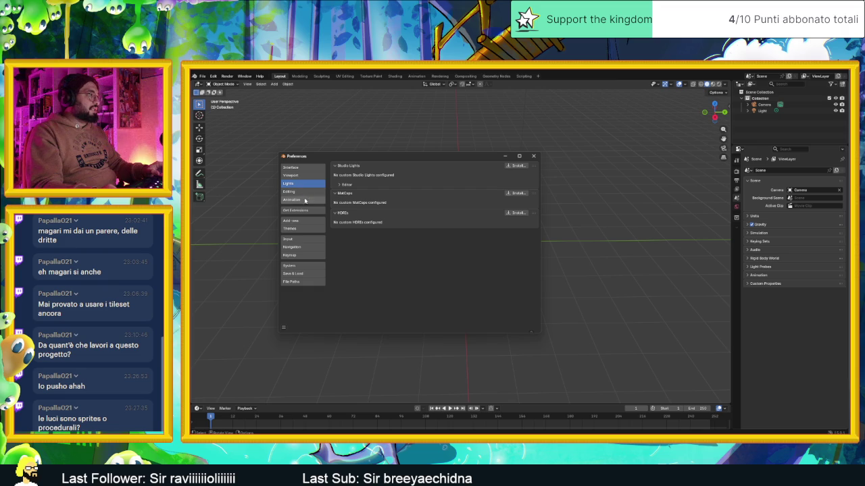
click(306, 221)
click(386, 166)
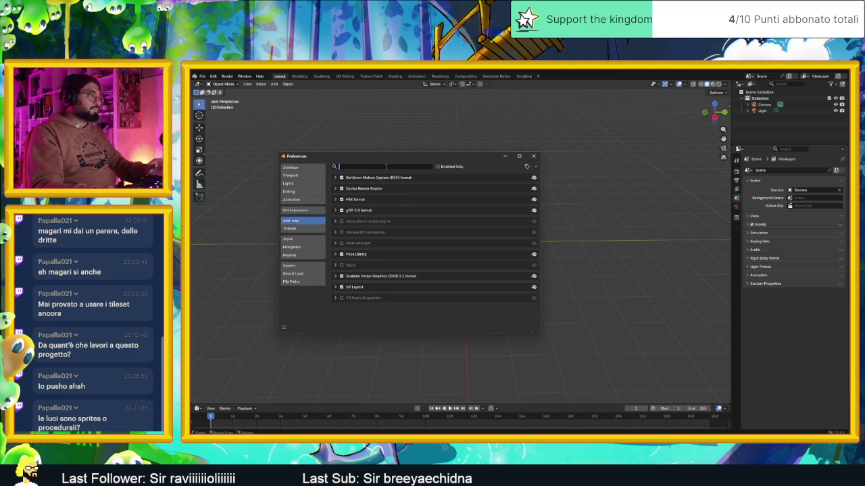
text(sli)
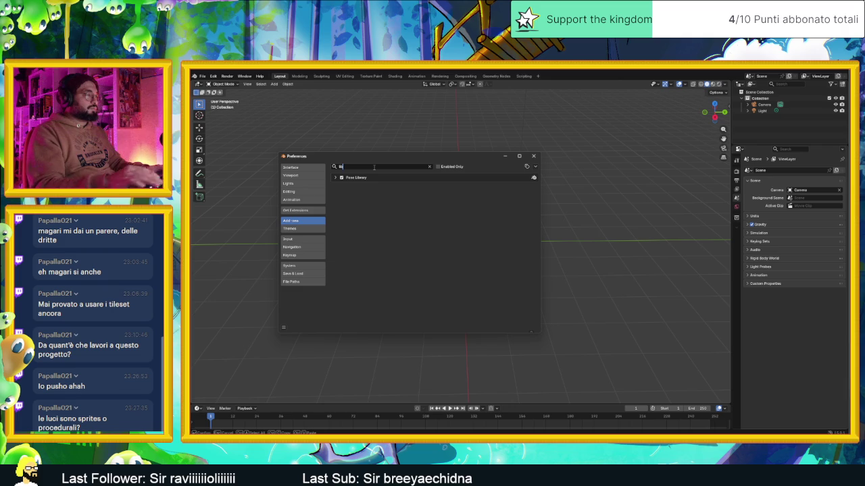
key(BackSpace)
key(BackSpace)
key(BackSpace)
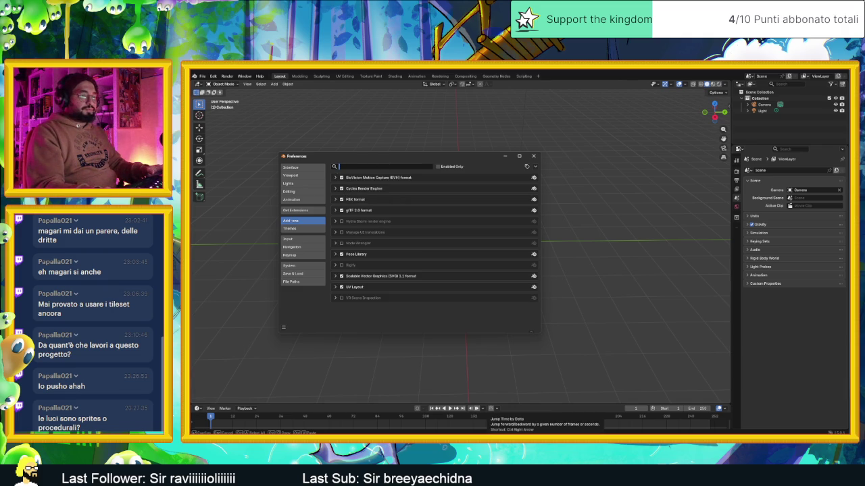
key(alt+Tab)
click(381, 172)
Search Google for 'blender ready to use library' and scroll through the results.
key(ctrl+a)
text(blender ready)
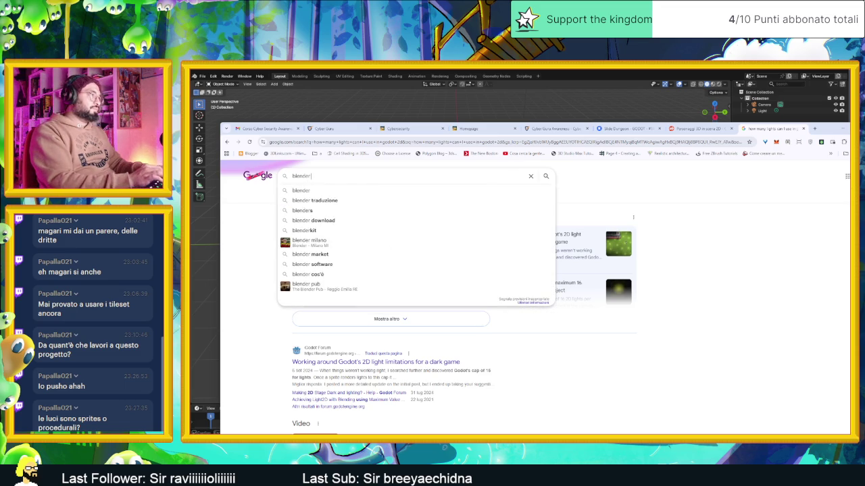
text( to)
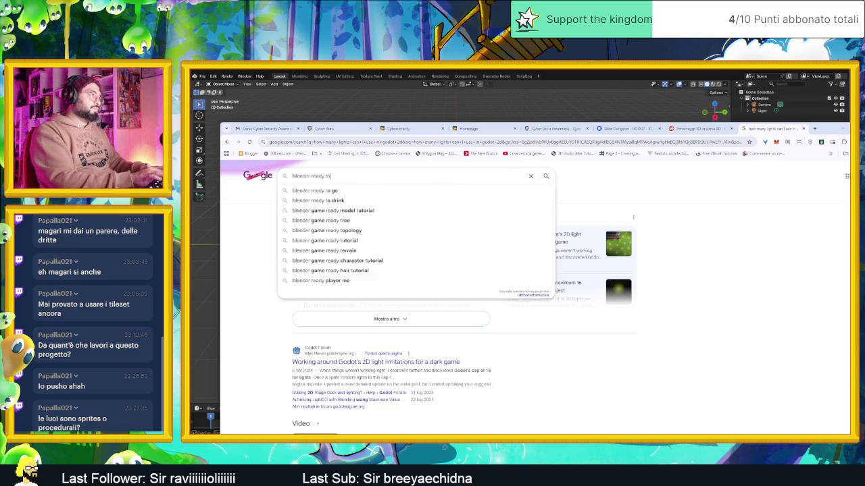
text( use l)
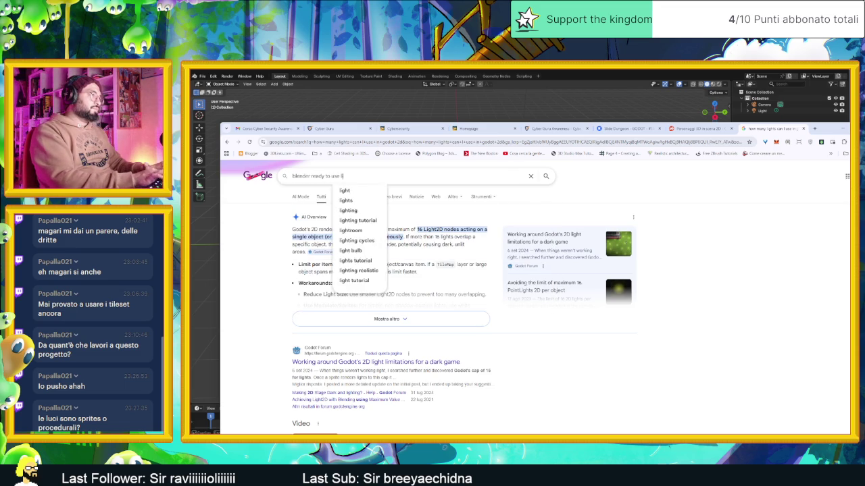
text(ibrary)
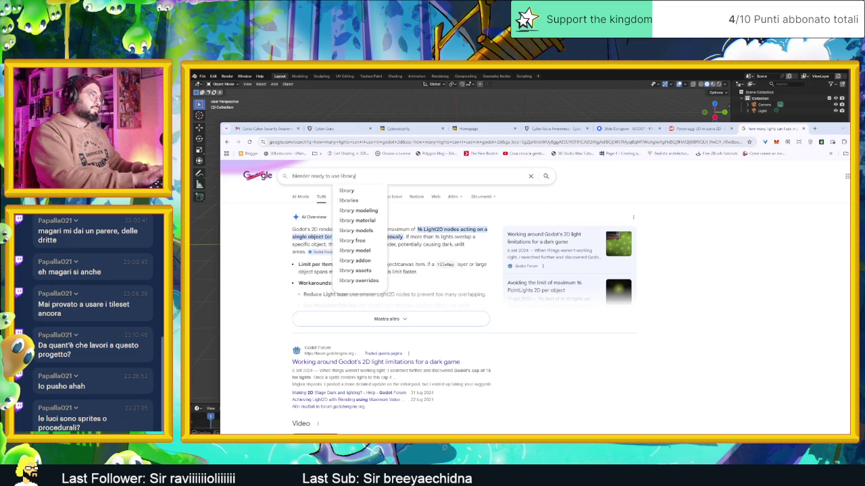
key(Return)
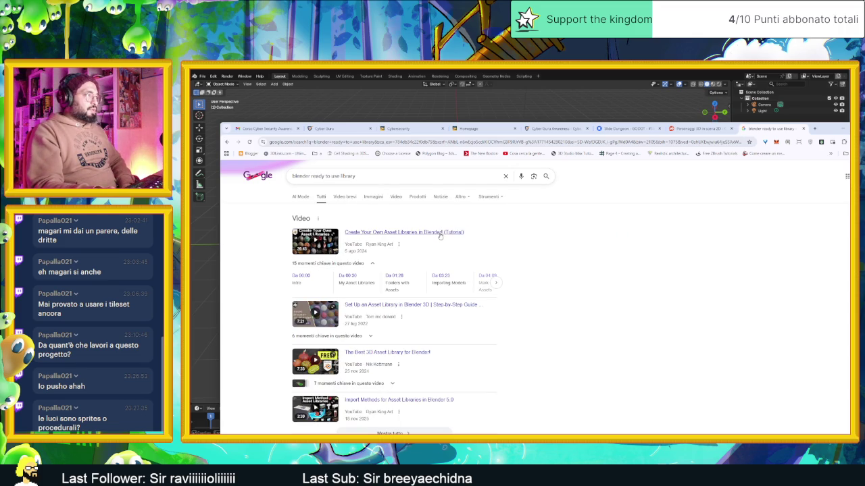
scroll(521, 287, down, 3)
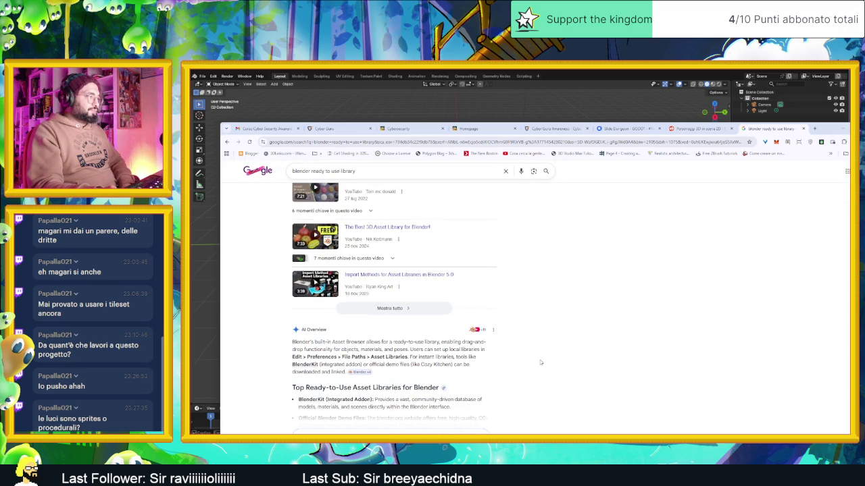
scroll(541, 363, down, 5)
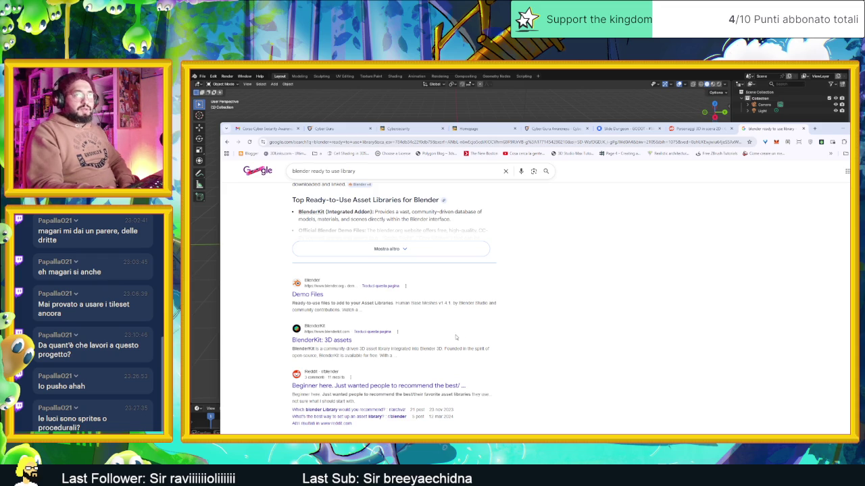
Open the BlenderKit website from the search results and accept its cookies.
click(347, 342)
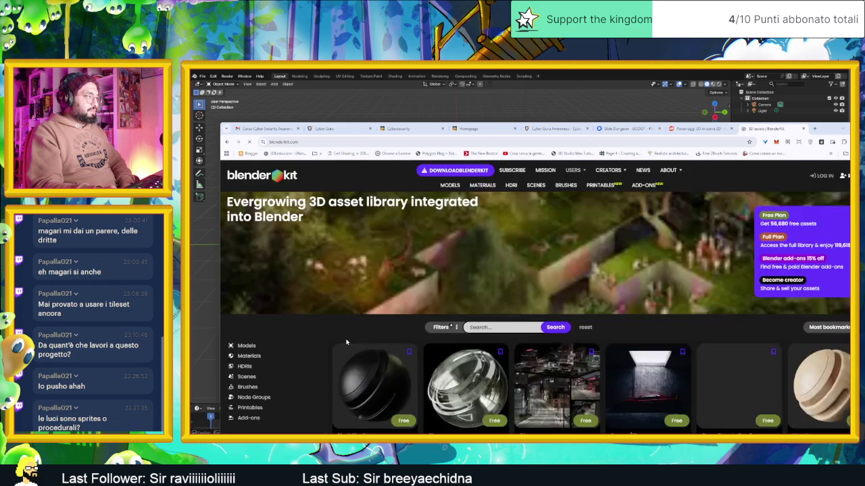
click(652, 360)
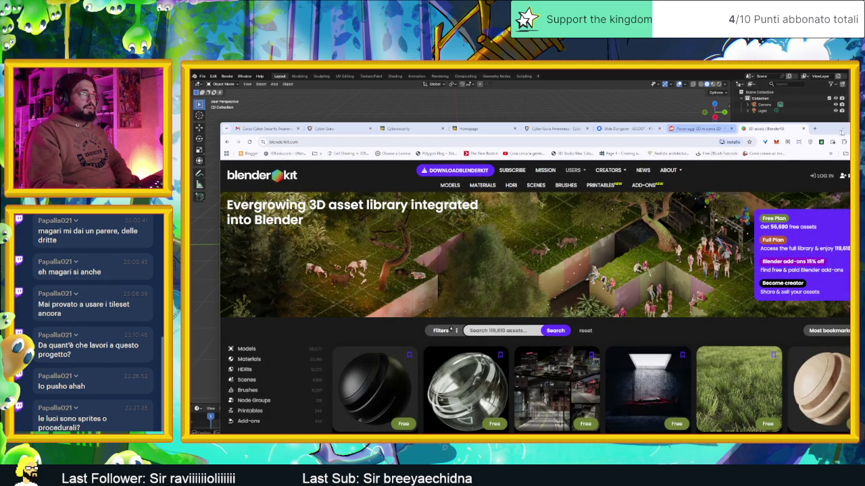
mouse_move(832, 131)
mouse_down()
mouse_move(777, 85)
mouse_move(814, 88)
mouse_up()
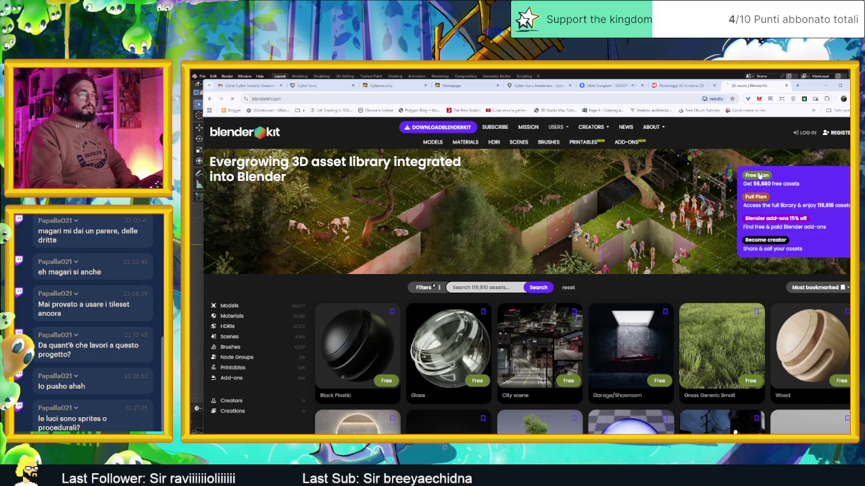
Browse the FREE, FULL and BUSINESS pricing plans, then go to the download page.
scroll(740, 196, down, 1)
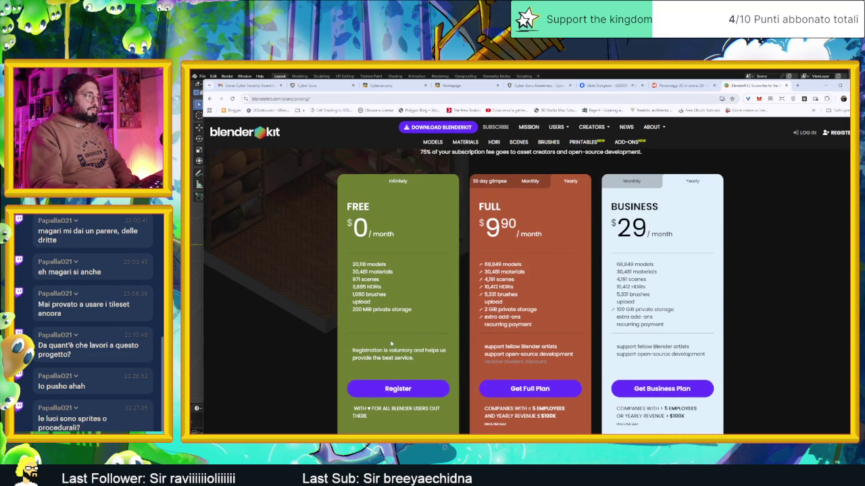
click(386, 394)
scroll(378, 310, down, 3)
scroll(374, 310, up, 1)
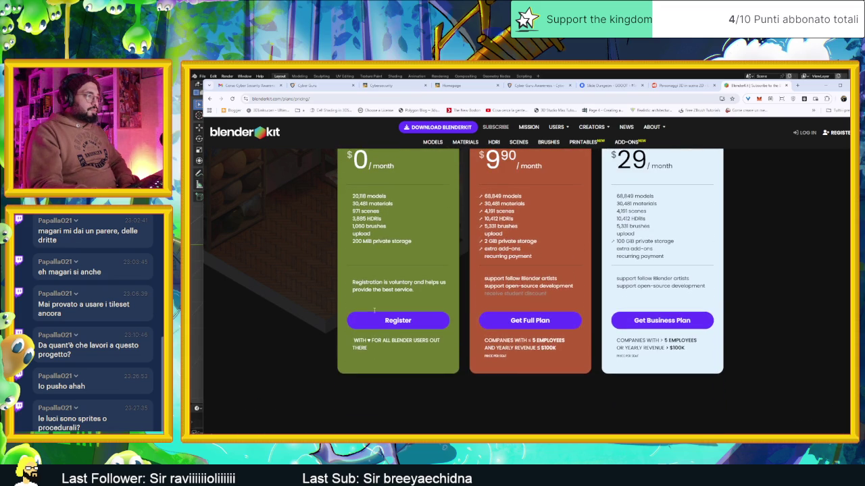
scroll(374, 310, up, 1)
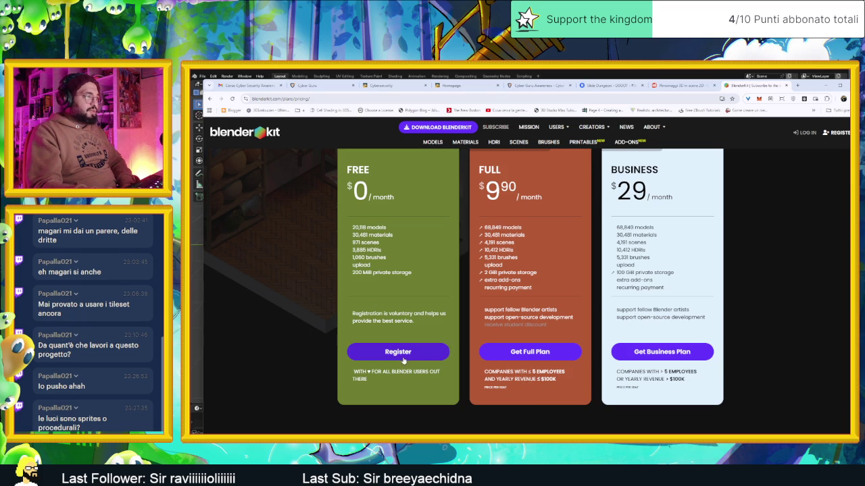
click(432, 128)
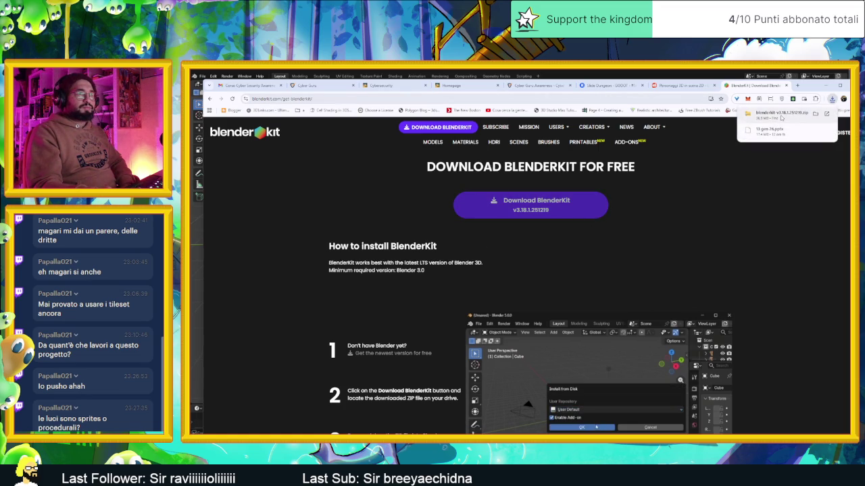
Show the downloaded BlenderKit v3.18.1 zip in Explorer and browse its inner blenderkit folder.
click(781, 119)
click(654, 257)
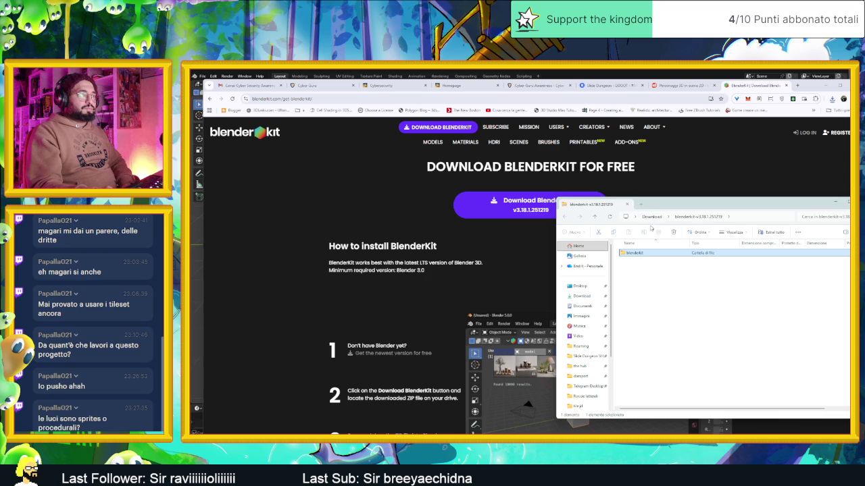
click(659, 216)
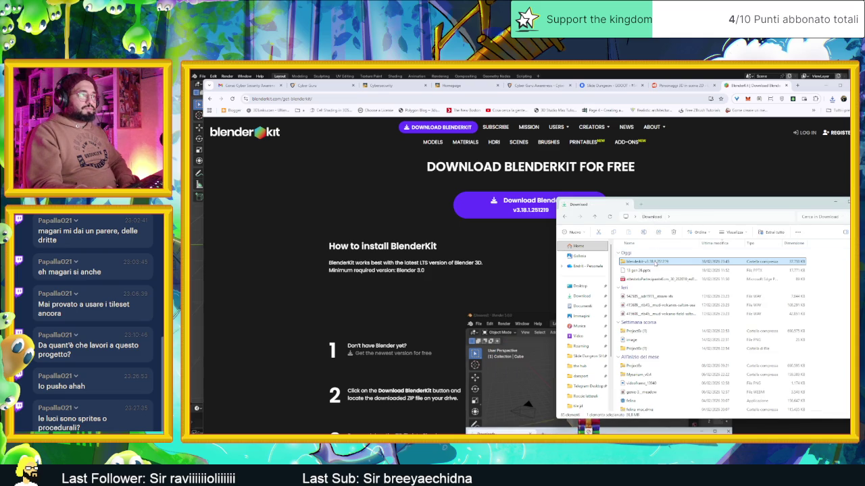
double_click(656, 264)
double_click(662, 262)
scroll(671, 265, down, 10)
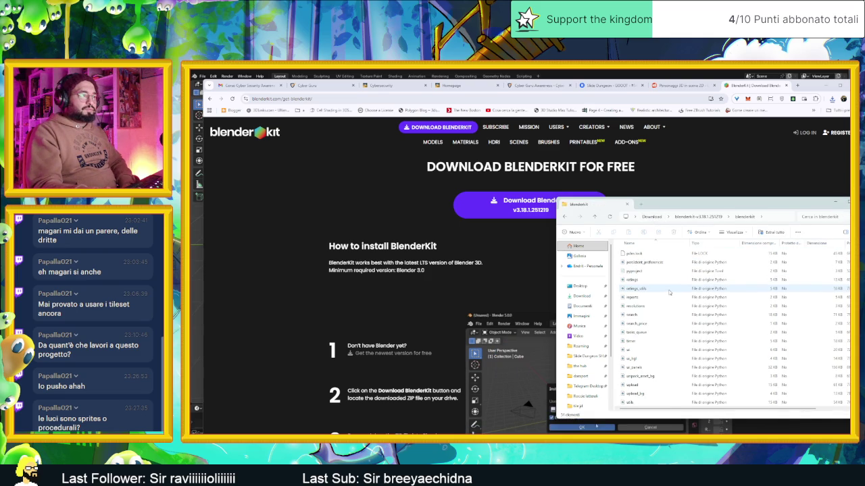
scroll(669, 292, up, 10)
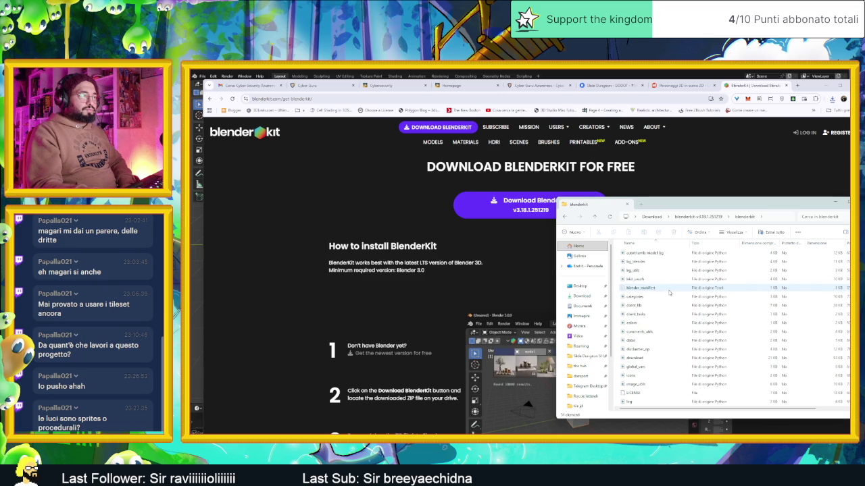
Read through the BlenderKit install instructions on the website.
click(419, 286)
scroll(419, 285, down, 1)
scroll(419, 286, down, 4)
scroll(418, 286, up, 1)
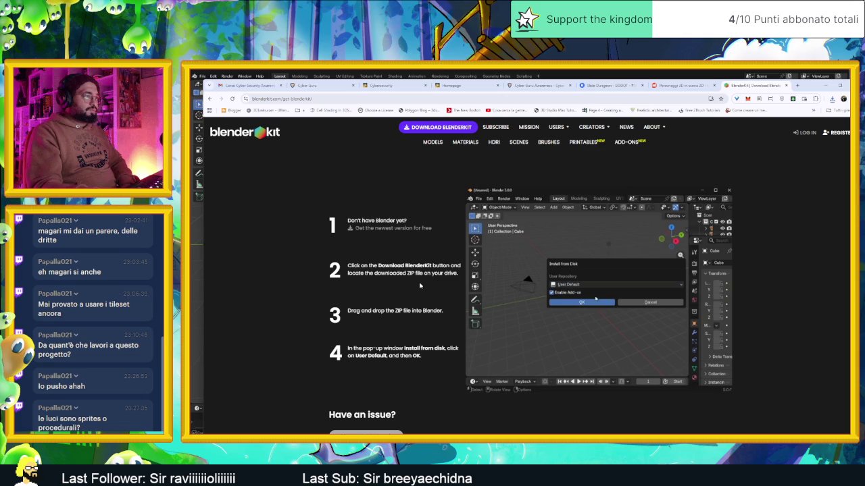
scroll(420, 284, down, 5)
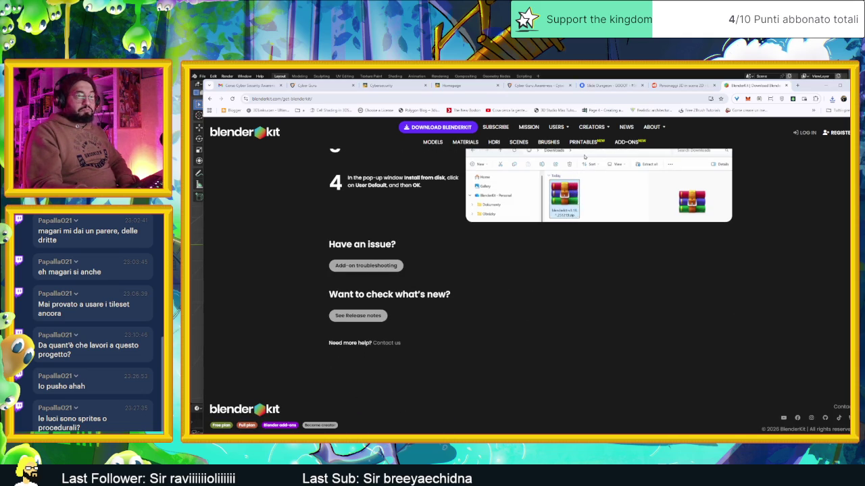
Return to the Download folder in Explorer and drag the BlenderKit zip into Blender.
key(alt+Tab)
click(683, 218)
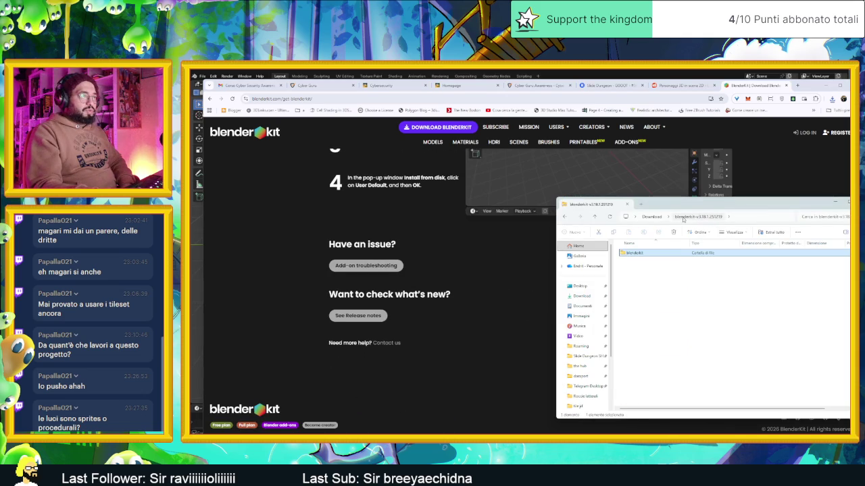
click(661, 217)
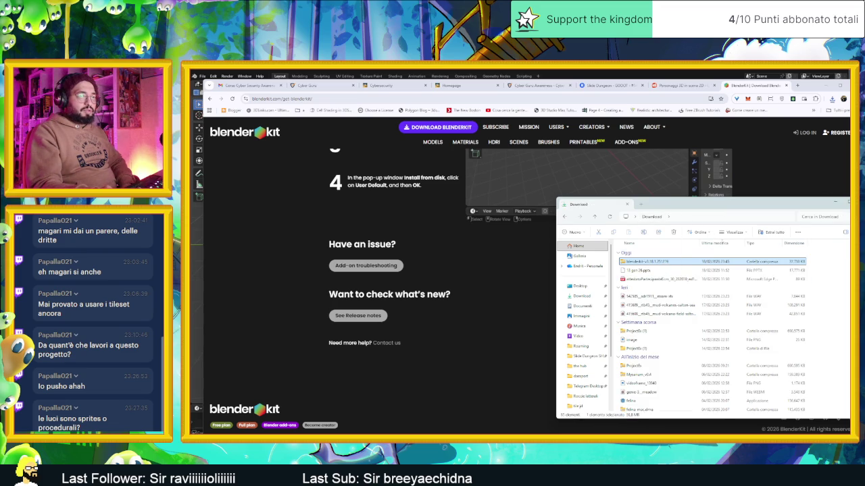
drag(645, 260, 625, 286)
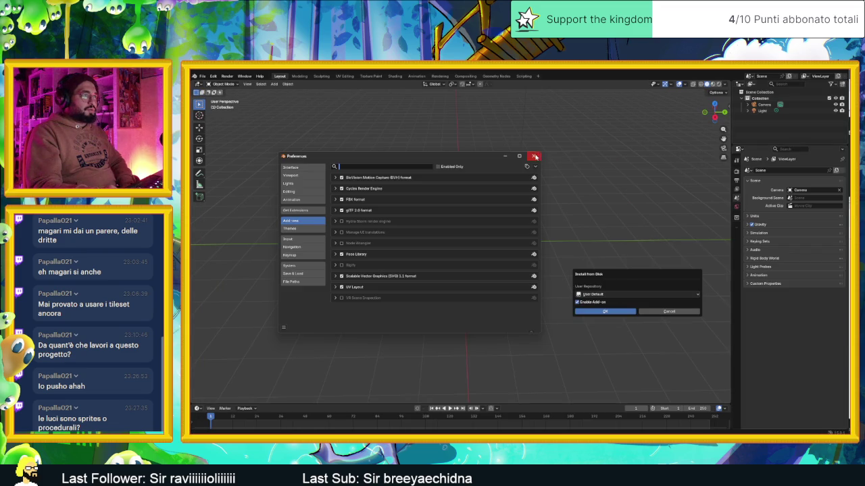
Confirm Install from Disk for BlenderKit, then search its asset library for 'gear'.
click(535, 157)
click(616, 313)
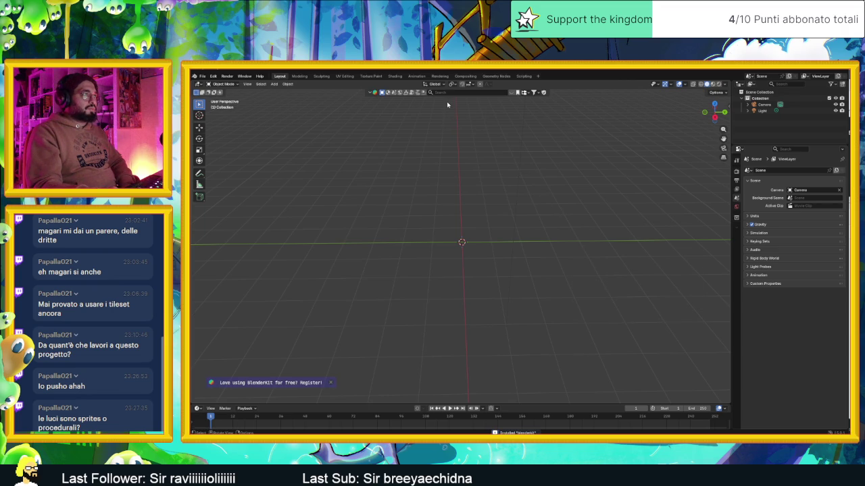
click(448, 93)
text(gree)
key(Return)
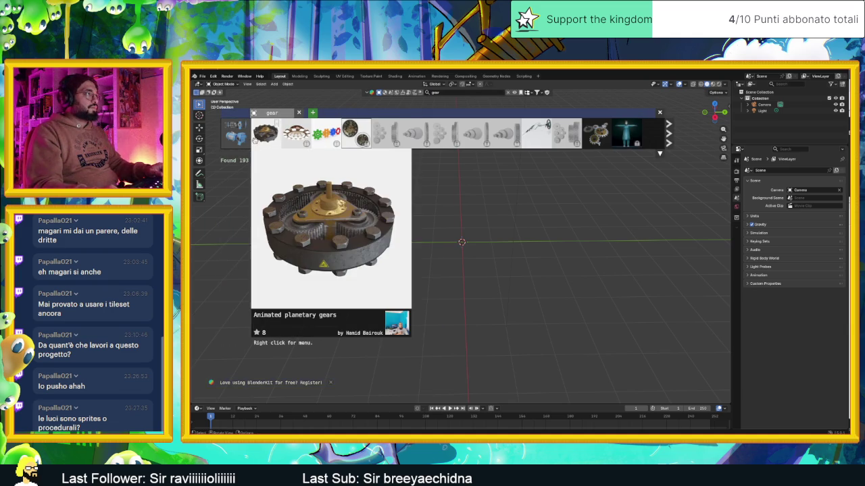
Place the Procedural Gear System asset into the scene and close the thumbnails popup.
mouse_move(247, 137)
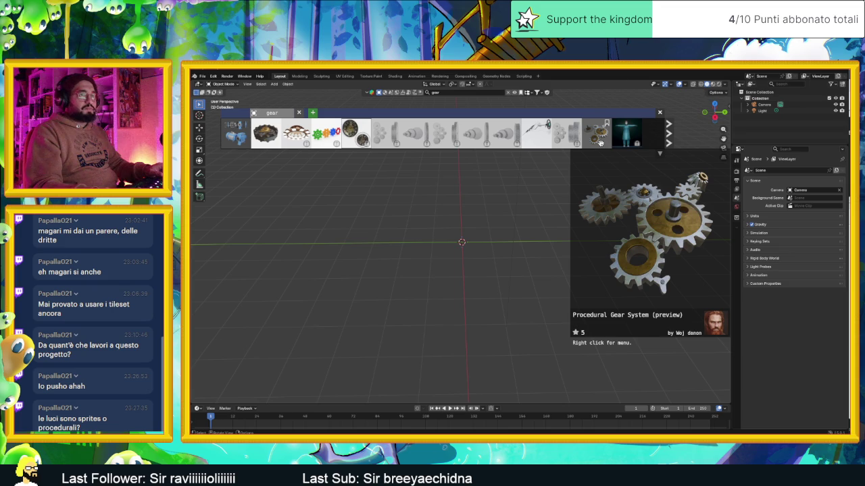
mouse_move(596, 133)
mouse_down()
mouse_move(494, 244)
mouse_move(508, 262)
mouse_up()
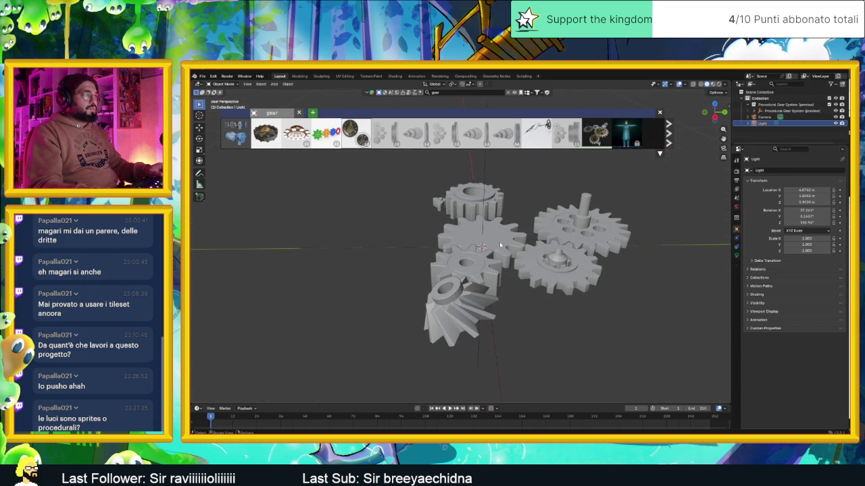
click(660, 112)
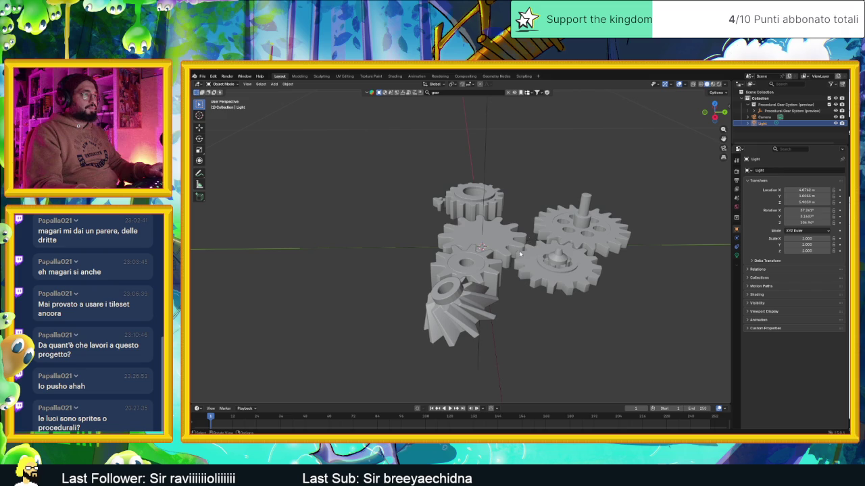
Delete the bevel gear, four other gears and a leftover part, keeping Gear.FullVersion_Applied.001.
click(477, 286)
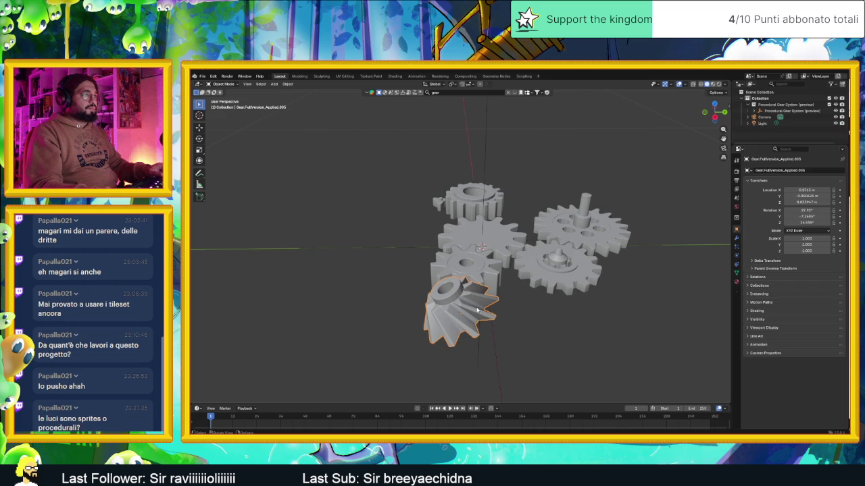
key(Delete)
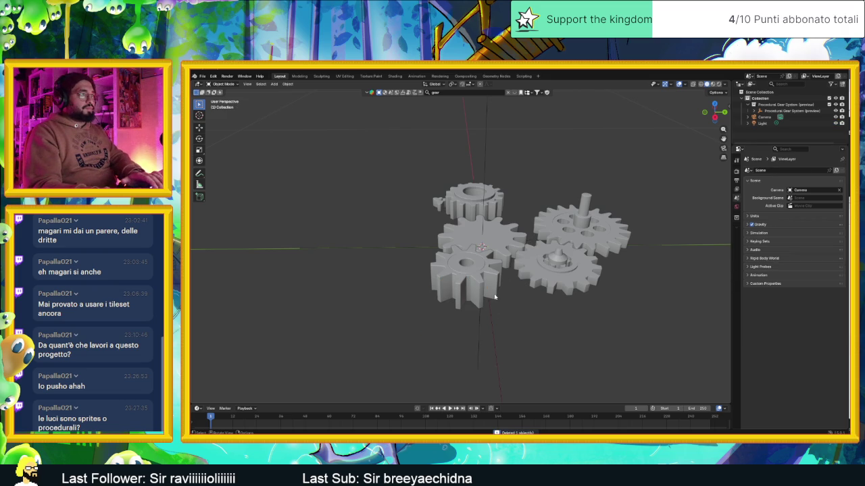
click(552, 279)
key(Delete)
click(575, 245)
key(Delete)
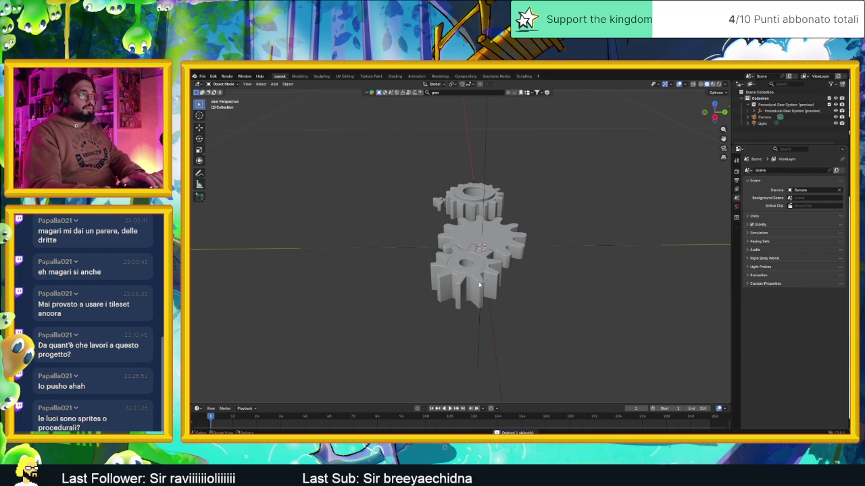
click(478, 278)
key(Delete)
click(486, 240)
key(Delete)
click(438, 204)
key(Delete)
click(476, 200)
drag(458, 199, 610, 126)
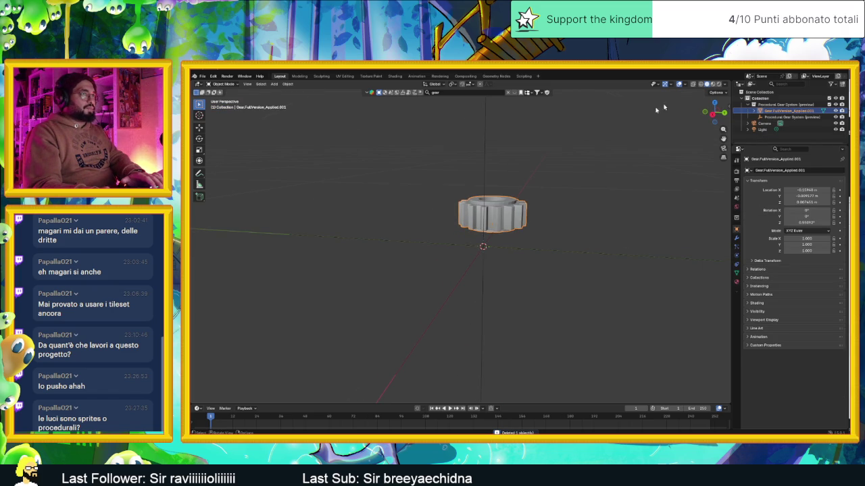
Switch to Material Preview to show the gear's rusty metal textures and orbit around it.
key(z)
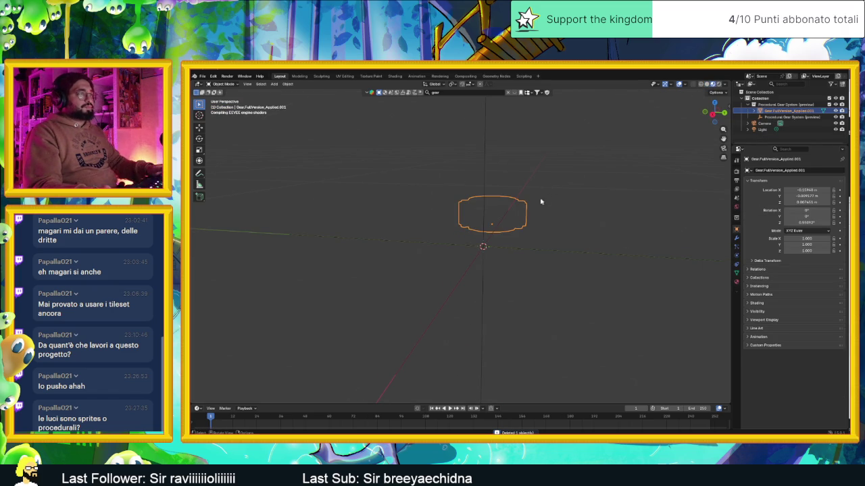
drag(526, 206, 554, 196)
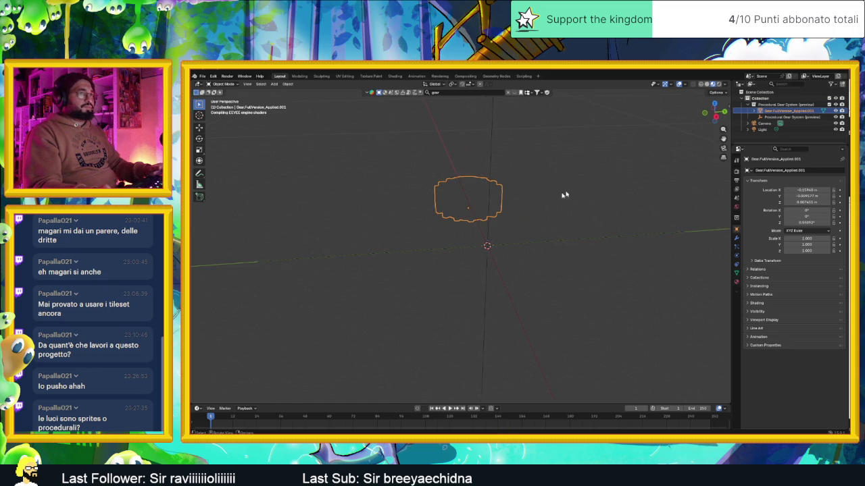
click(736, 172)
click(541, 179)
mouse_move(526, 184)
mouse_down()
mouse_move(517, 183)
mouse_move(536, 180)
mouse_move(525, 179)
mouse_up()
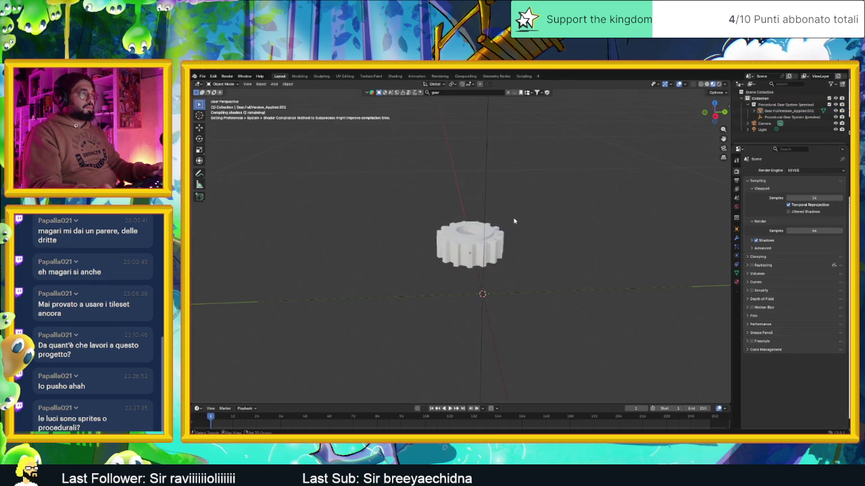
mouse_move(553, 247)
mouse_down()
mouse_move(476, 258)
mouse_move(510, 249)
mouse_move(511, 237)
mouse_move(514, 258)
mouse_move(481, 240)
mouse_up()
click(466, 233)
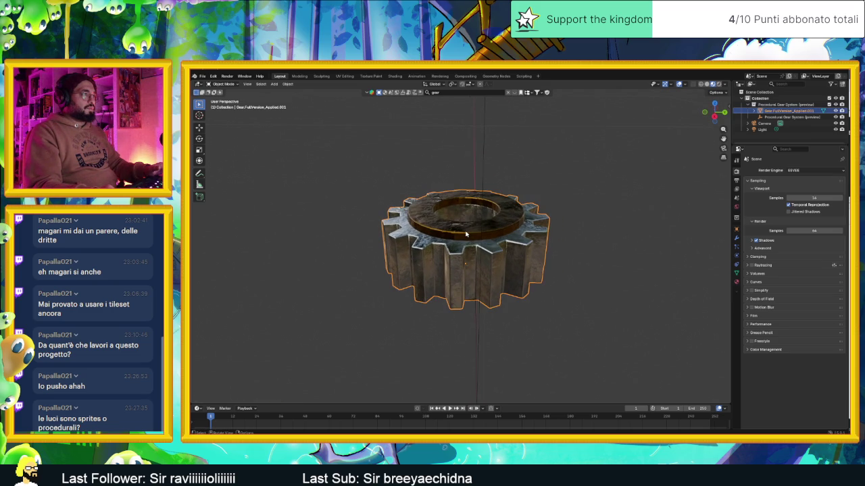
drag(475, 239, 474, 239)
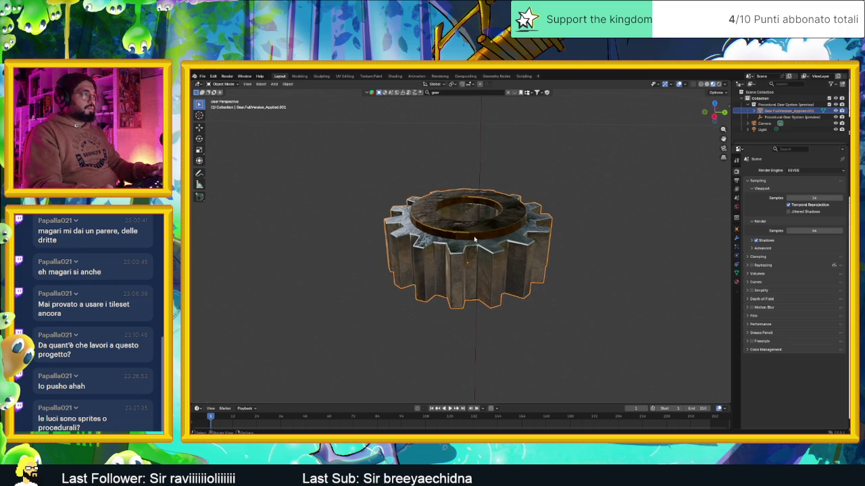
Hide the viewport overlays for a clean view, check world settings, then restore overlays.
click(666, 84)
click(679, 84)
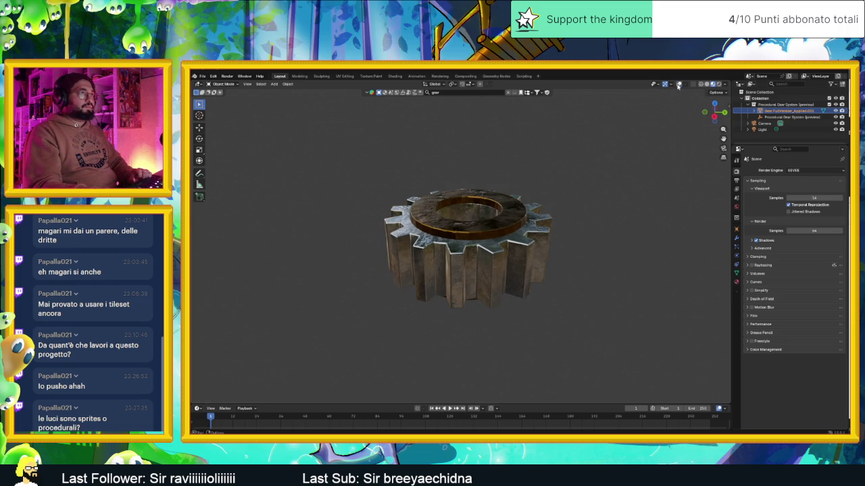
mouse_move(564, 210)
mouse_down()
mouse_move(566, 247)
mouse_move(574, 250)
mouse_move(587, 244)
mouse_move(571, 205)
mouse_move(567, 223)
mouse_move(503, 216)
mouse_up()
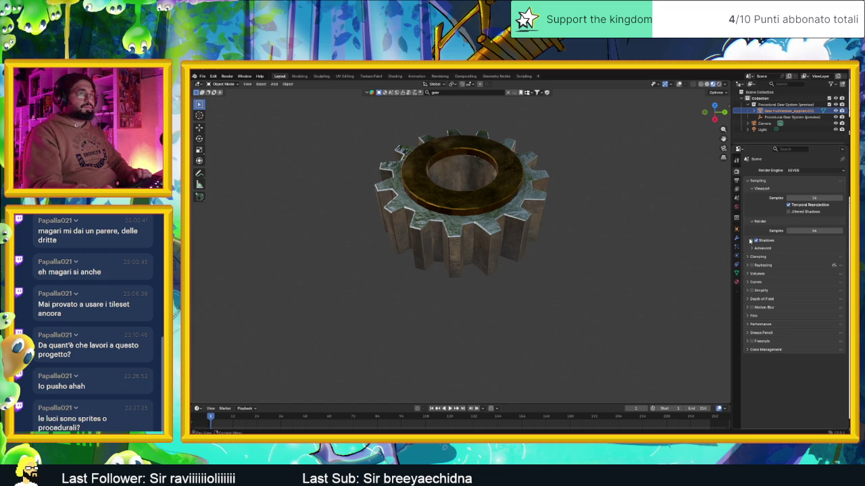
click(737, 207)
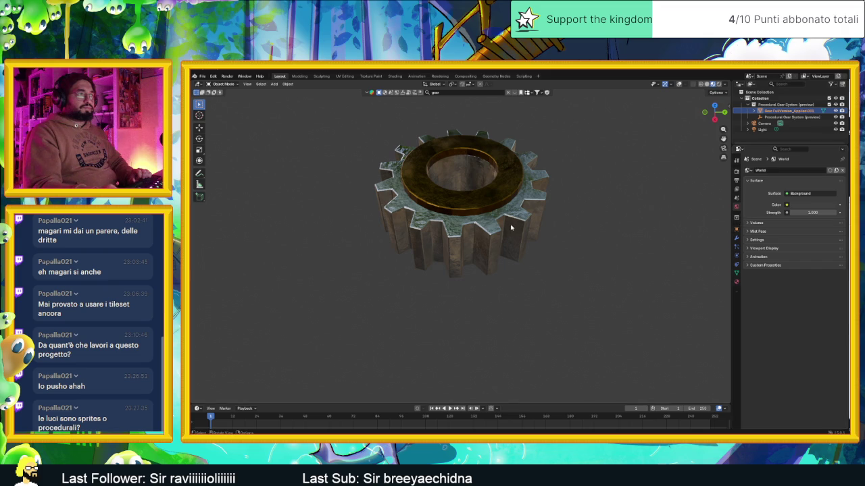
click(680, 84)
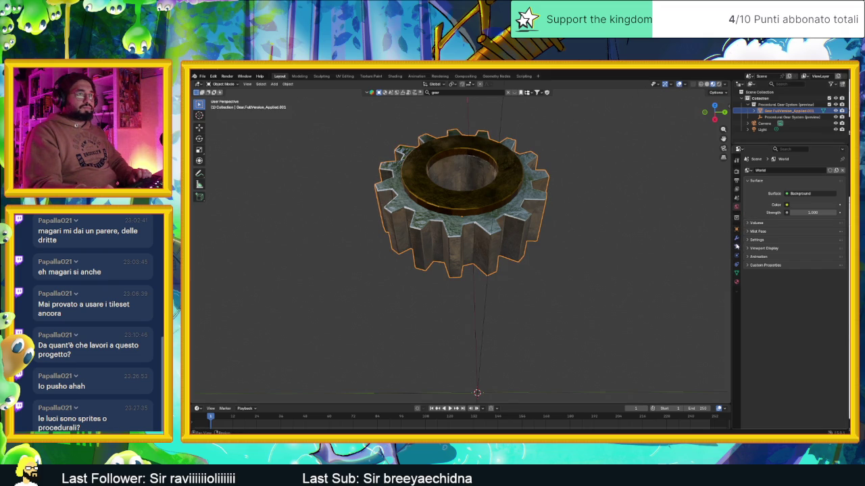
Inspect the gear's Metal_rough and Metal_rough.Golden material slots.
click(736, 281)
click(768, 178)
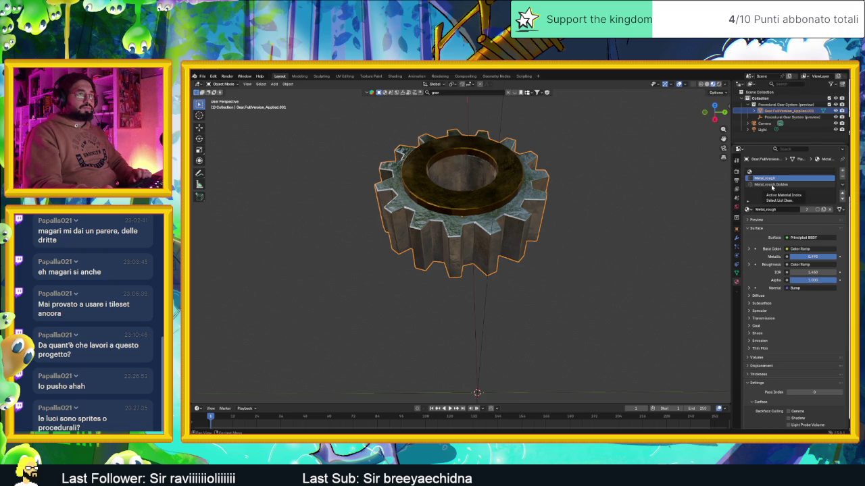
click(770, 182)
key(ctrl+shift+Escape)
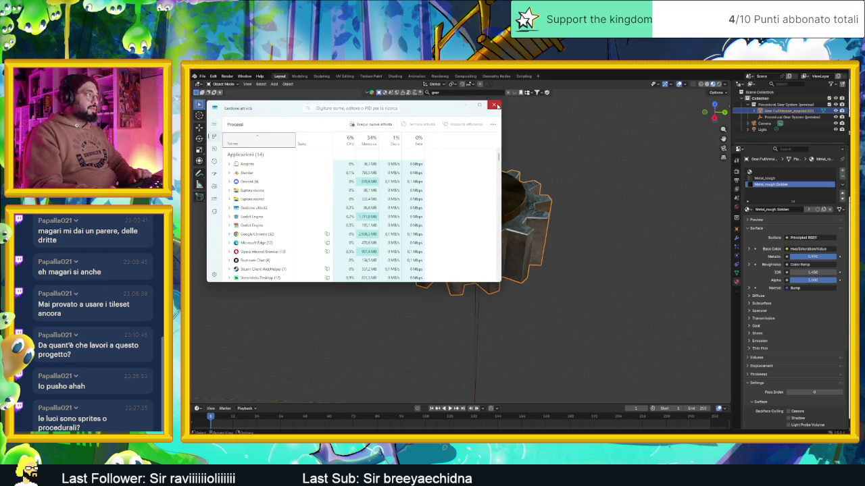
Close Task Manager after reviewing its 14 running apps.
click(496, 106)
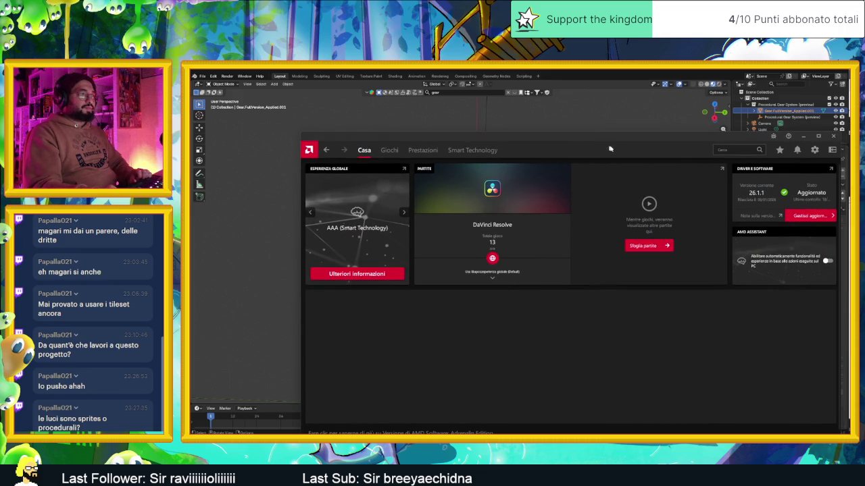
Close AMD Adrenalin, check the RTX 5070 Ti's Prestazioni stats in NVIDIA App, then close it.
click(833, 136)
click(647, 387)
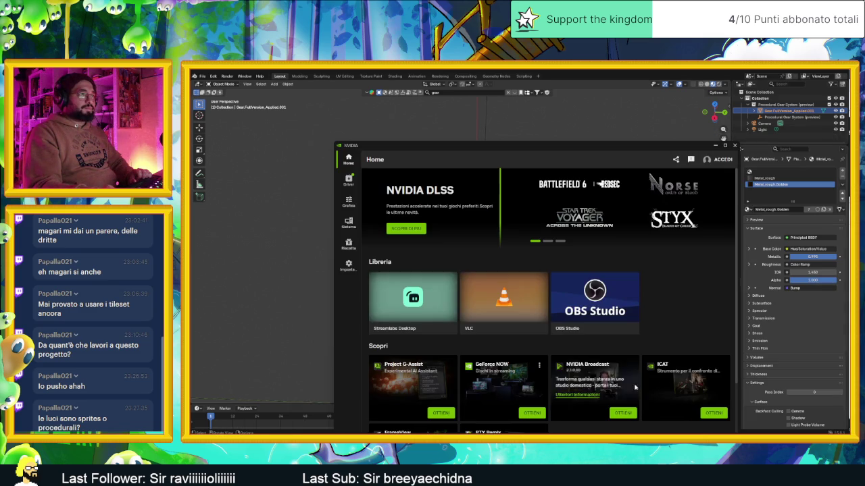
click(346, 226)
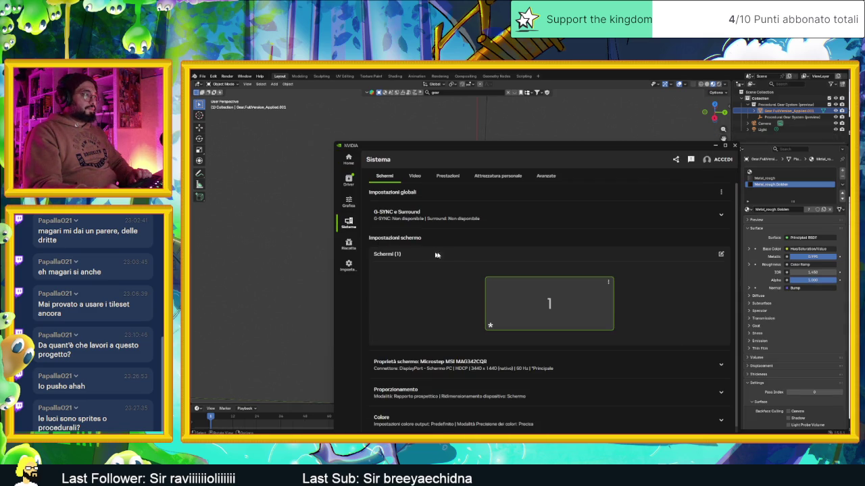
click(415, 176)
click(446, 177)
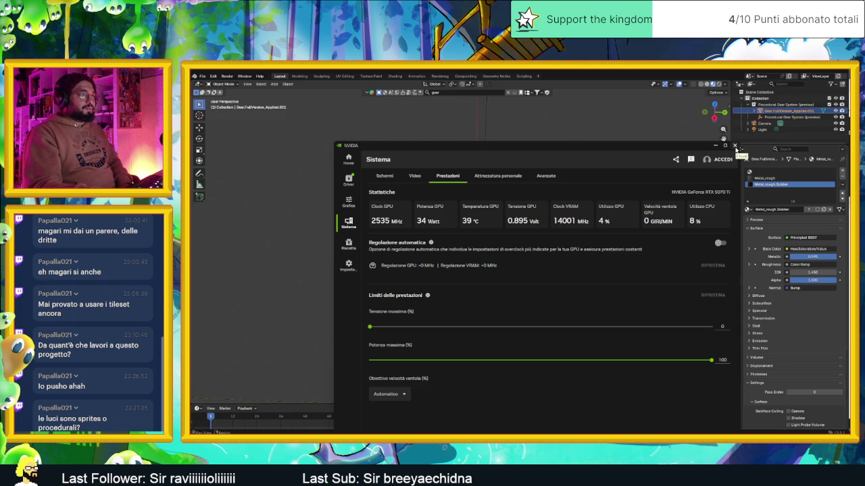
click(735, 147)
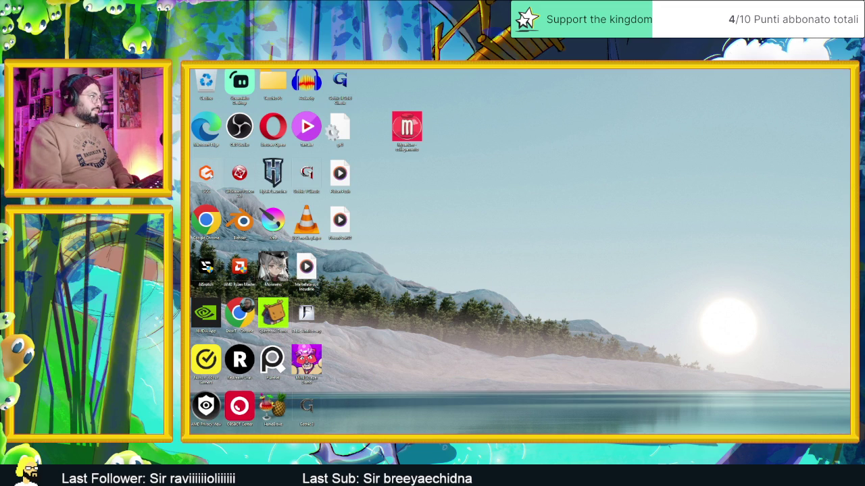
Launch Gigabyte Control Center and open the GV-N507TWF3-16GD card's FAN Control page.
double_click(206, 173)
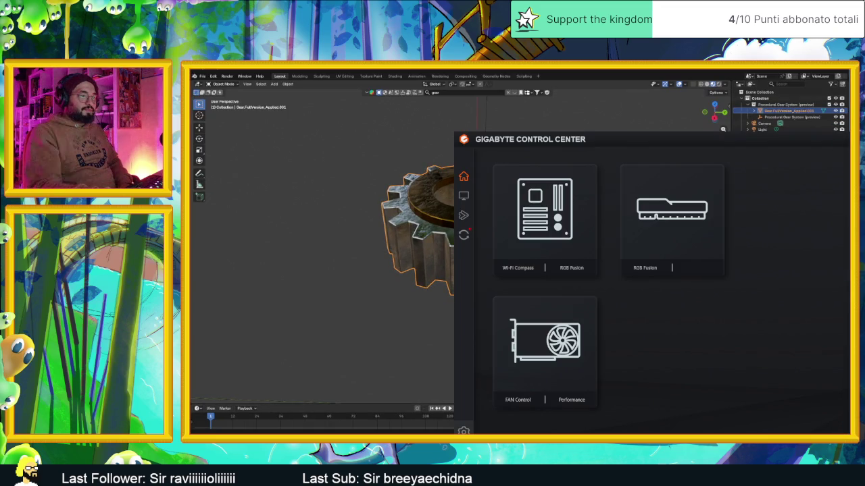
mouse_move(682, 148)
mouse_down()
mouse_move(554, 129)
mouse_move(511, 134)
mouse_up()
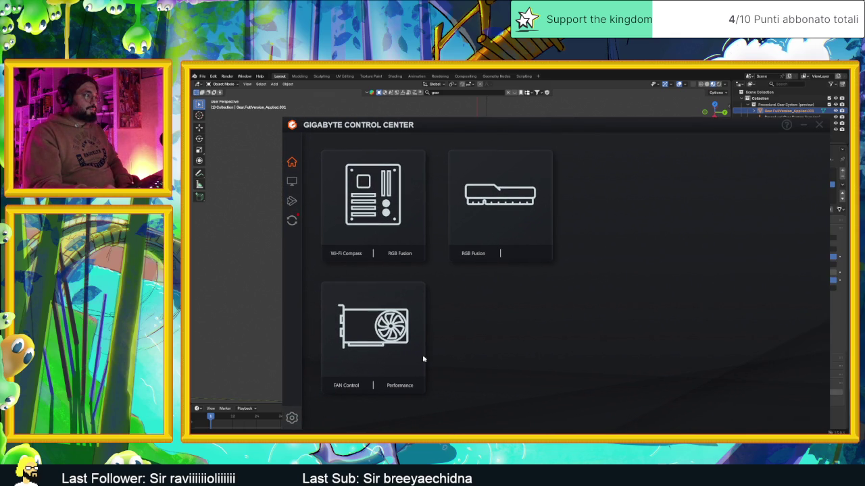
click(347, 386)
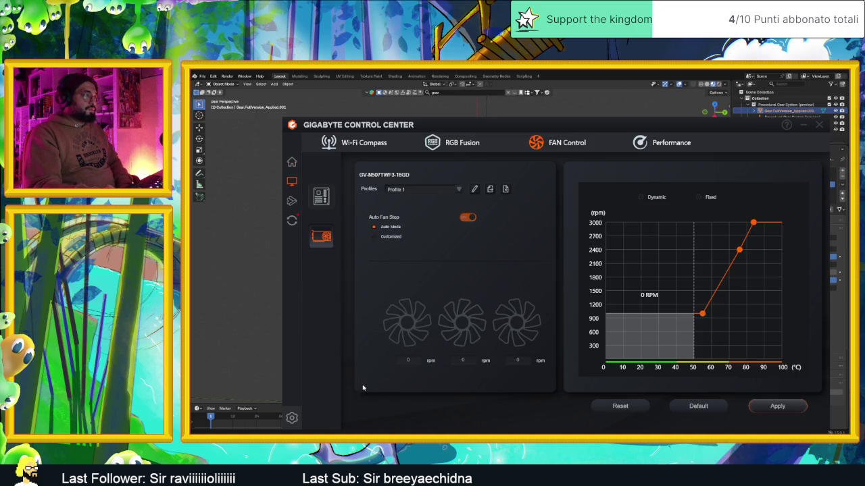
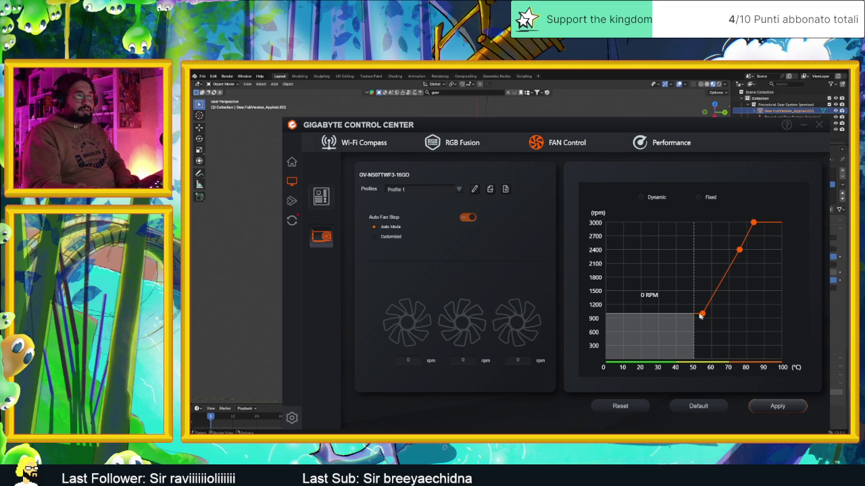
Review the motherboard and GPU fan curves and GPU performance readings, then close GIGABYTE Control Center.
click(321, 202)
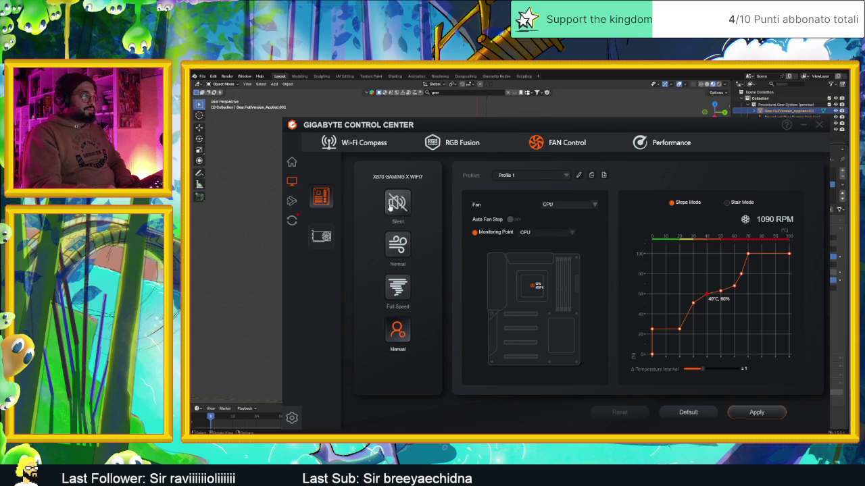
click(321, 236)
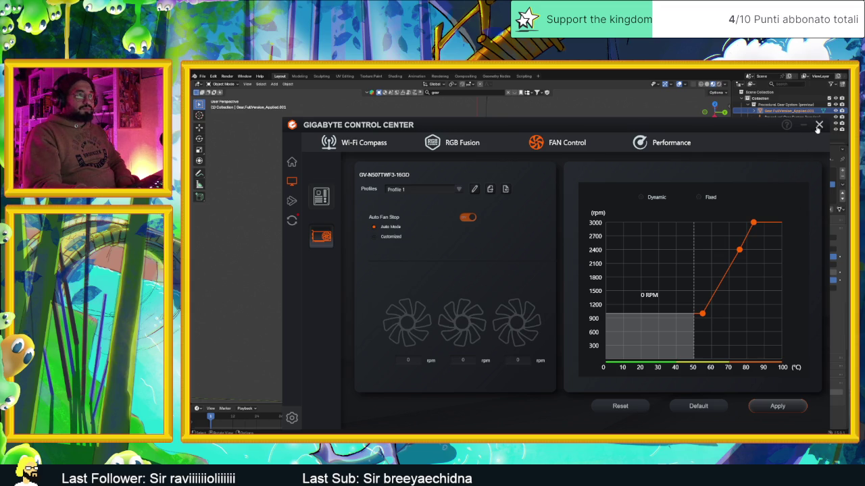
click(667, 147)
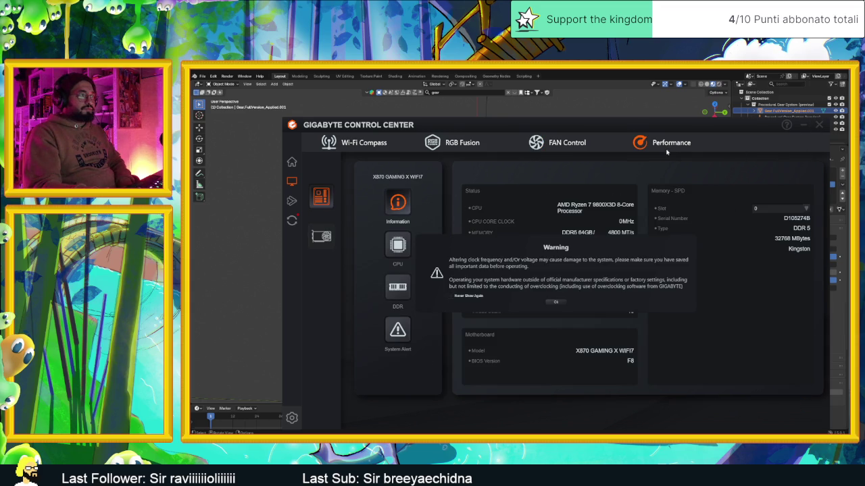
click(552, 301)
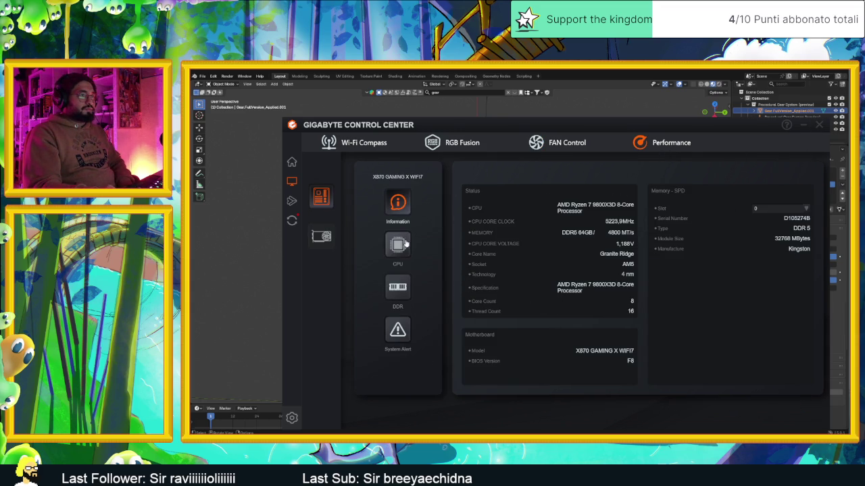
click(331, 239)
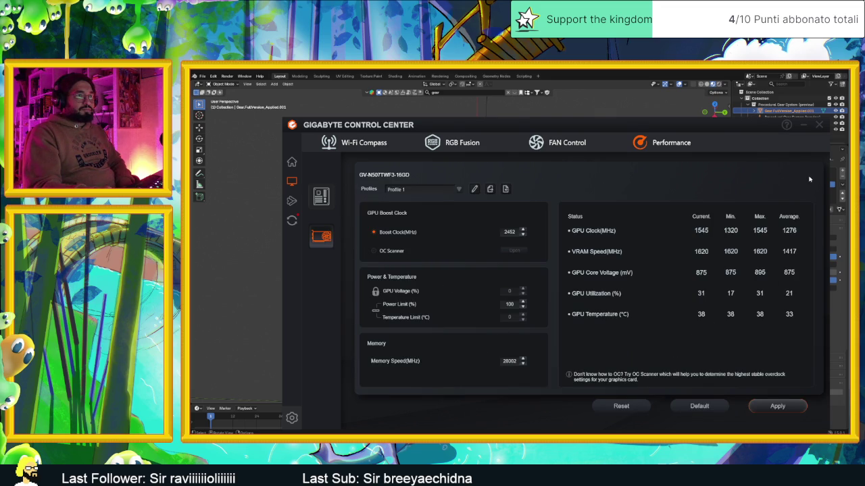
click(819, 126)
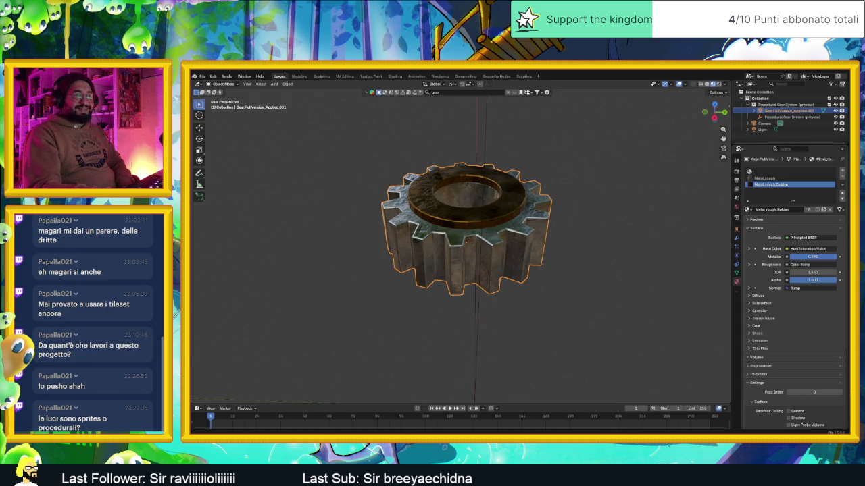
Orbit around the gear and make Metal_rough the active material slot.
mouse_move(530, 190)
mouse_down()
mouse_move(557, 193)
mouse_move(569, 207)
mouse_move(554, 202)
mouse_up()
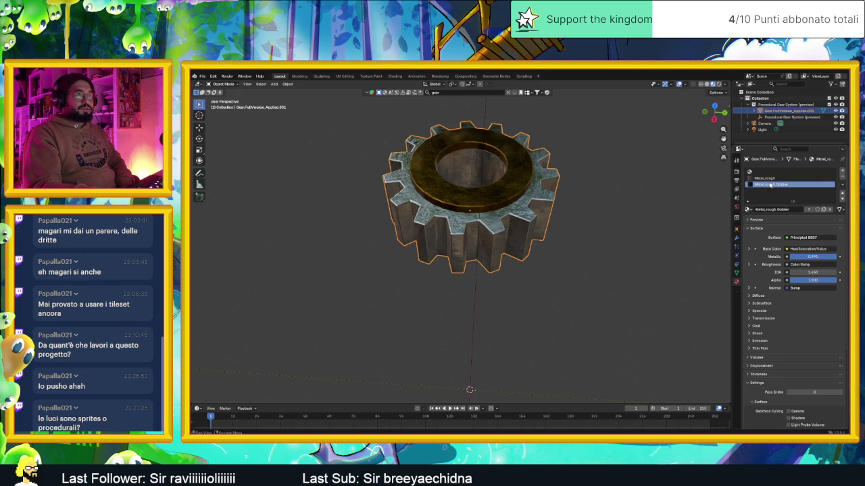
double_click(770, 179)
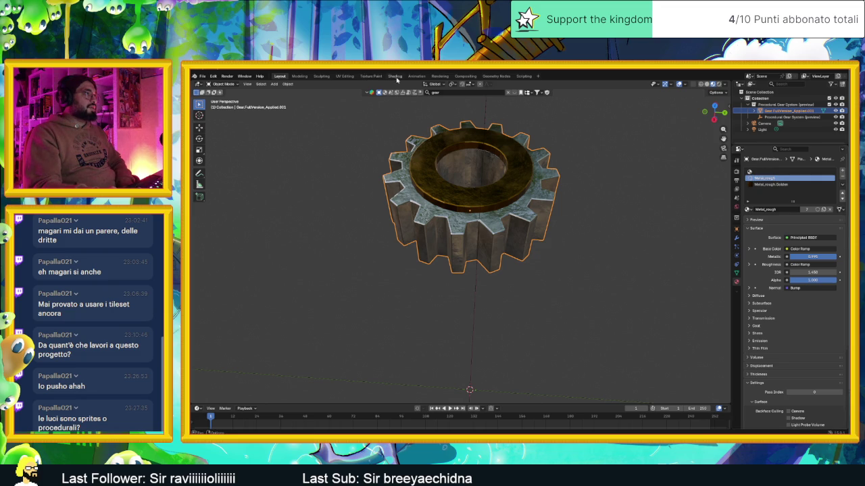
In the Shading workspace, set the Principled BSDF Metallic value to 0.909.
click(396, 77)
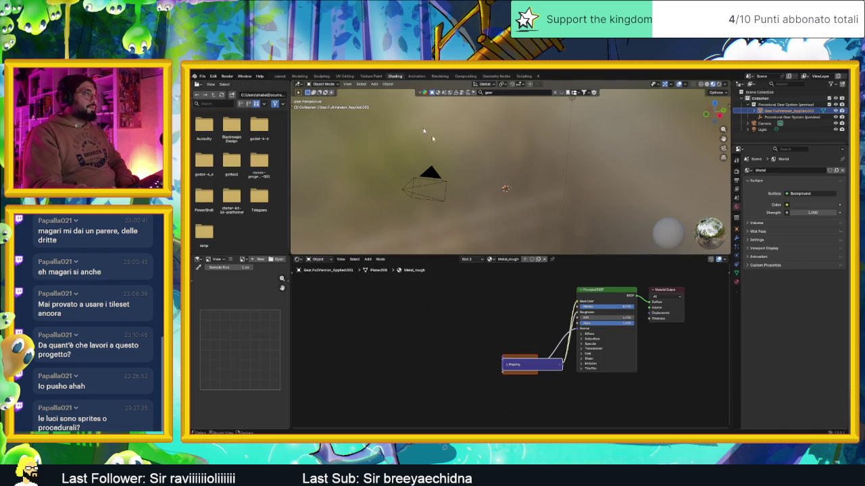
mouse_move(517, 194)
mouse_down()
mouse_move(498, 209)
mouse_move(508, 230)
mouse_move(504, 191)
mouse_move(532, 218)
mouse_up()
scroll(531, 221, up, 3)
scroll(532, 220, up, 3)
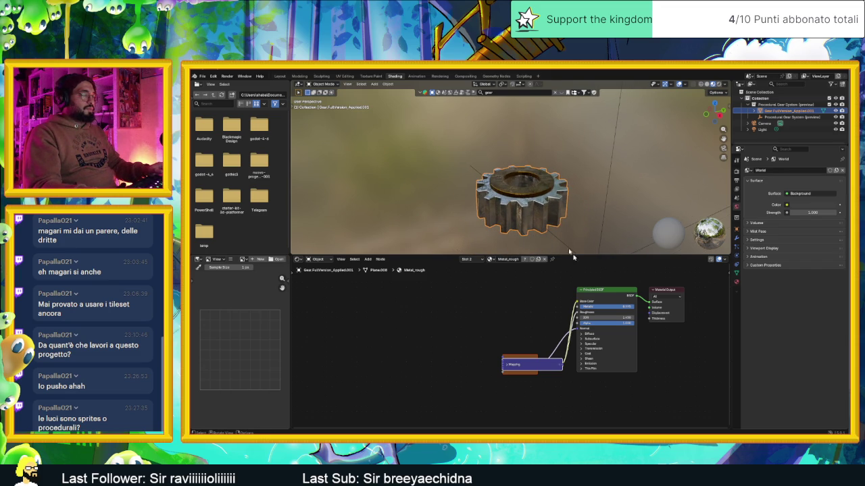
scroll(643, 361, up, 3)
mouse_move(698, 283)
mouse_down()
mouse_move(676, 283)
mouse_move(702, 283)
mouse_up()
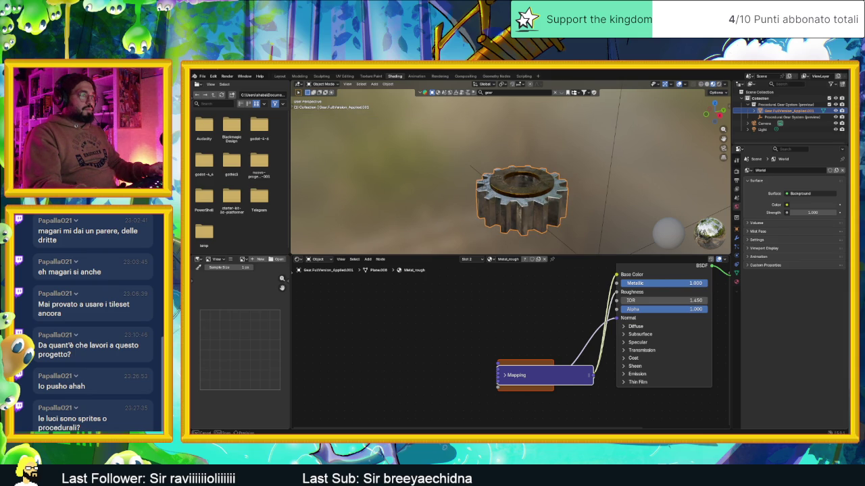
drag(703, 283, 686, 284)
click(692, 284)
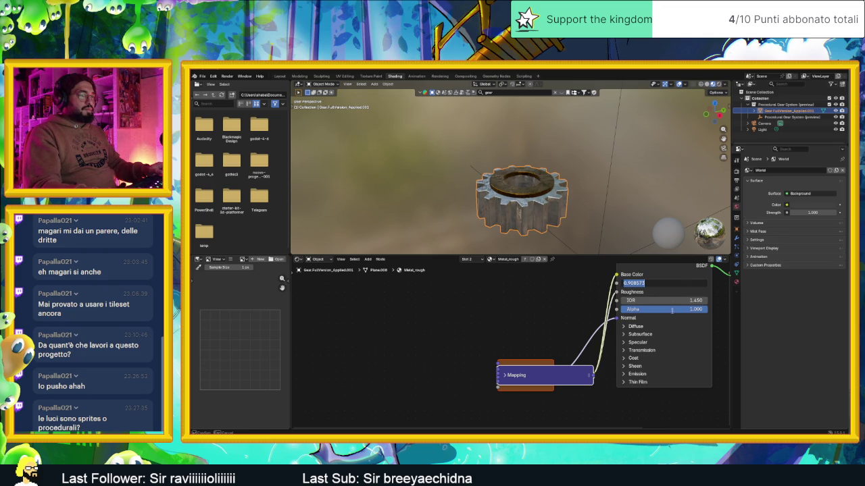
click(546, 371)
Pull the stacked Mapping, Color Ramp and Attribute nodes apart to reveal Voronoi Texture.
drag(546, 373, 462, 332)
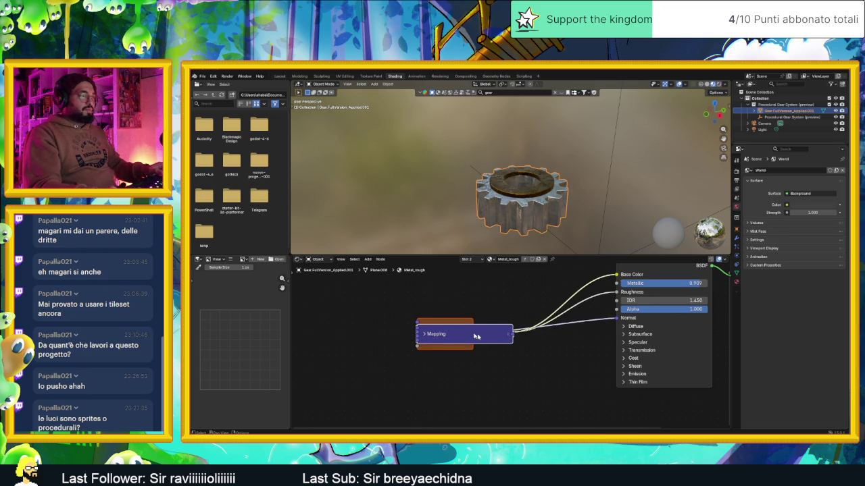
click(508, 334)
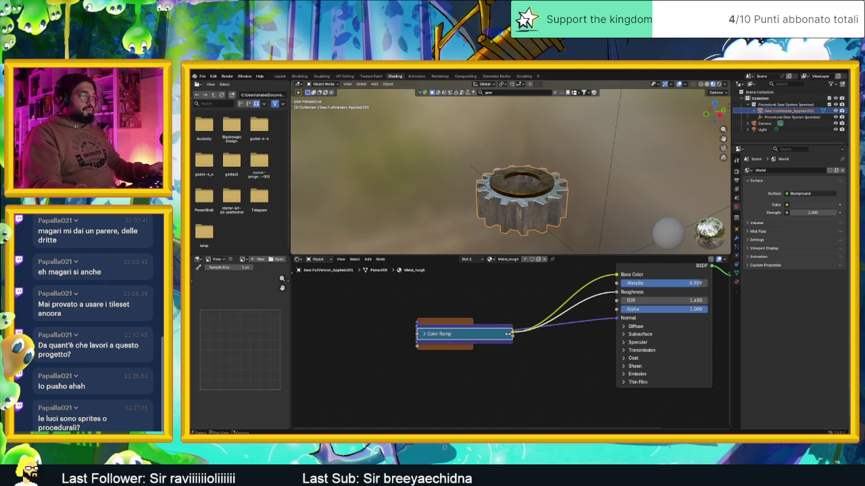
click(459, 329)
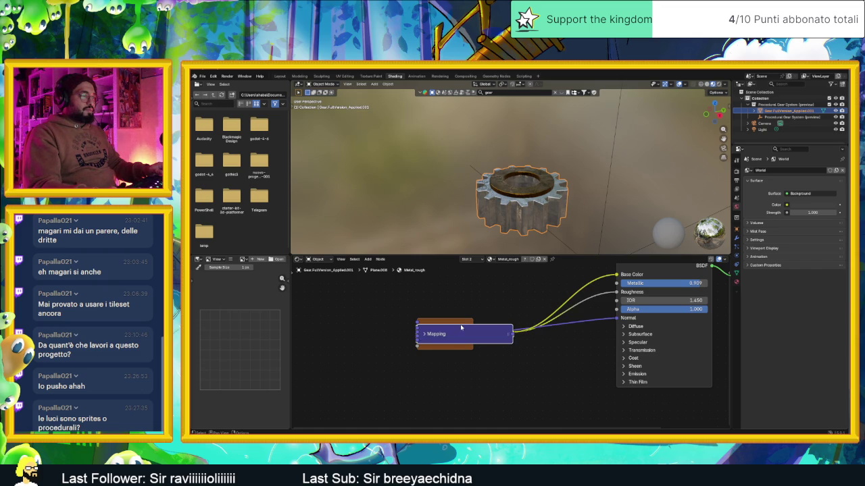
click(423, 334)
drag(462, 337, 462, 386)
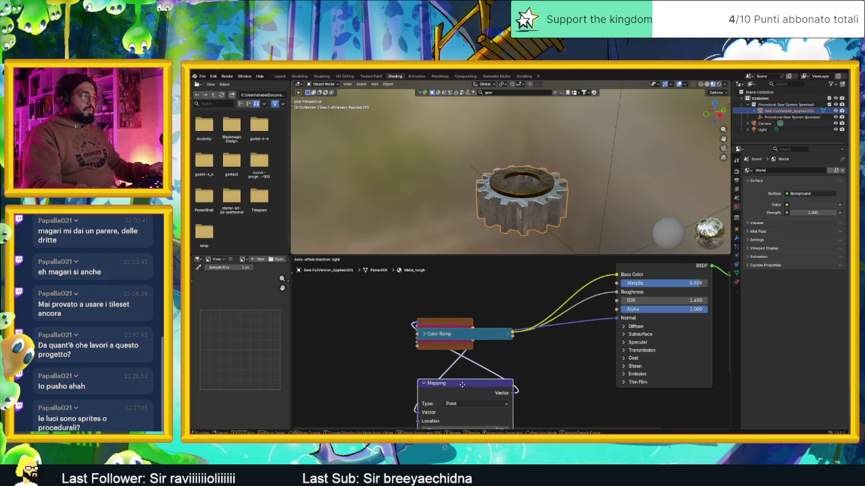
mouse_move(459, 338)
mouse_down()
mouse_move(476, 285)
mouse_move(542, 301)
mouse_up()
click(437, 323)
mouse_move(437, 323)
mouse_down()
mouse_move(380, 291)
mouse_move(364, 334)
mouse_move(417, 295)
mouse_move(411, 277)
mouse_up()
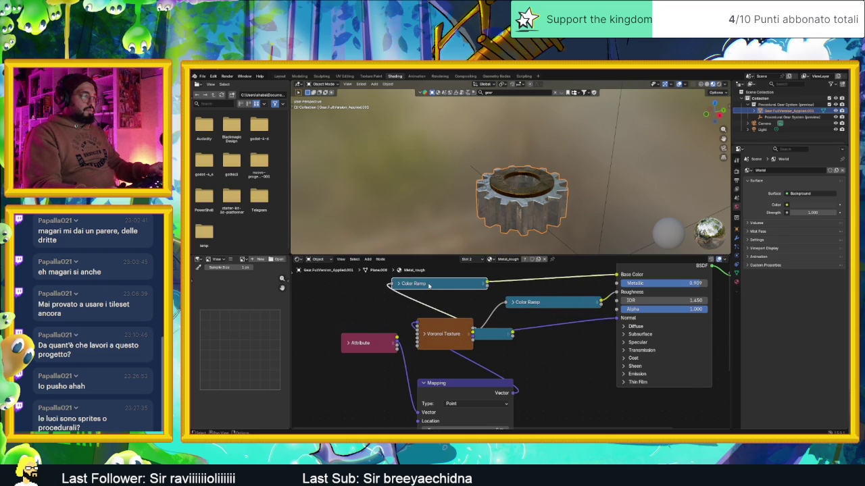
Expand the Color Ramp and spread the Color Ramp, Voronoi and Noise Texture nodes apart.
click(398, 285)
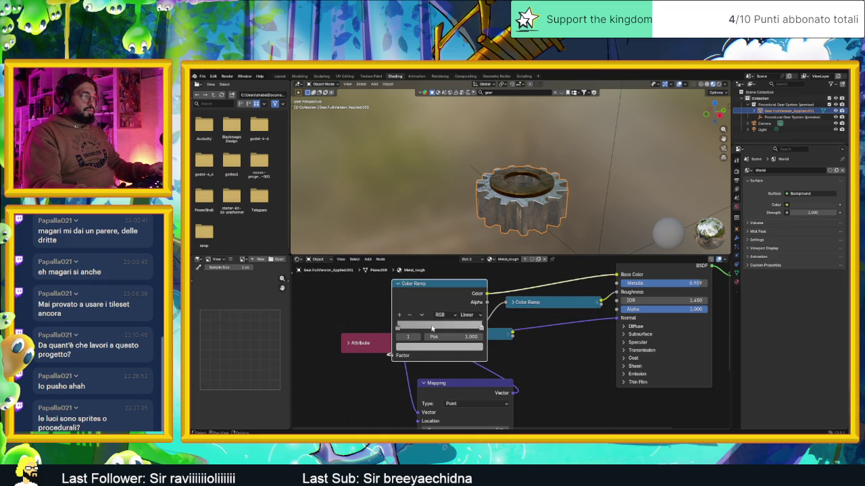
drag(464, 295, 465, 265)
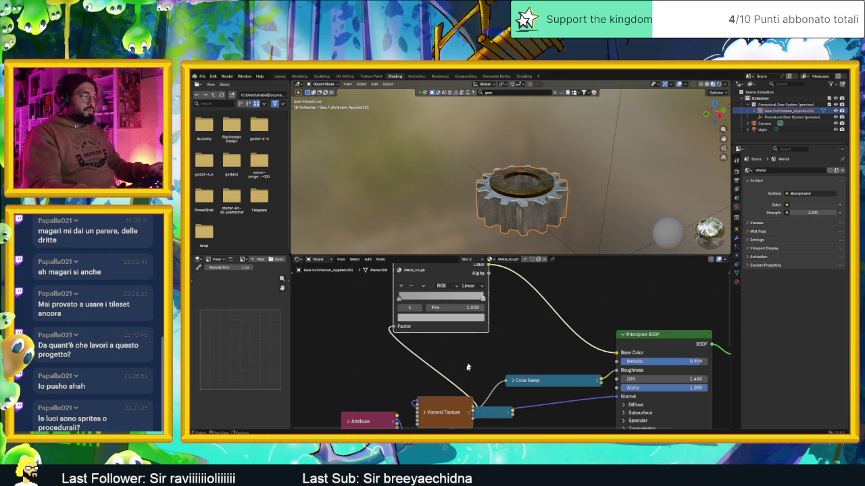
drag(433, 409, 355, 352)
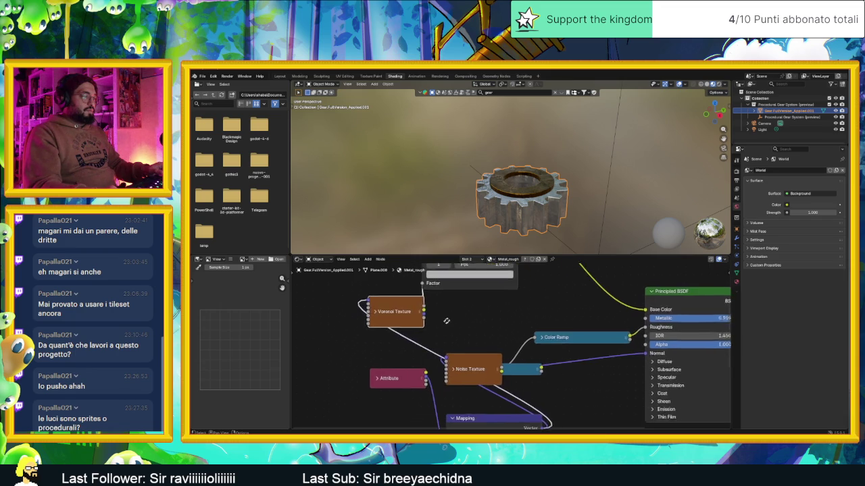
mouse_move(500, 363)
mouse_down()
mouse_move(406, 348)
mouse_move(314, 372)
mouse_up()
mouse_move(340, 325)
mouse_down()
mouse_move(324, 290)
mouse_move(346, 327)
mouse_move(443, 331)
mouse_move(504, 305)
mouse_up()
scroll(476, 366, down, 3)
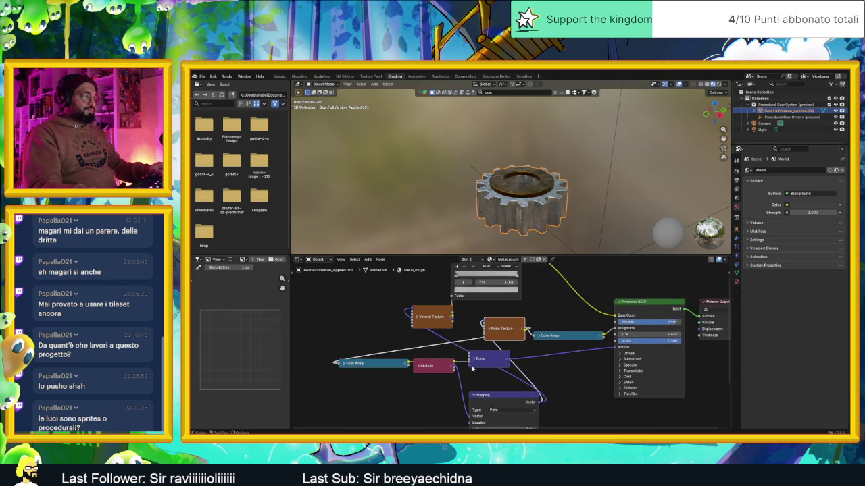
Place the expanded Attribute node left of Mapping and fine-tune the Color Ramp and Voronoi positions.
drag(465, 370, 417, 411)
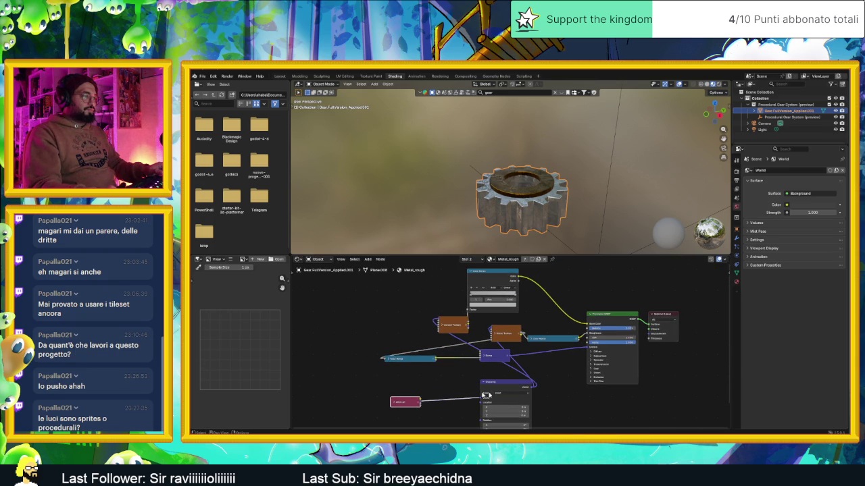
mouse_move(511, 386)
mouse_down()
mouse_move(383, 363)
mouse_move(349, 330)
mouse_move(345, 338)
mouse_up()
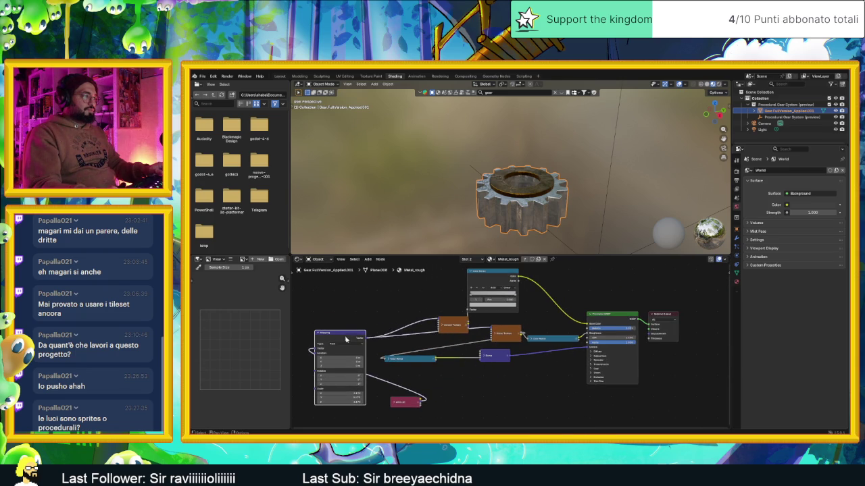
mouse_move(406, 406)
mouse_down()
mouse_move(304, 331)
mouse_move(300, 309)
mouse_up()
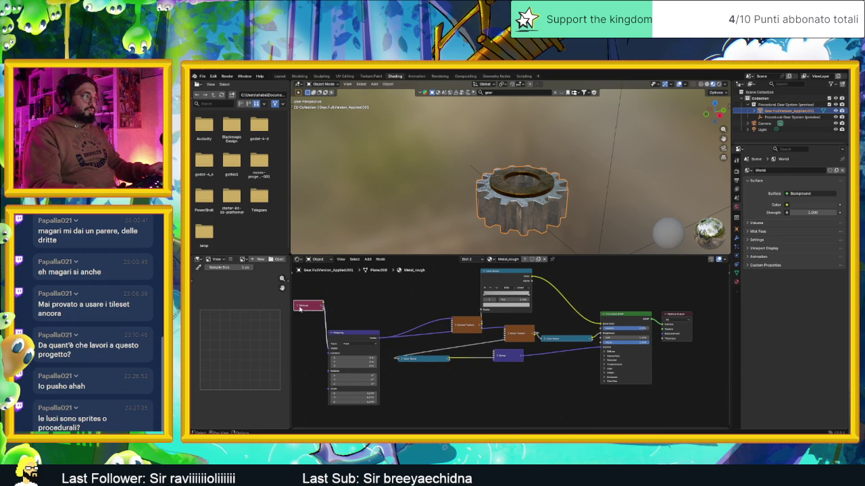
click(296, 307)
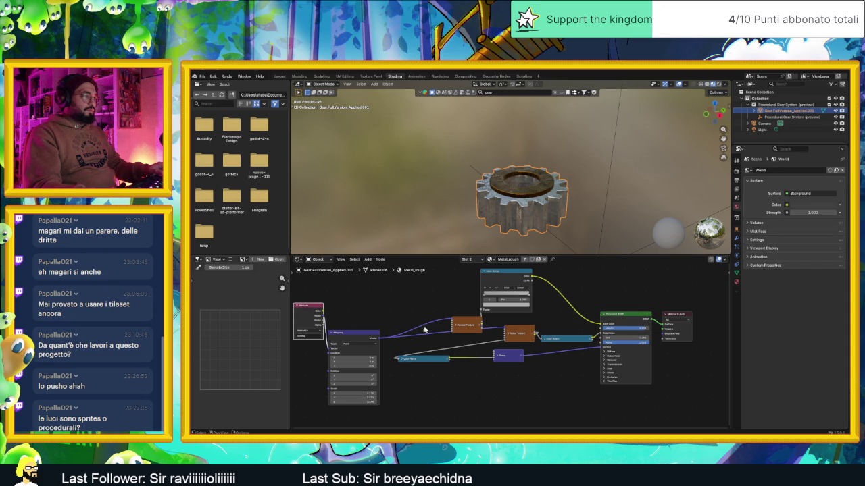
drag(493, 276, 544, 275)
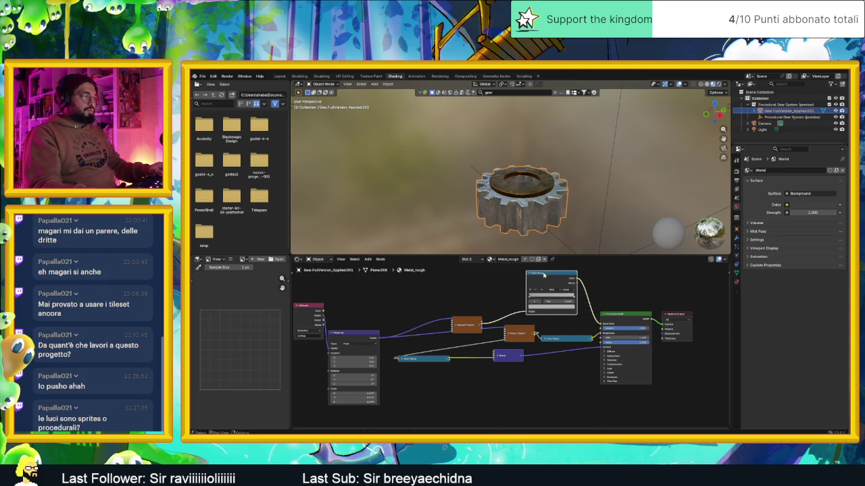
drag(477, 324, 475, 312)
scroll(554, 311, up, 2)
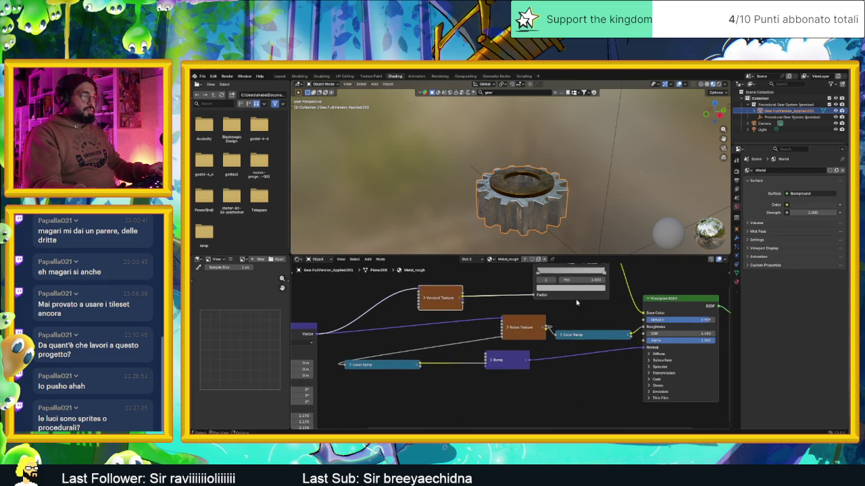
scroll(562, 336, up, 4)
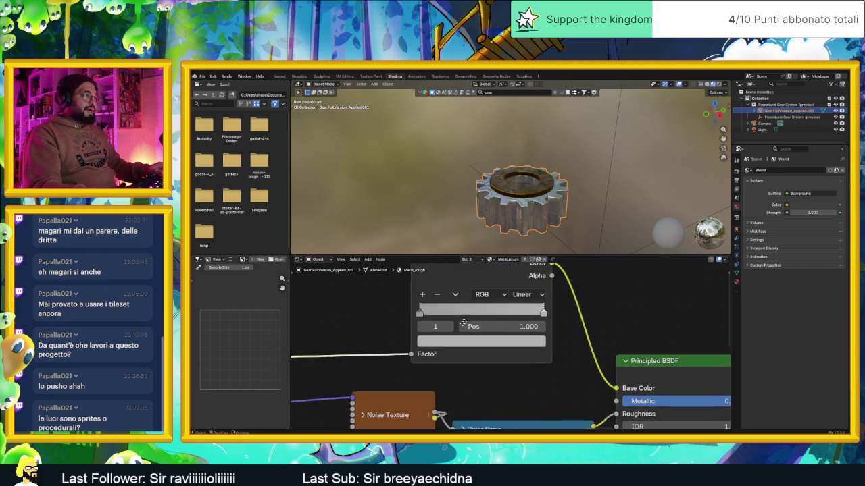
click(407, 328)
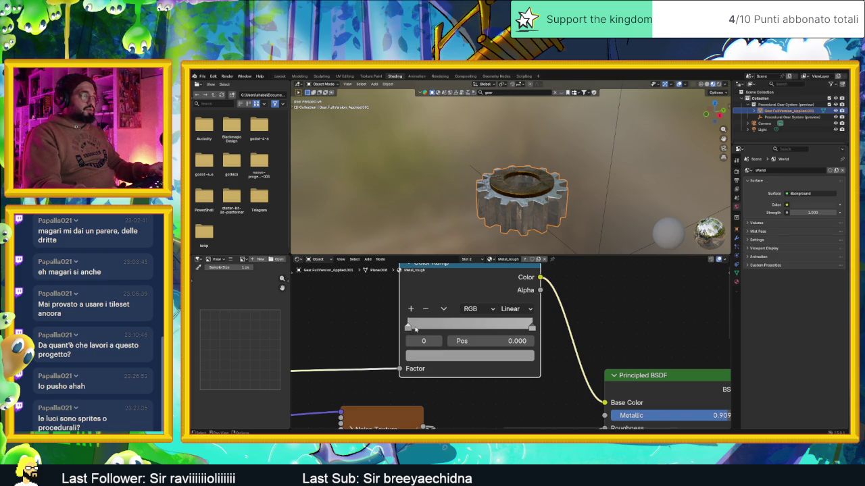
Slide the base Color Ramp's left stop to 0 and colour it a dark rusty brown (#795227).
scroll(407, 329, down, 2)
right_click(441, 333)
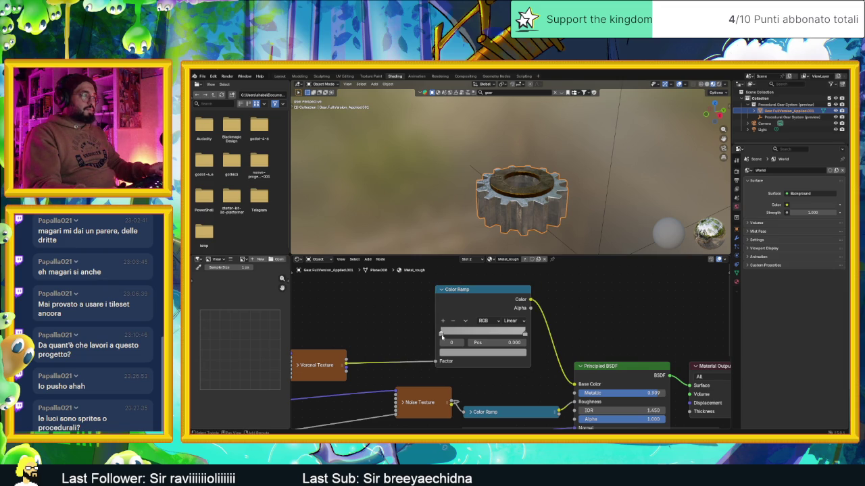
click(442, 335)
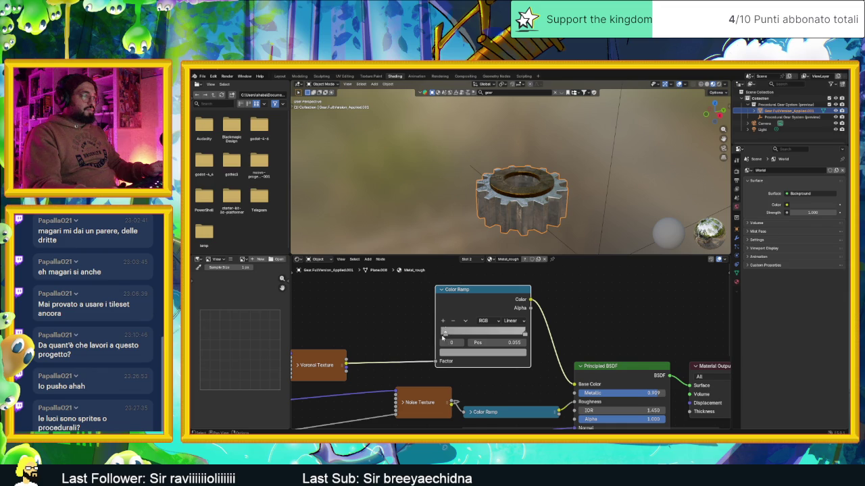
drag(442, 335, 431, 337)
click(513, 352)
click(443, 262)
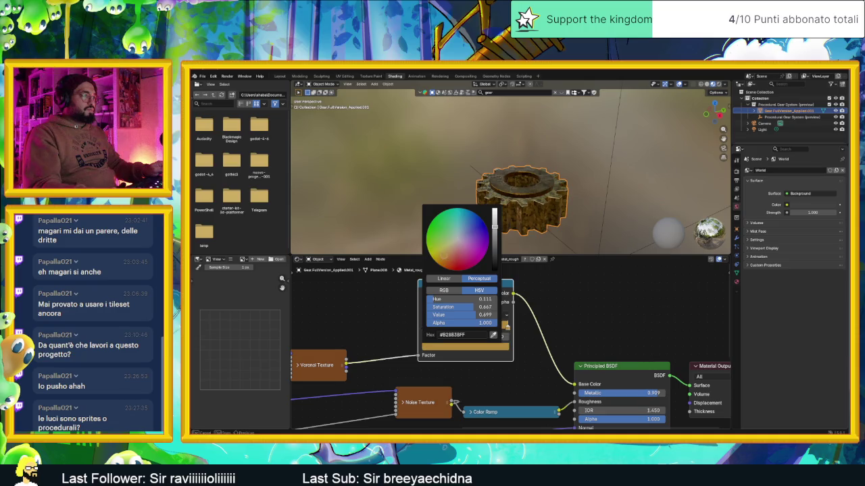
drag(442, 261, 444, 265)
click(494, 246)
drag(494, 245, 493, 241)
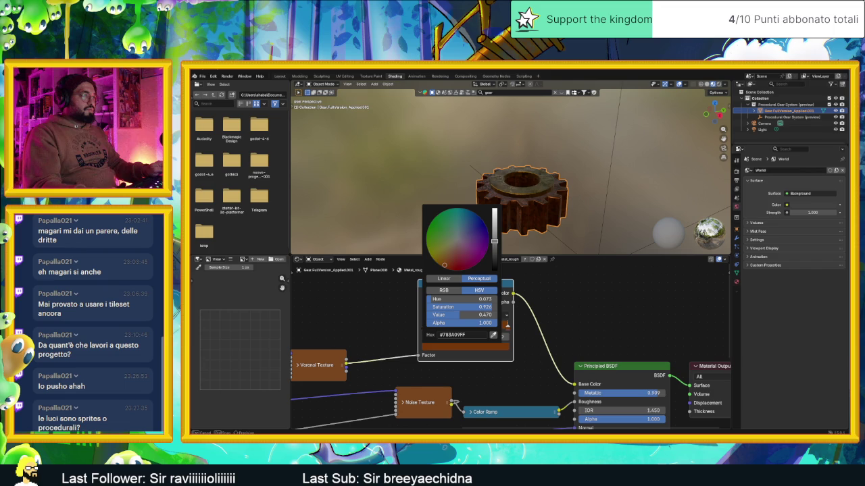
drag(449, 256, 446, 258)
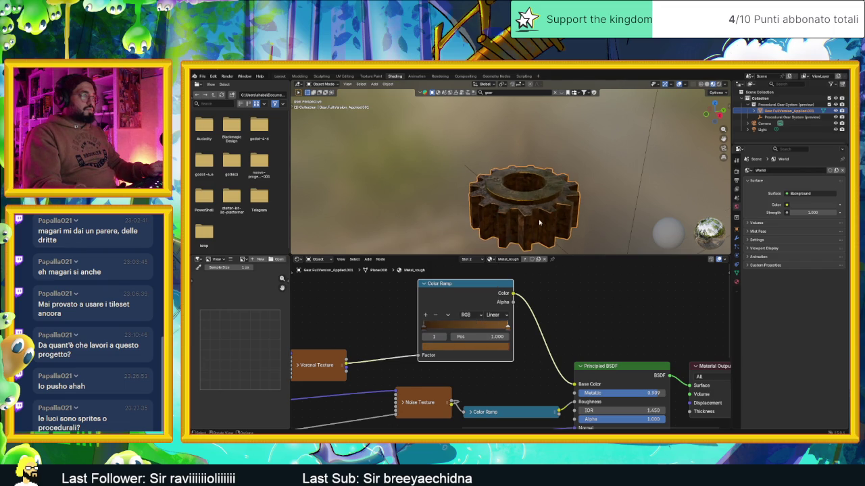
scroll(492, 202, up, 5)
Raise the Principled BSDF node and orbit the gear to inspect its metallic look.
scroll(493, 202, down, 6)
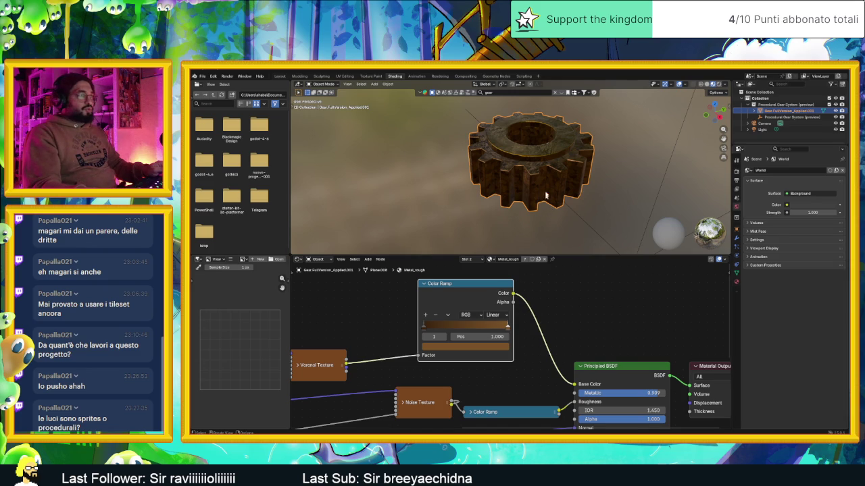
mouse_move(561, 203)
mouse_down()
mouse_move(568, 153)
mouse_move(561, 177)
mouse_up()
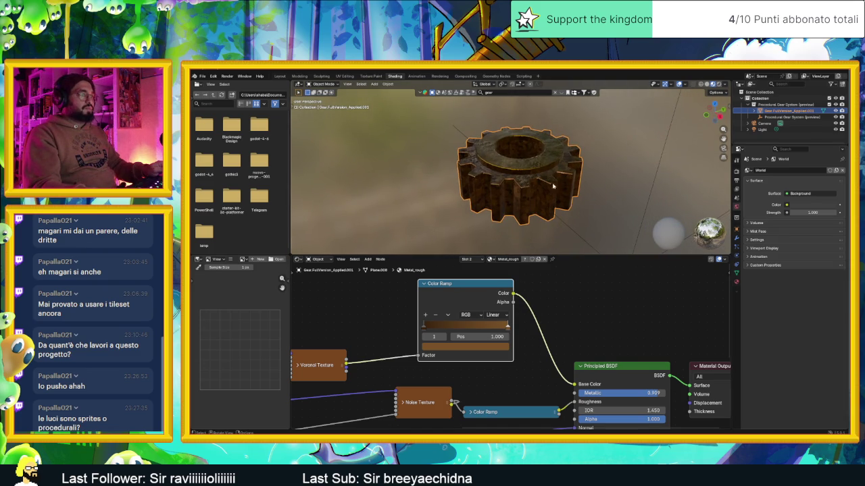
mouse_move(612, 368)
mouse_down()
mouse_move(613, 303)
mouse_move(622, 327)
mouse_move(593, 328)
mouse_move(665, 327)
mouse_up()
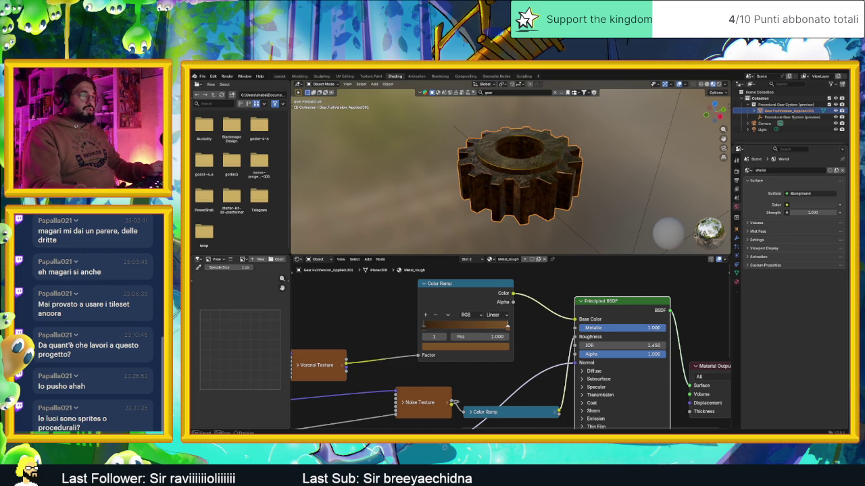
mouse_move(538, 196)
mouse_down()
mouse_move(540, 220)
mouse_move(469, 193)
mouse_up()
drag(539, 210, 528, 208)
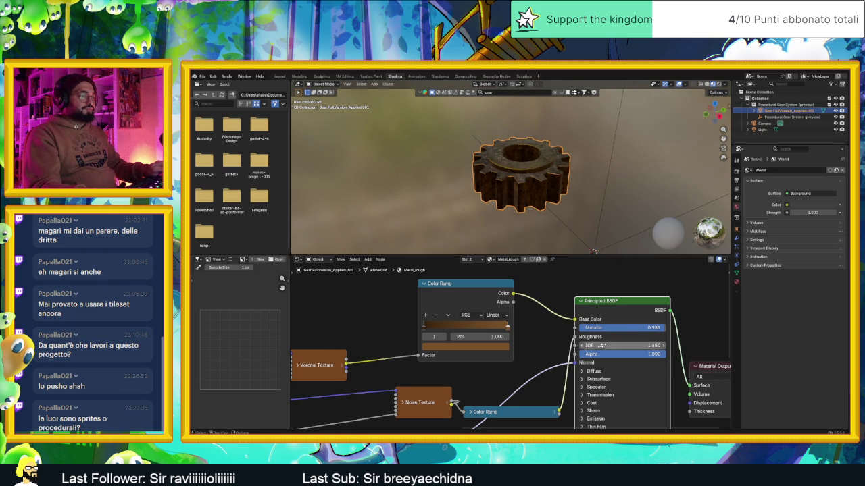
scroll(562, 382, down, 2)
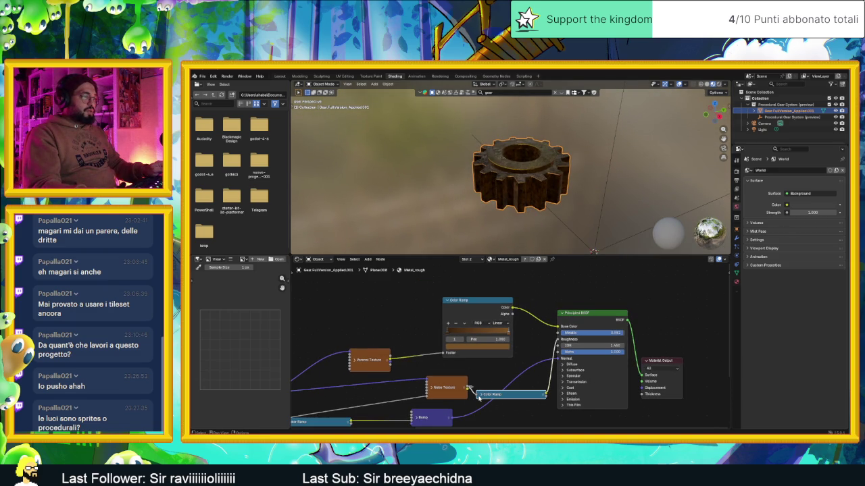
Expand the lower roughness Color Ramp and move its stop to about 0.247, then return to Layout.
click(479, 396)
drag(500, 399, 499, 372)
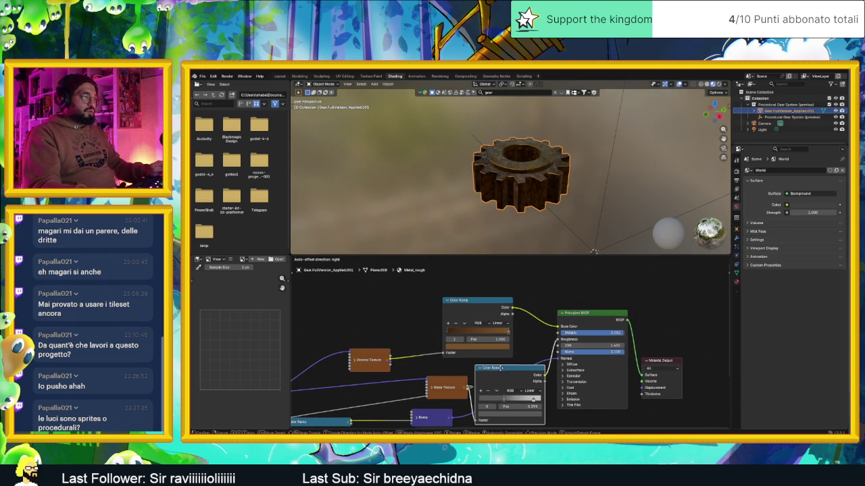
drag(493, 403, 483, 403)
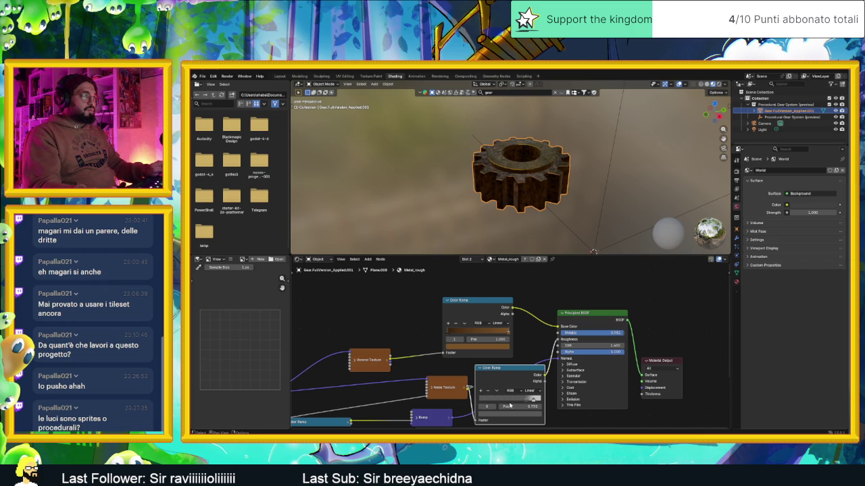
mouse_move(511, 405)
mouse_down()
mouse_move(526, 405)
mouse_move(484, 406)
mouse_move(529, 403)
mouse_move(513, 402)
mouse_up()
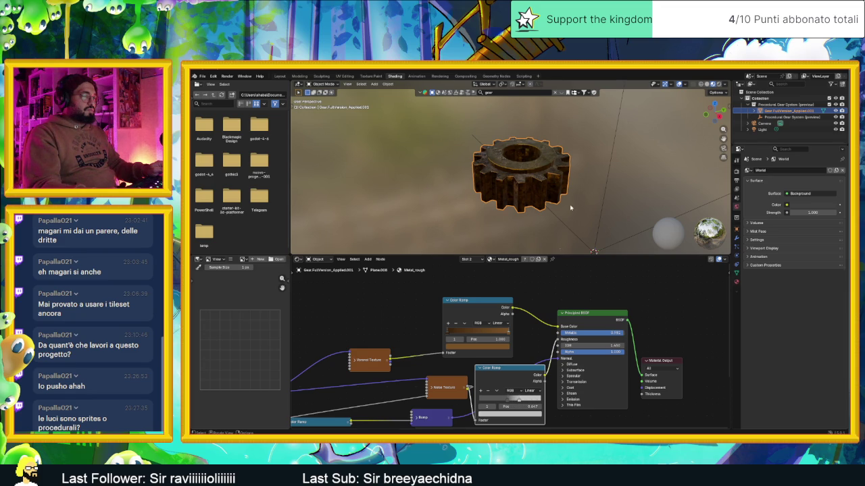
scroll(563, 181, up, 4)
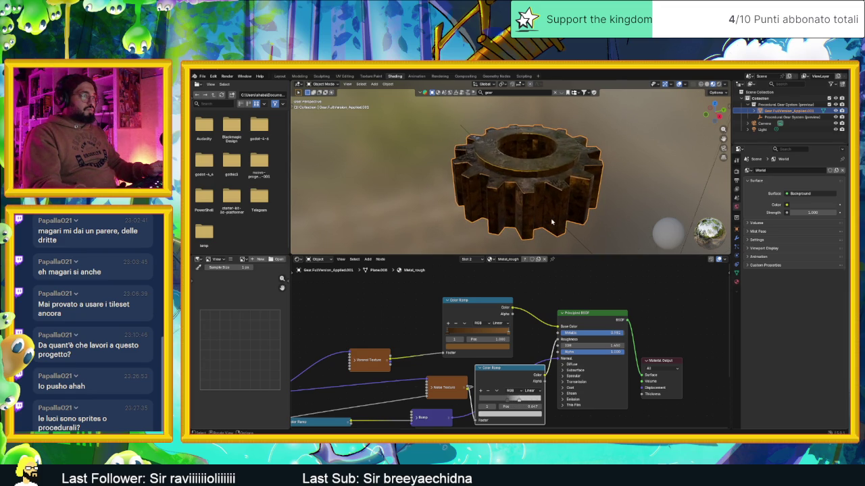
drag(551, 222, 585, 218)
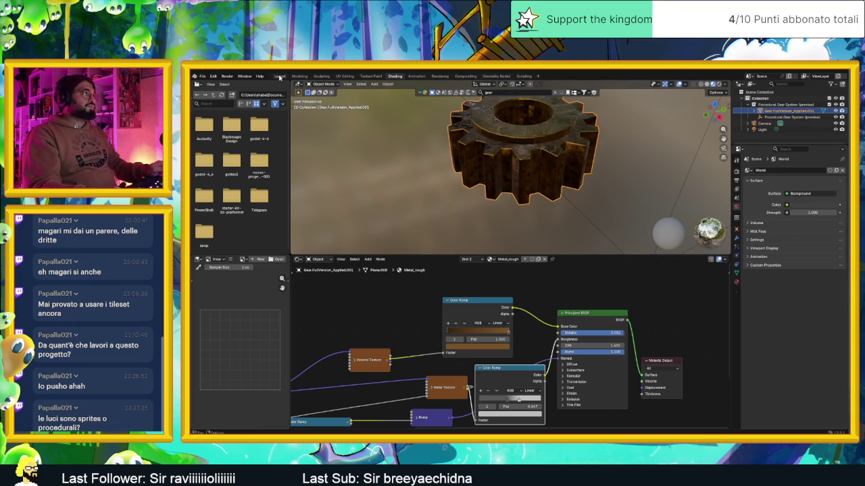
click(279, 77)
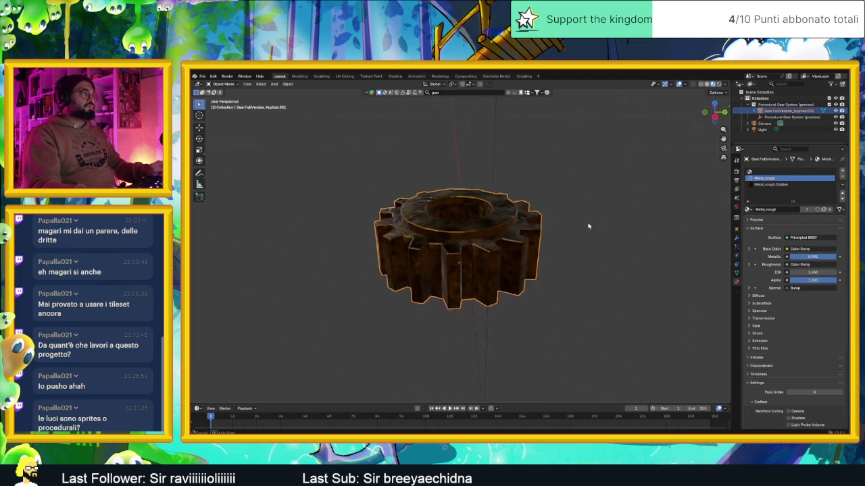
right_click(537, 243)
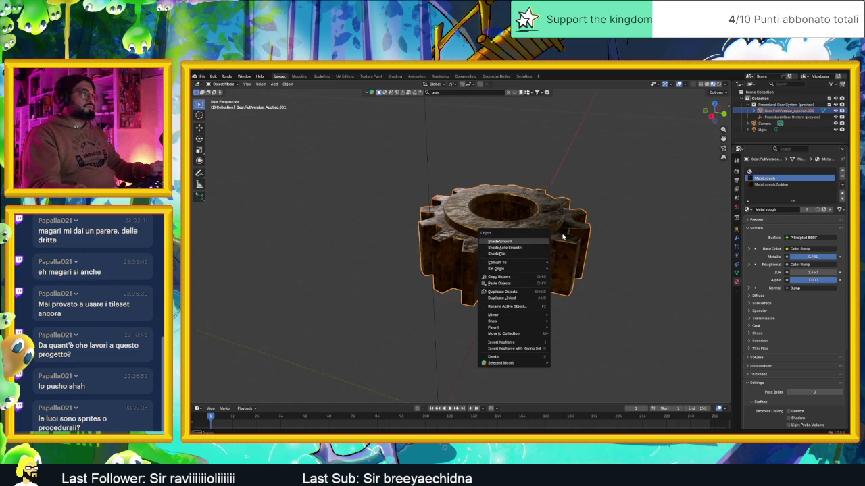
right_click(492, 263)
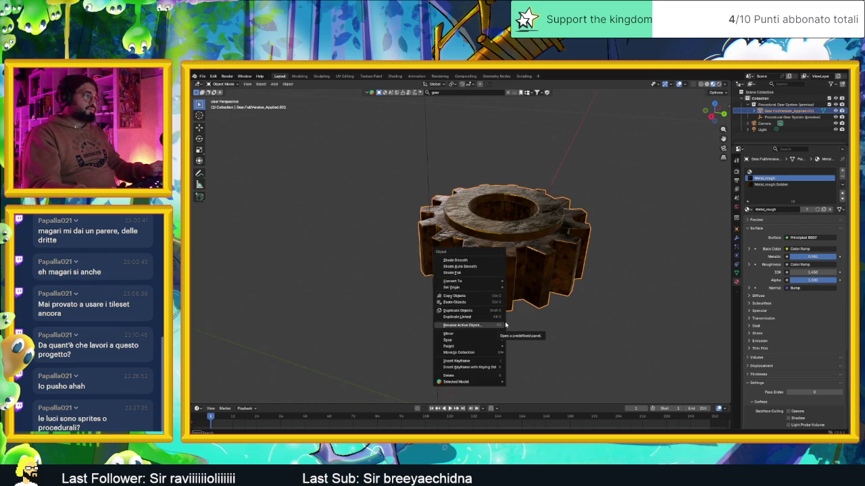
mouse_move(501, 349)
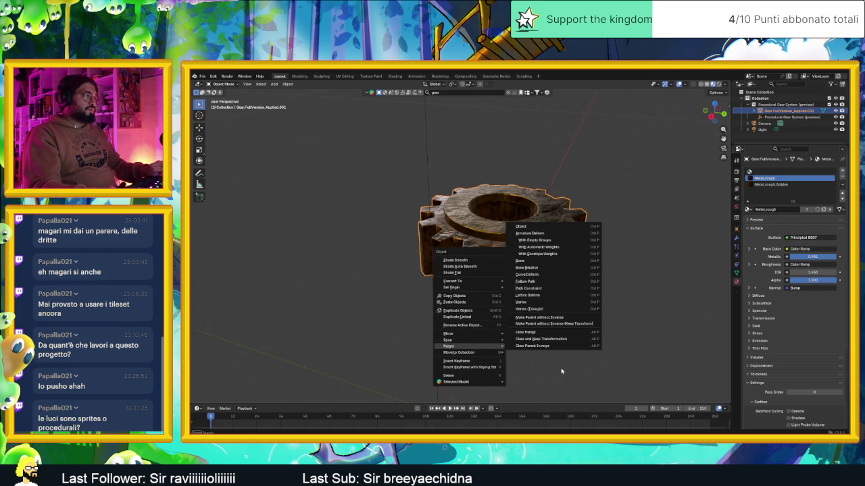
key(Escape)
drag(517, 269, 493, 249)
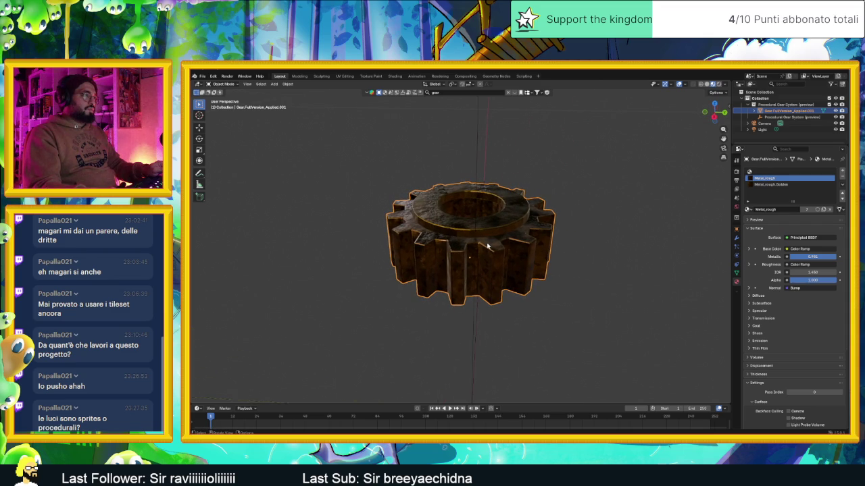
click(725, 85)
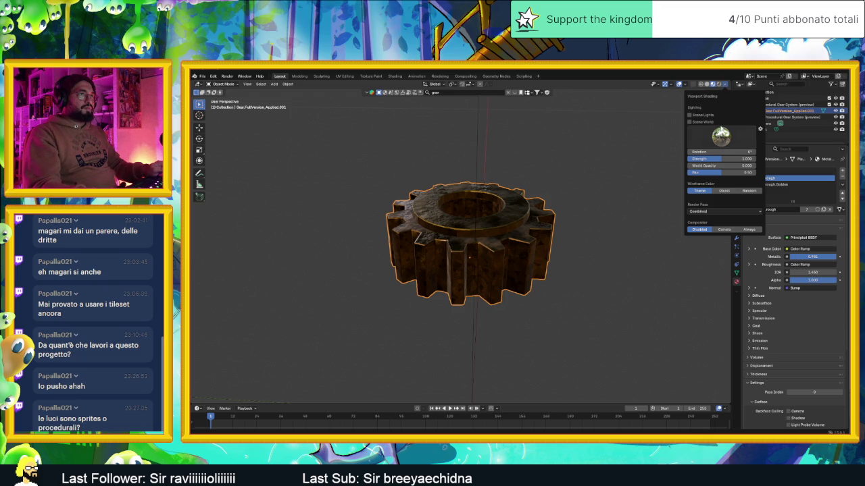
Cycle through several HDRI studio lights on the gear, settling on a brighter one.
click(722, 136)
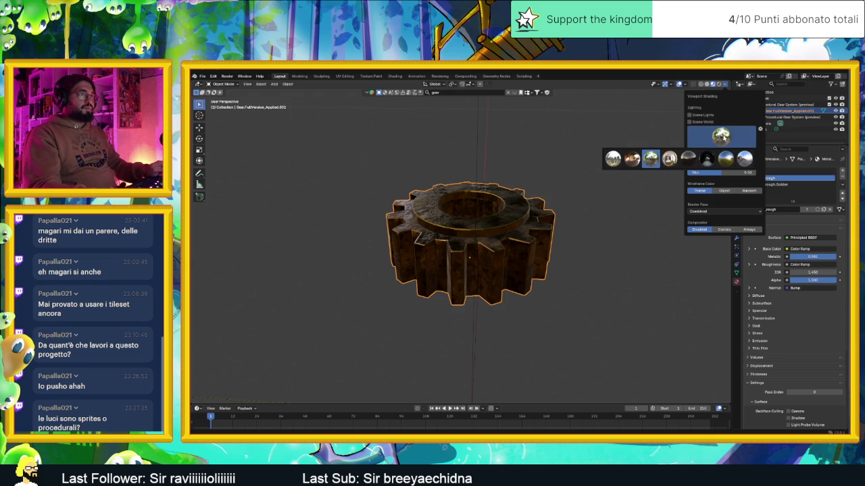
click(634, 164)
click(702, 143)
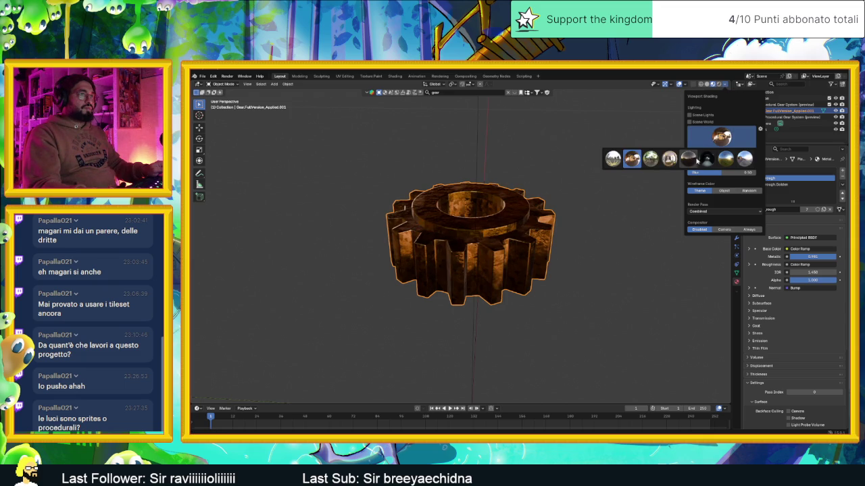
click(744, 159)
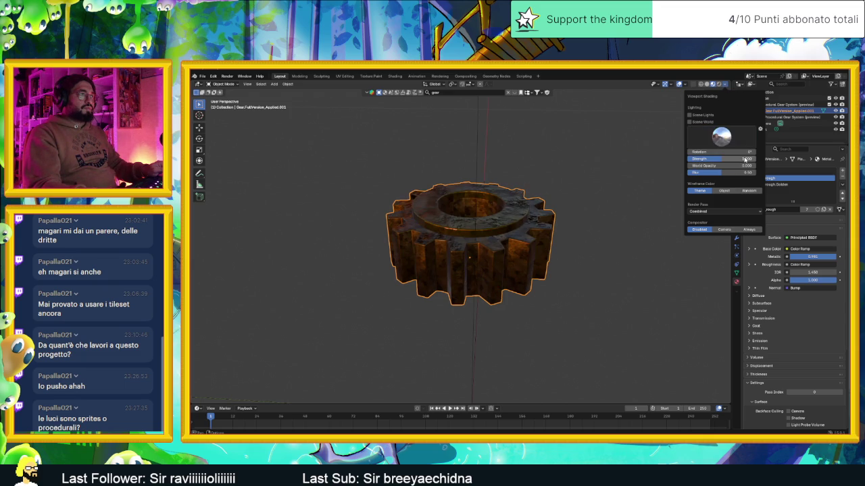
click(722, 137)
click(726, 159)
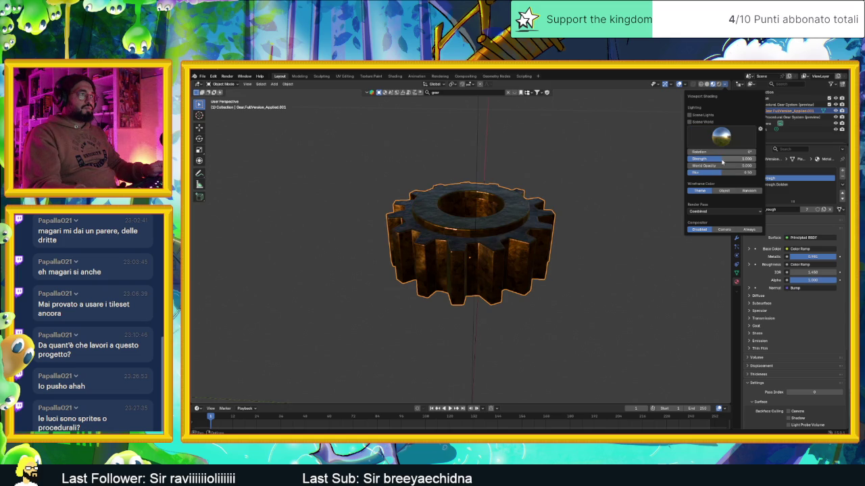
click(720, 139)
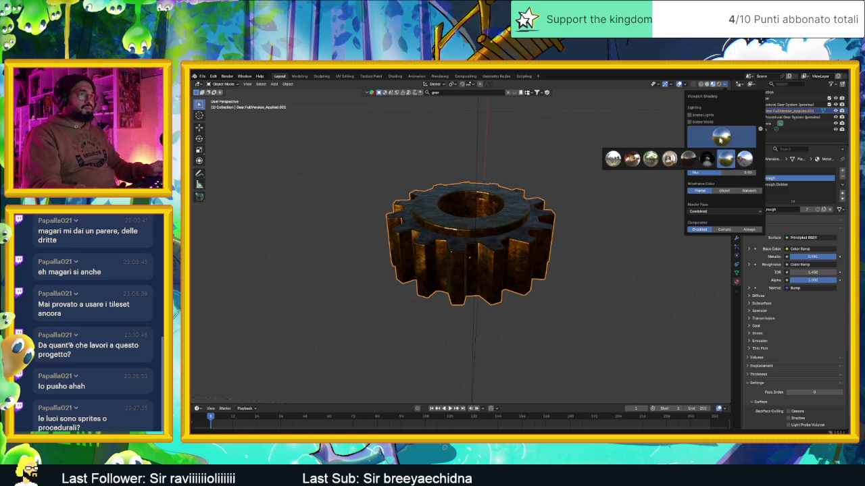
click(706, 159)
click(720, 136)
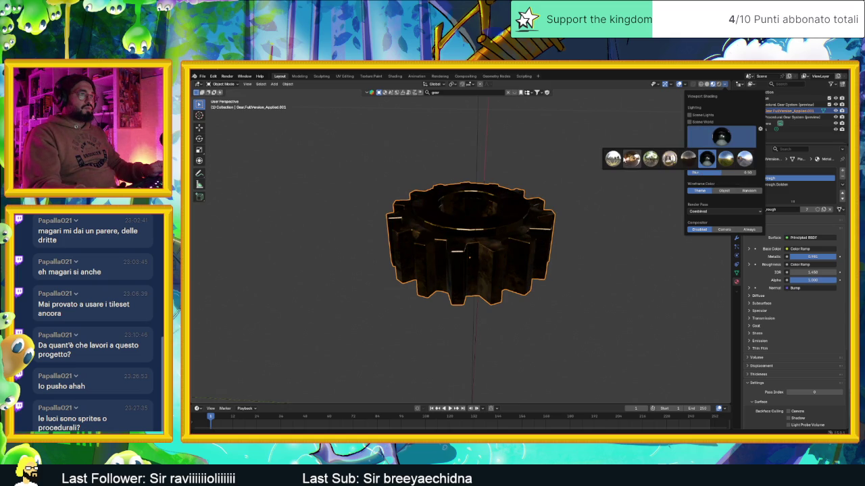
click(615, 160)
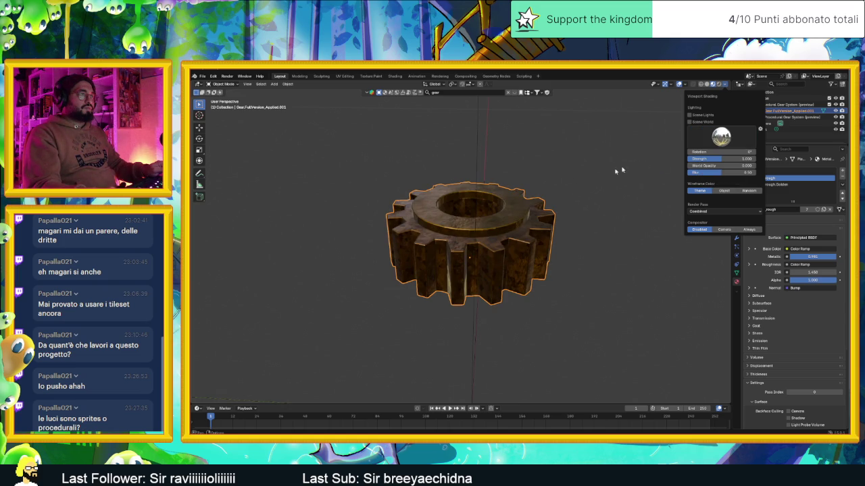
click(721, 138)
click(633, 164)
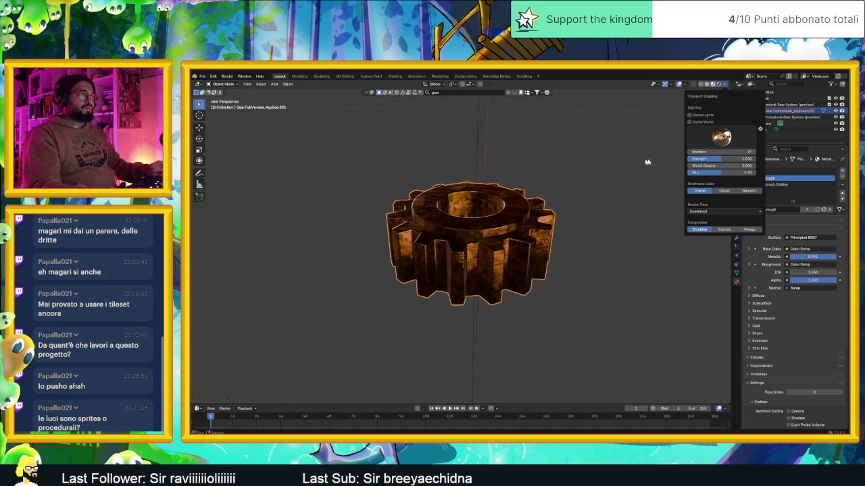
click(720, 137)
click(654, 162)
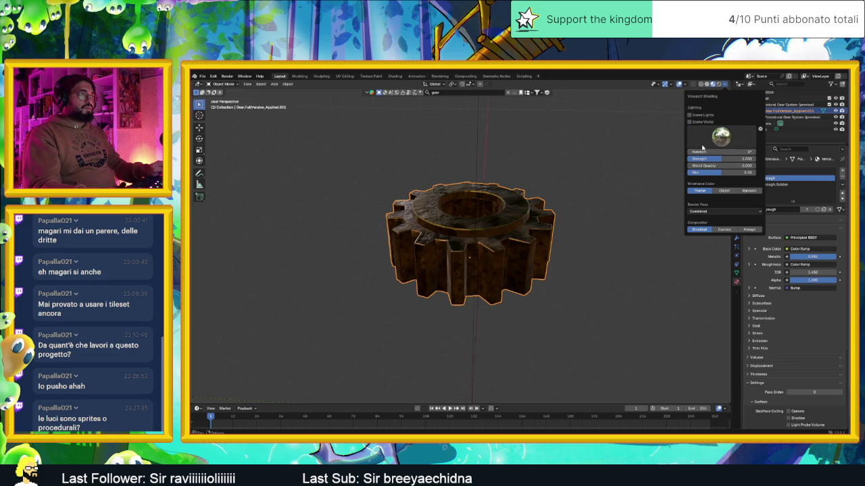
click(720, 137)
click(673, 160)
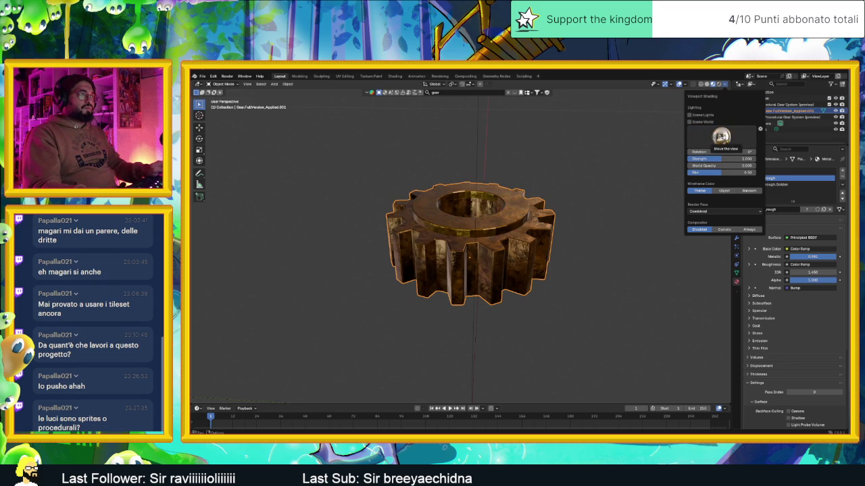
click(720, 137)
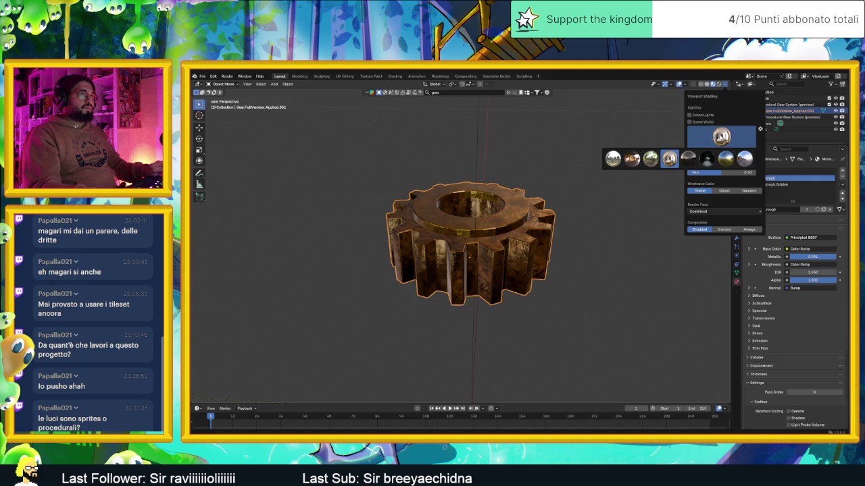
mouse_move(551, 196)
mouse_down()
mouse_move(560, 207)
mouse_move(543, 201)
mouse_up()
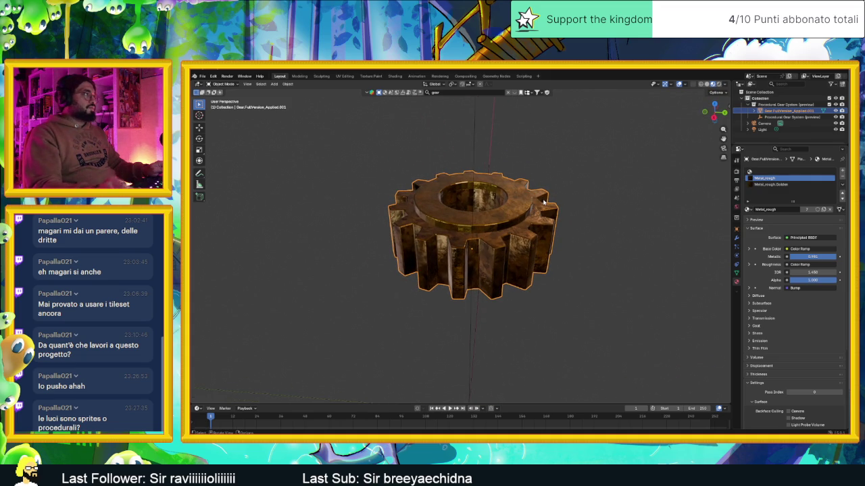
right_click(227, 102)
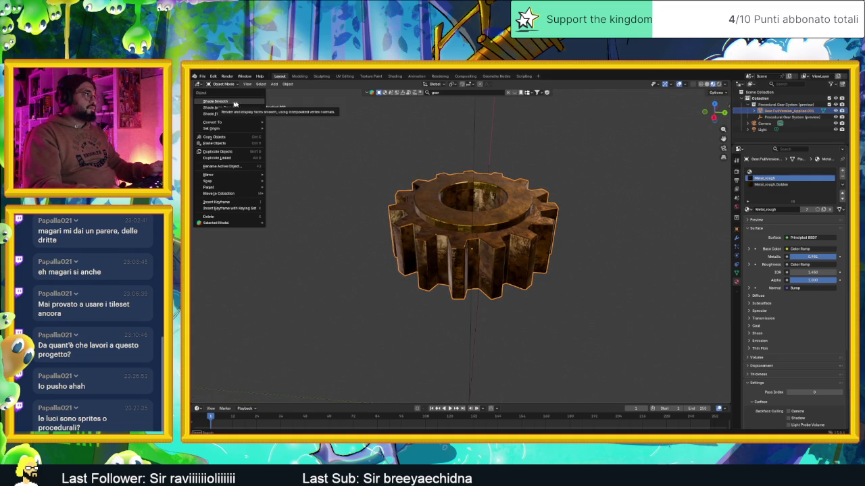
click(308, 144)
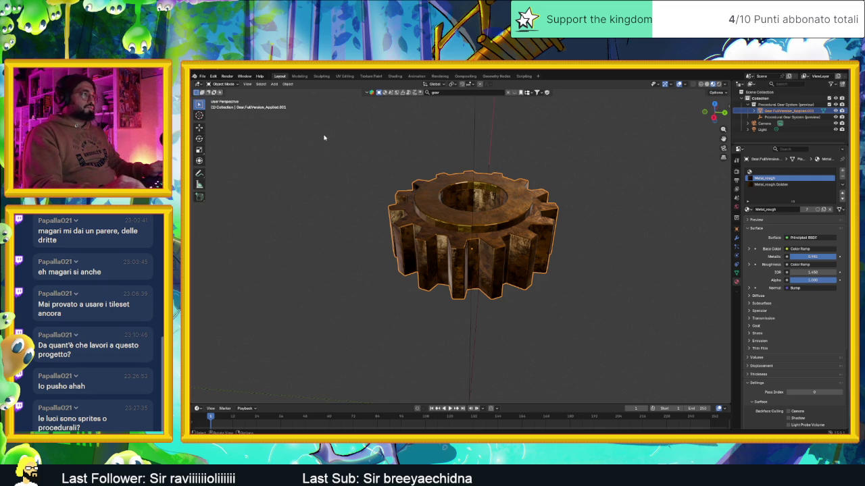
key(KP_5)
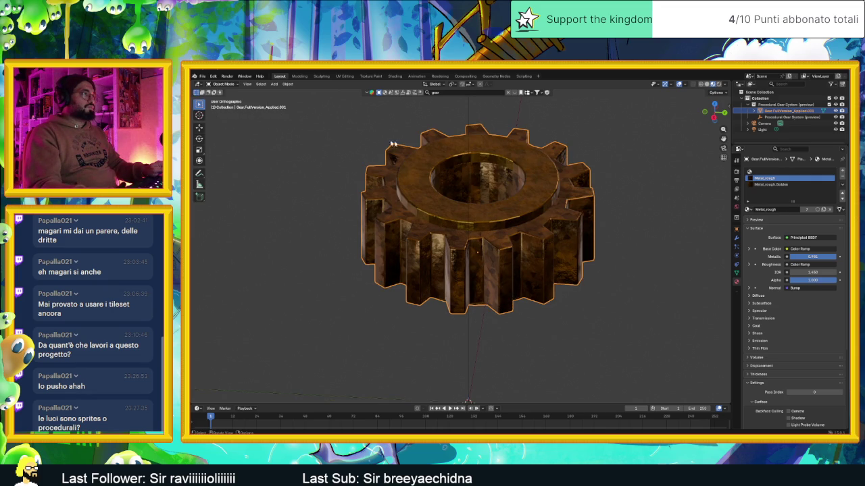
key(KP_8)
key(KP_8)
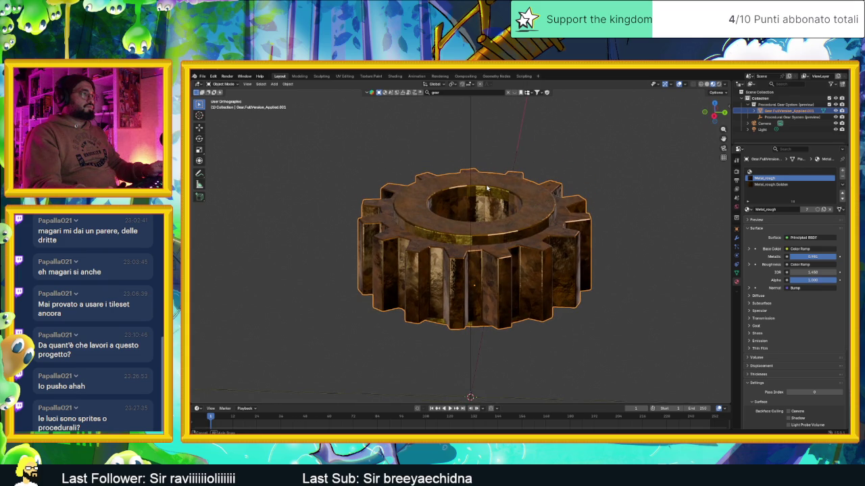
key(KP_2)
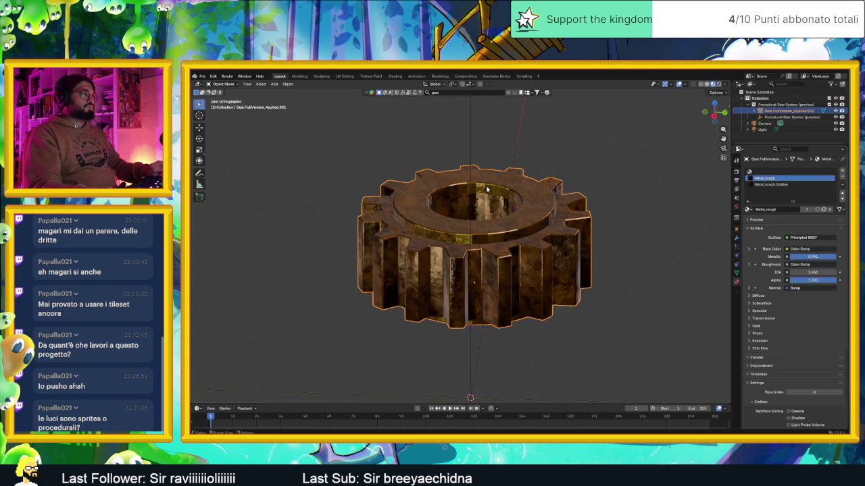
key(KP_2)
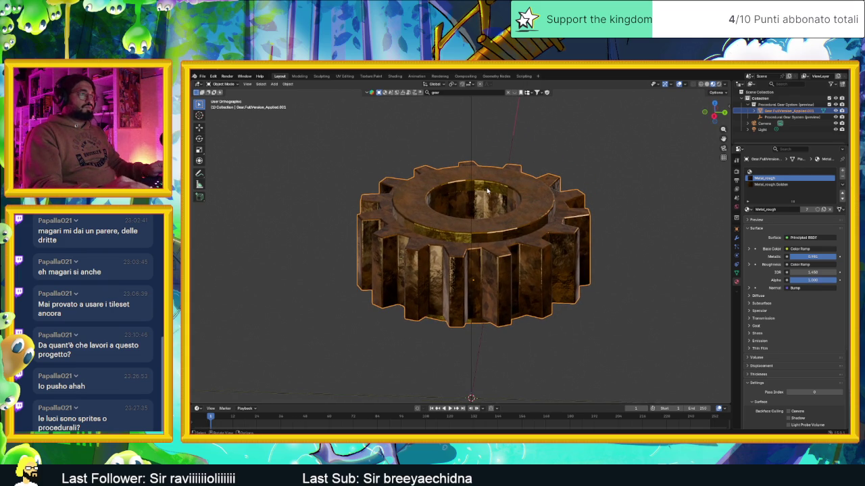
key(KP_5)
key(ctrl+KP_4)
key(ctrl+KP_4)
key(ctrl+KP_4)
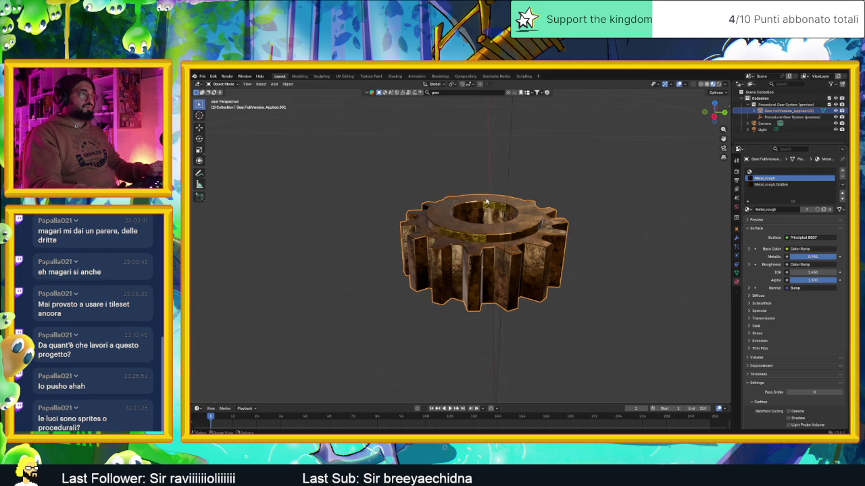
key(KP_2)
key(KP_2)
key(KP_2)
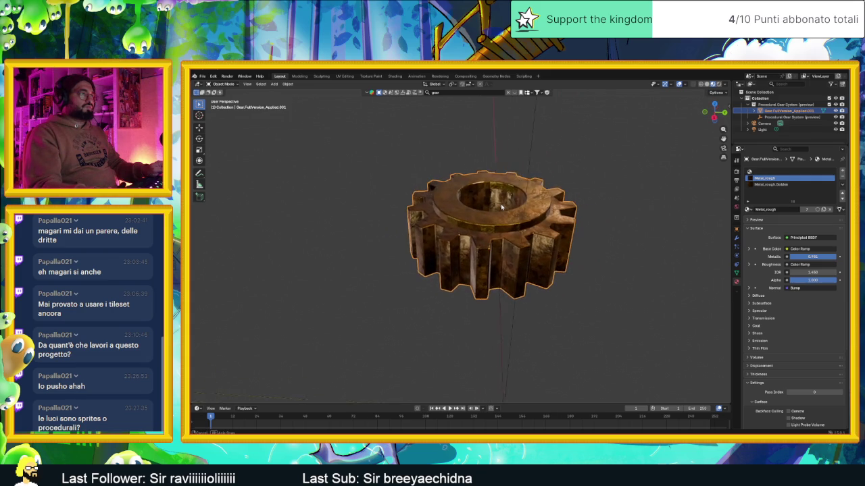
scroll(513, 208, up, 5)
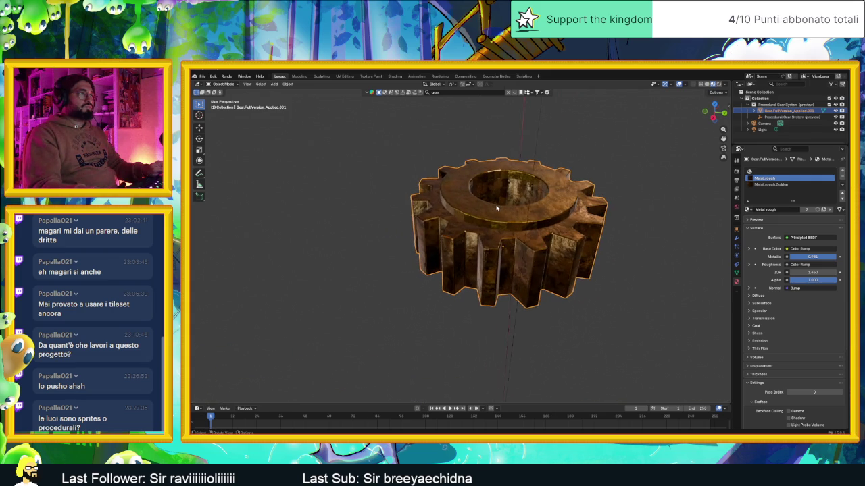
key(ctrl+KP_4)
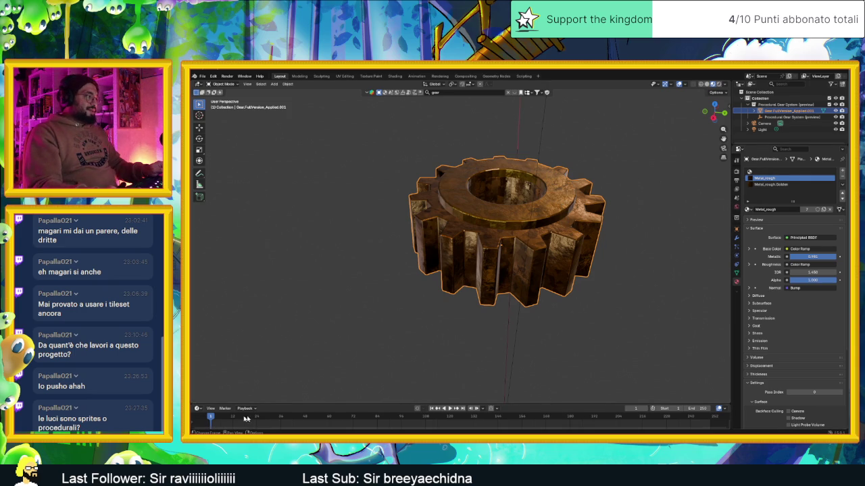
click(209, 417)
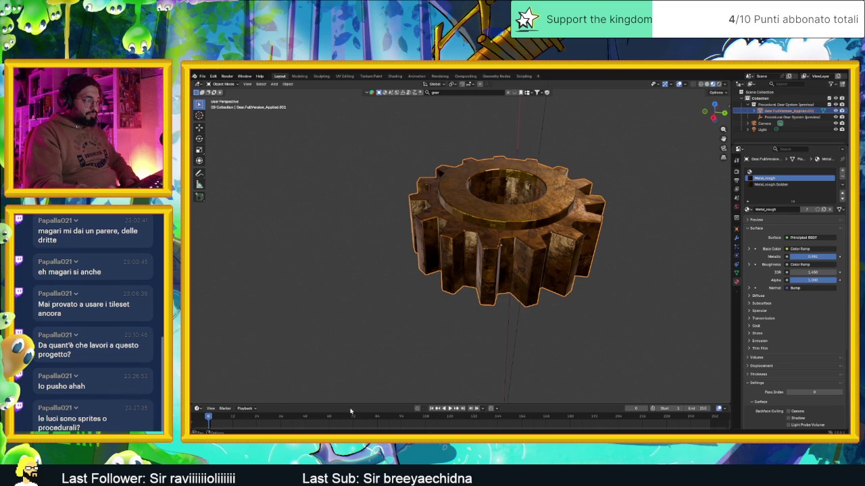
Check the auto-keying options, make the timeline taller and leave the start frame at 1.
click(424, 410)
mouse_move(548, 405)
mouse_down()
mouse_move(551, 371)
mouse_move(715, 365)
mouse_up()
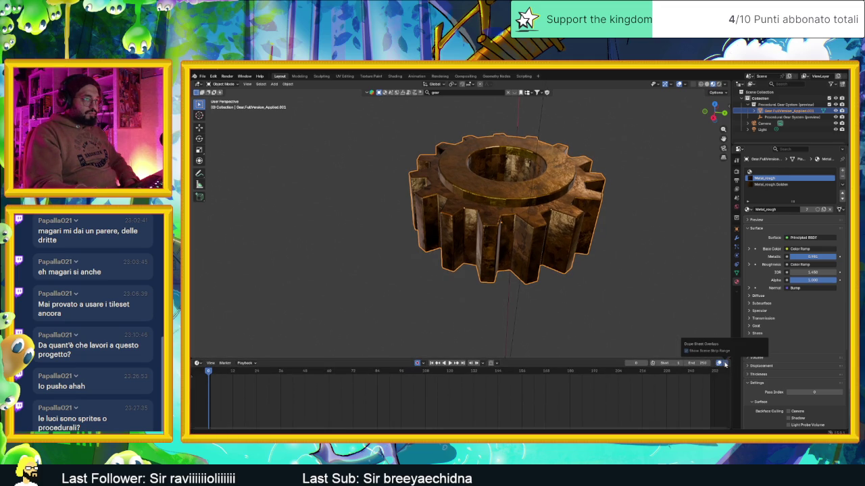
click(660, 366)
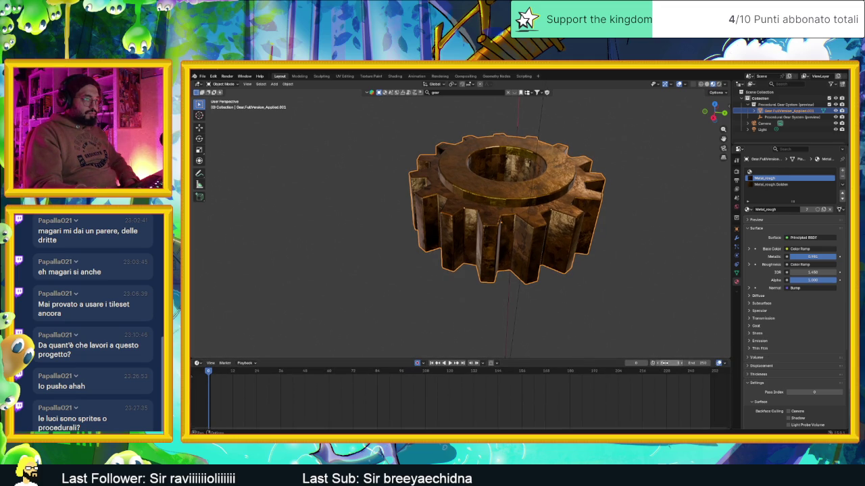
key(Return)
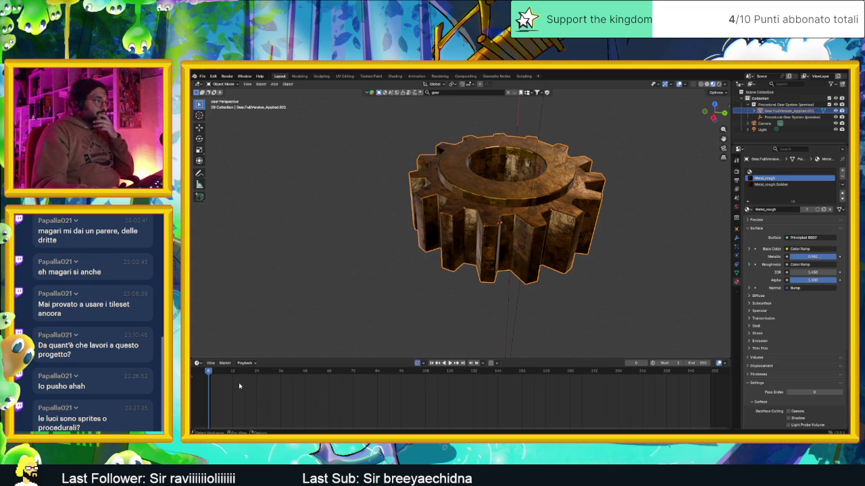
click(423, 365)
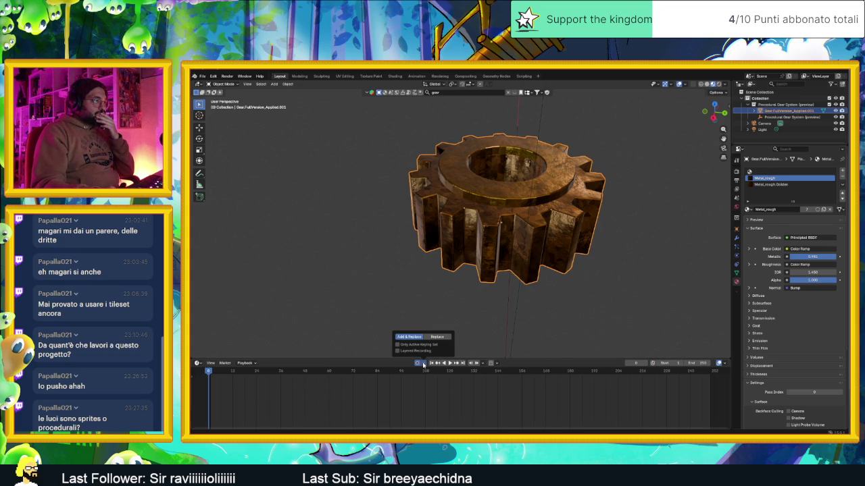
Insert a keyframe for the gear, play the animation, and move to frame 5.
right_click(223, 375)
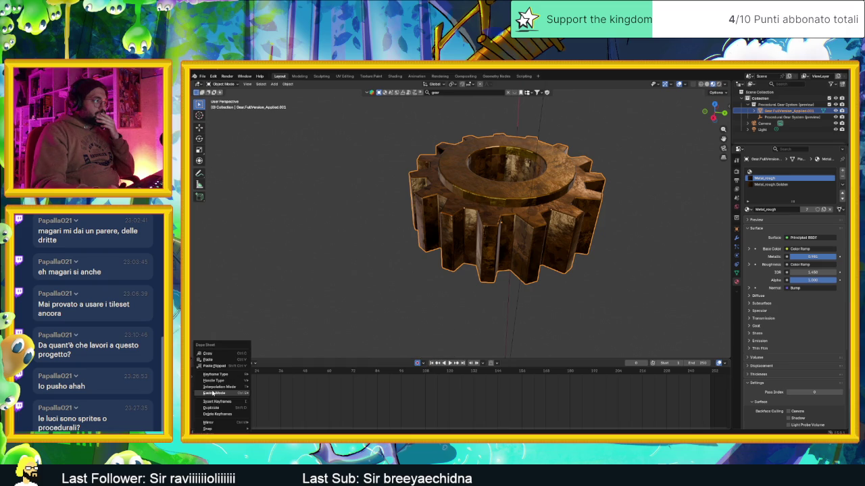
mouse_move(229, 380)
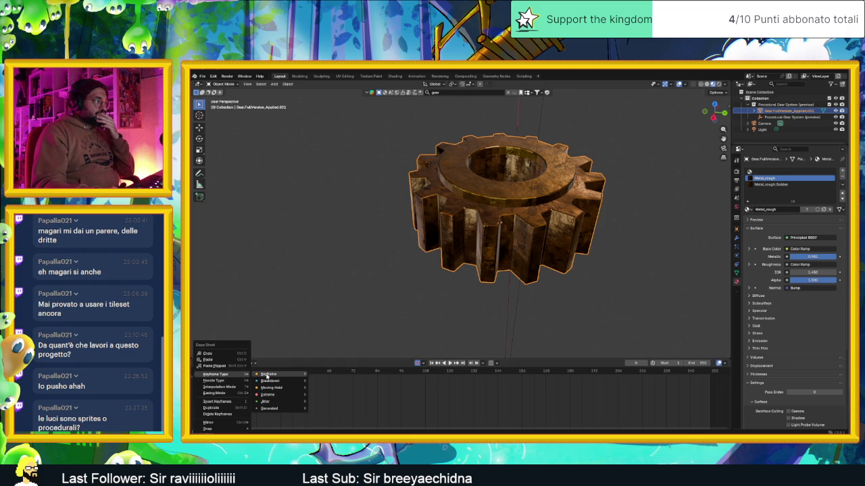
click(224, 405)
right_click(218, 399)
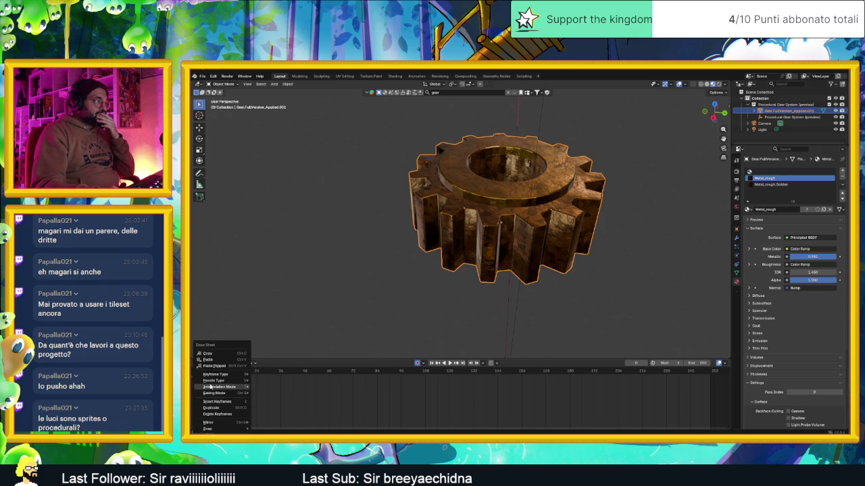
click(239, 403)
key(space)
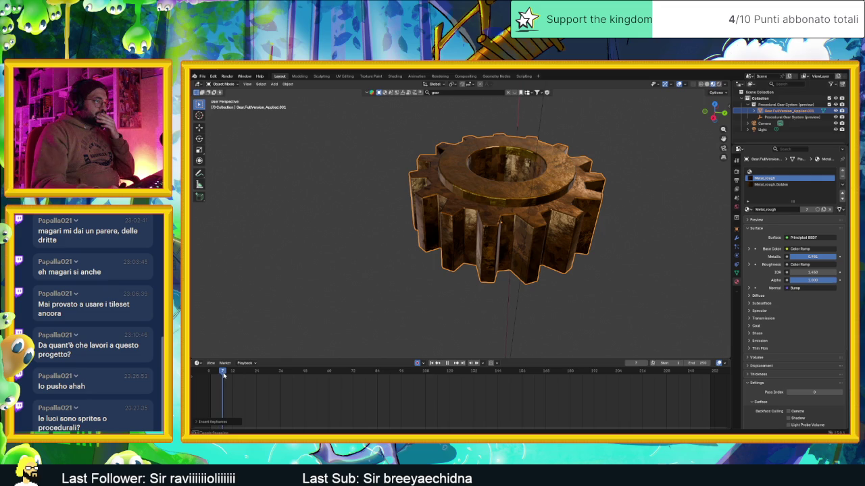
drag(223, 376, 216, 377)
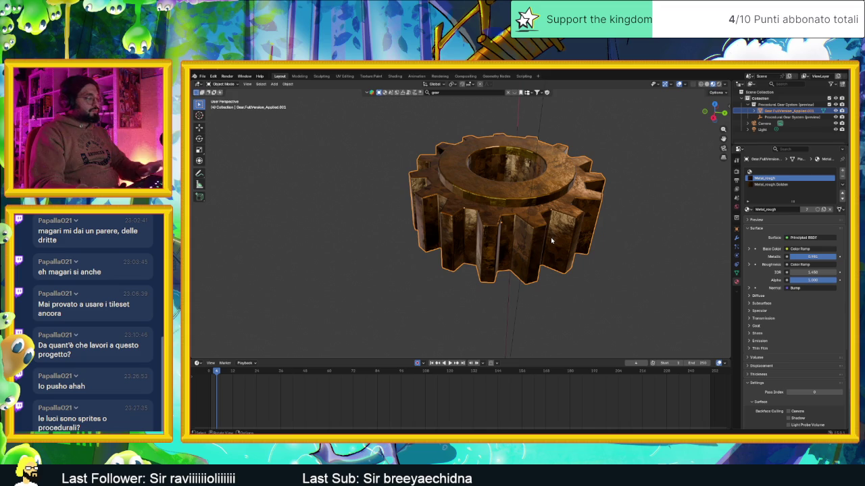
Rotate the gear around the global Z axis, then return to frame 0.
key(r)
key(z)
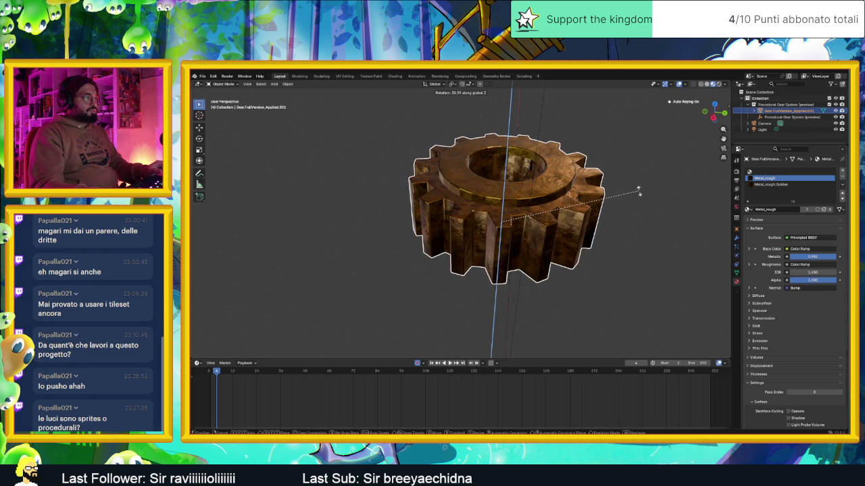
click(639, 192)
drag(217, 375, 209, 373)
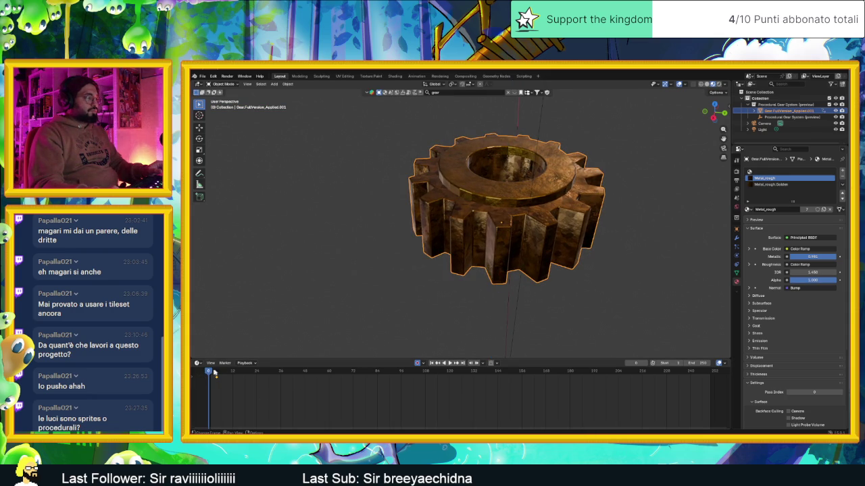
Rotate the gear -2 degrees around the global Z axis.
key(r)
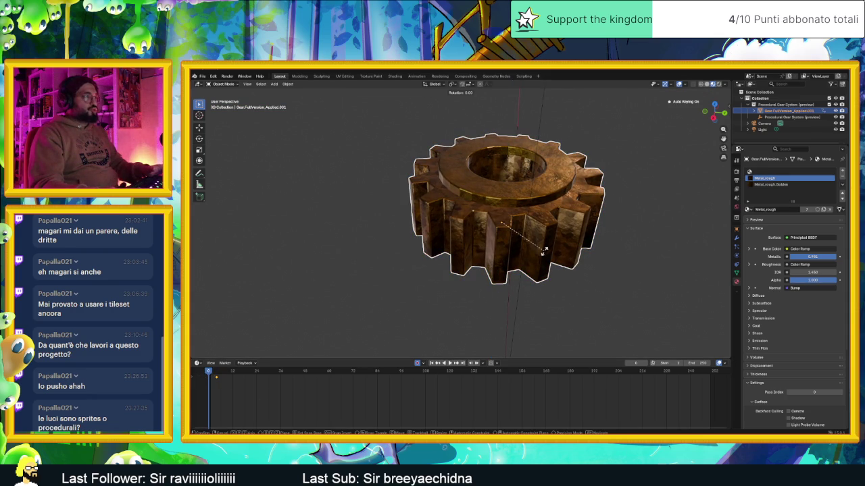
key(2)
key(BackSpace)
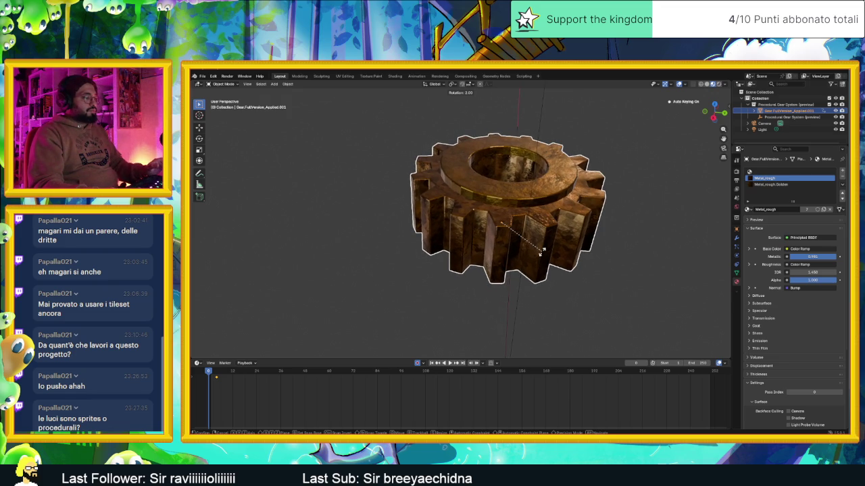
key(z)
key(minus)
key(2)
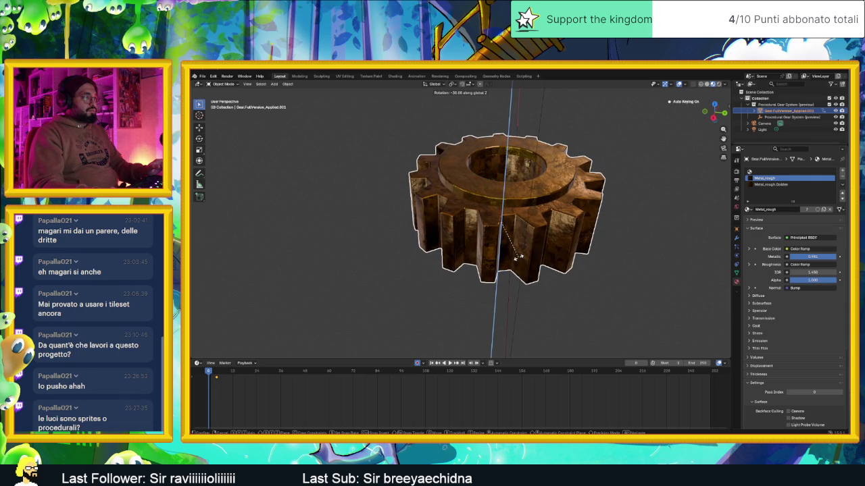
click(519, 257)
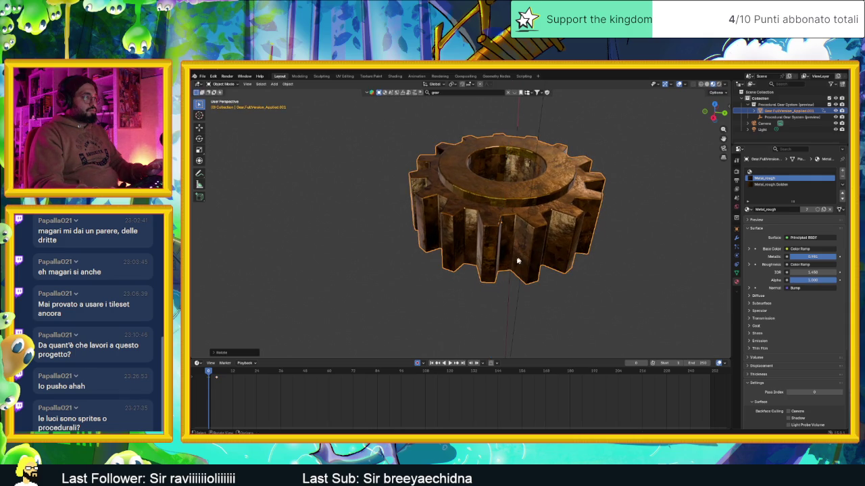
Play the spin animation and scrub back near the start.
click(450, 364)
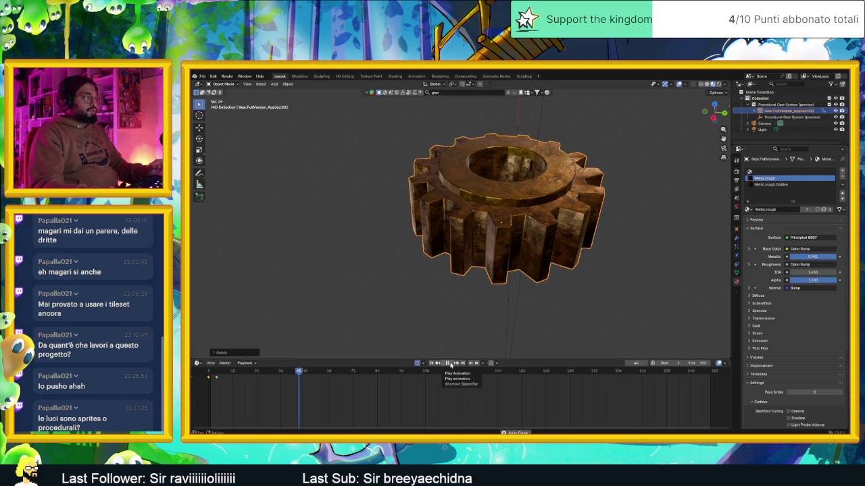
click(211, 370)
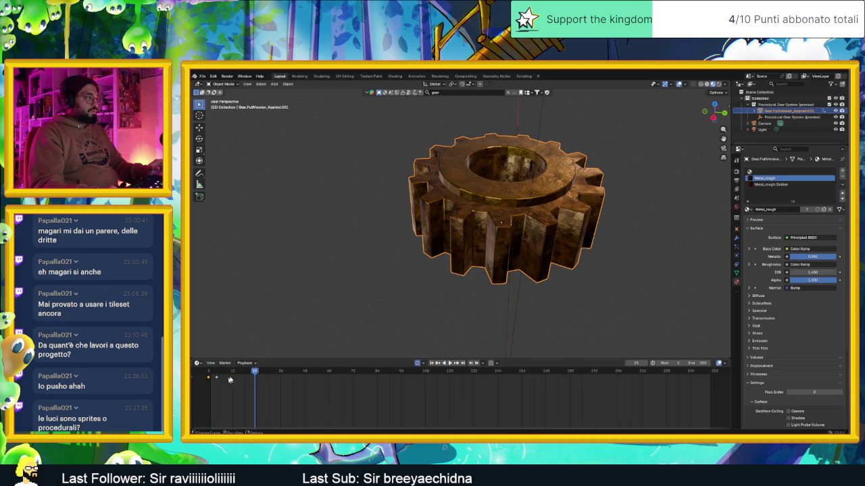
mouse_move(222, 379)
mouse_down()
mouse_move(208, 378)
mouse_move(216, 377)
mouse_up()
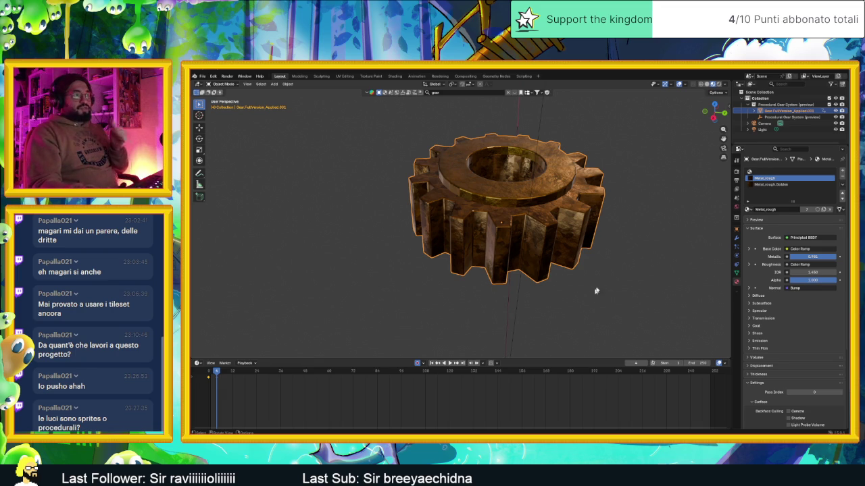
Turn off viewport overlays so the grid and axes disappear around the zoomed gear.
scroll(619, 266, left, 2)
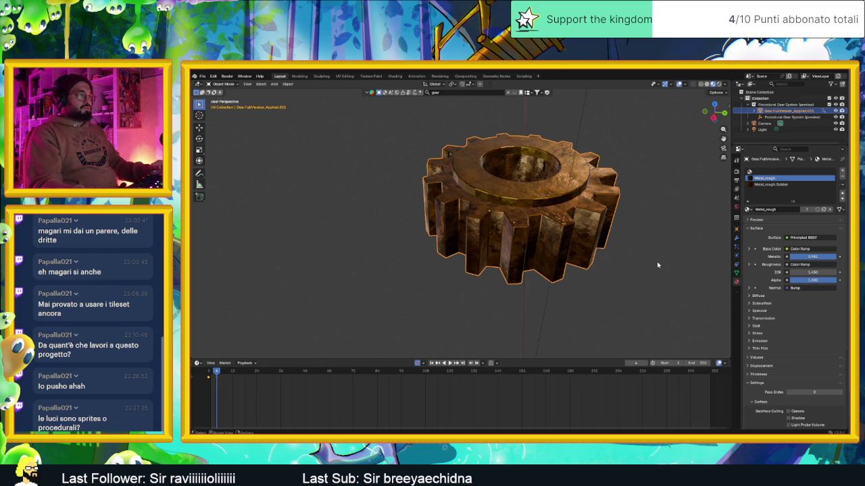
scroll(657, 265, up, 2)
scroll(655, 255, down, 8)
scroll(601, 277, up, 4)
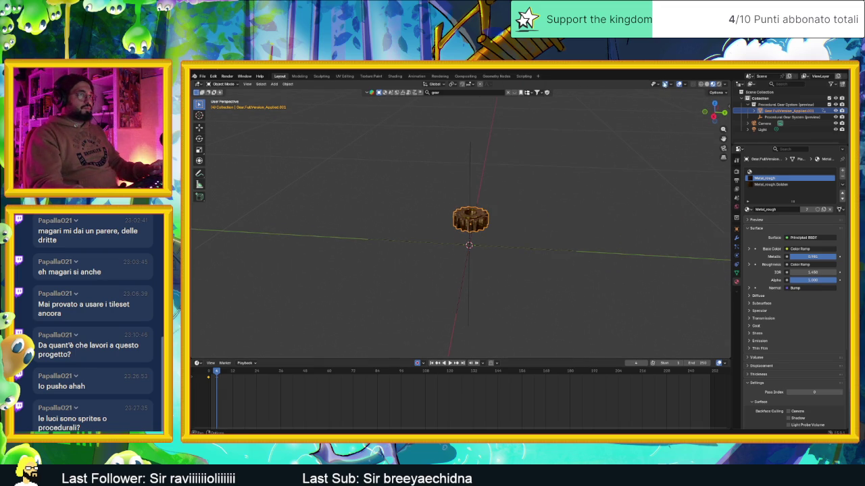
click(678, 84)
scroll(510, 201, up, 5)
drag(576, 234, 524, 235)
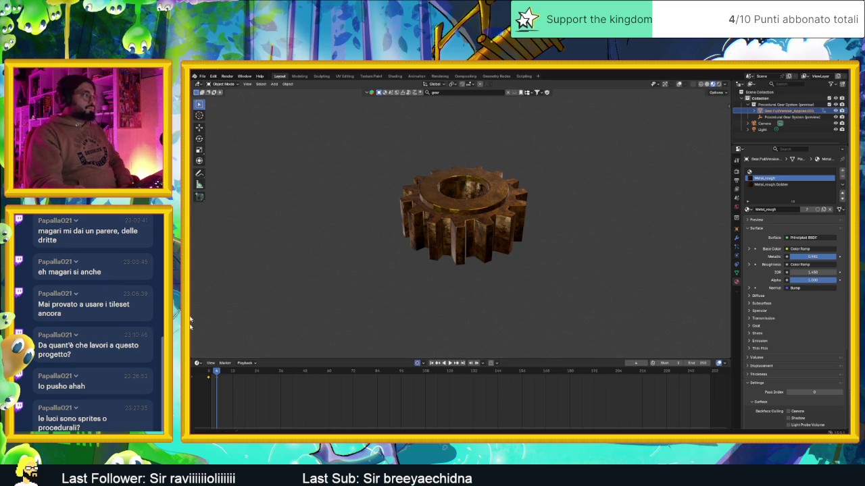
Go back to frame 0 and show the render settings with EEVEE and 64 samples.
drag(217, 374, 209, 373)
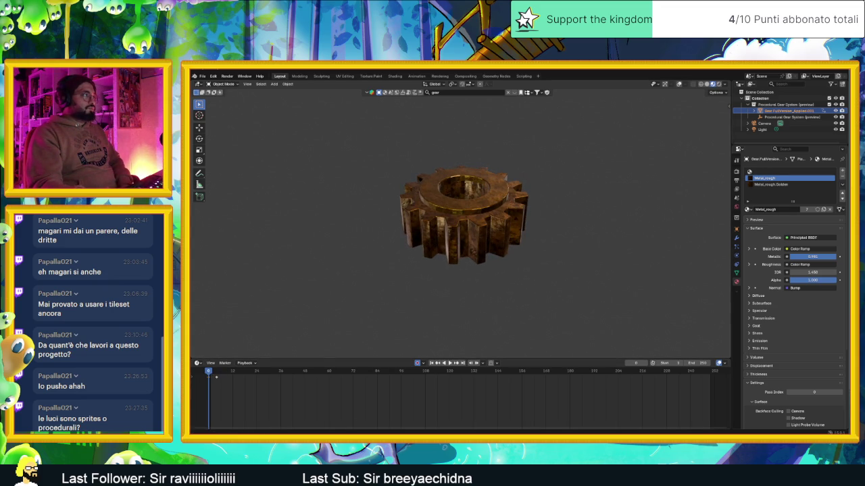
click(227, 75)
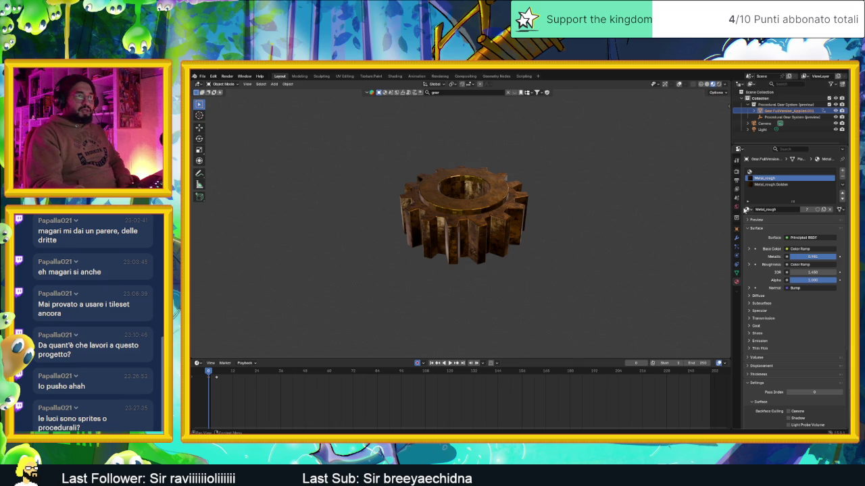
click(736, 171)
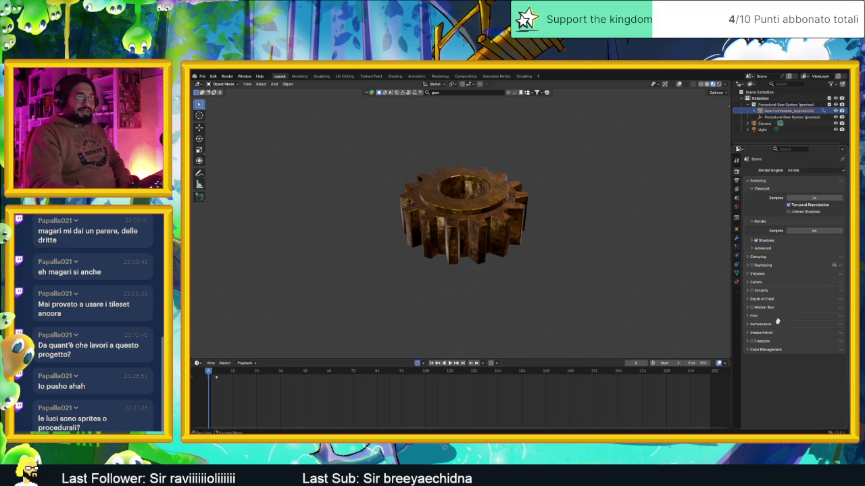
Review the Output properties: 1920×1080 at 100%, frames 1–250, PNG RGBA, colour management and pixel density.
click(737, 181)
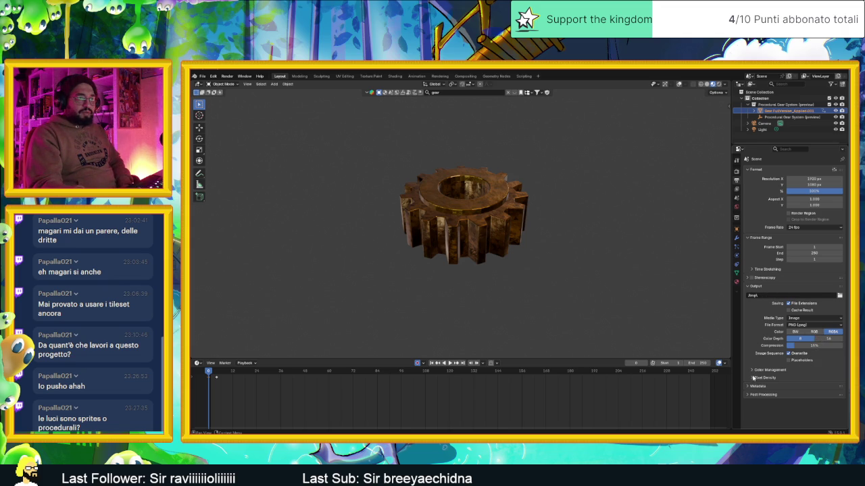
click(753, 371)
scroll(753, 373, down, 2)
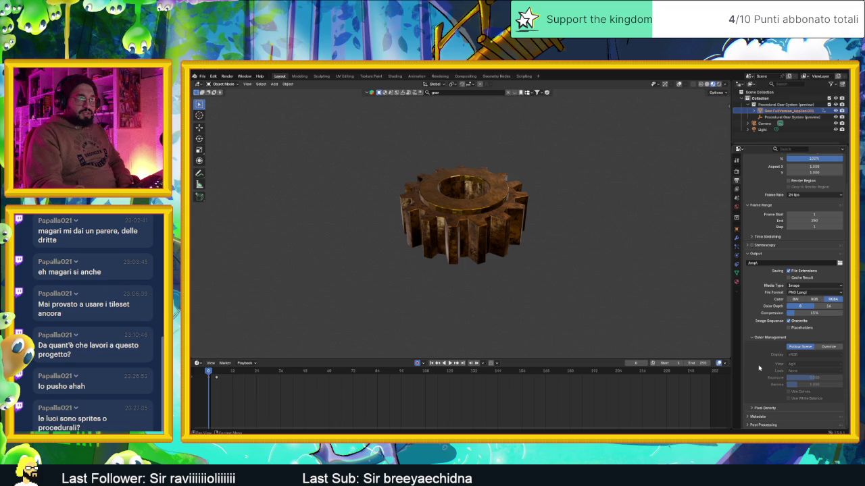
click(764, 340)
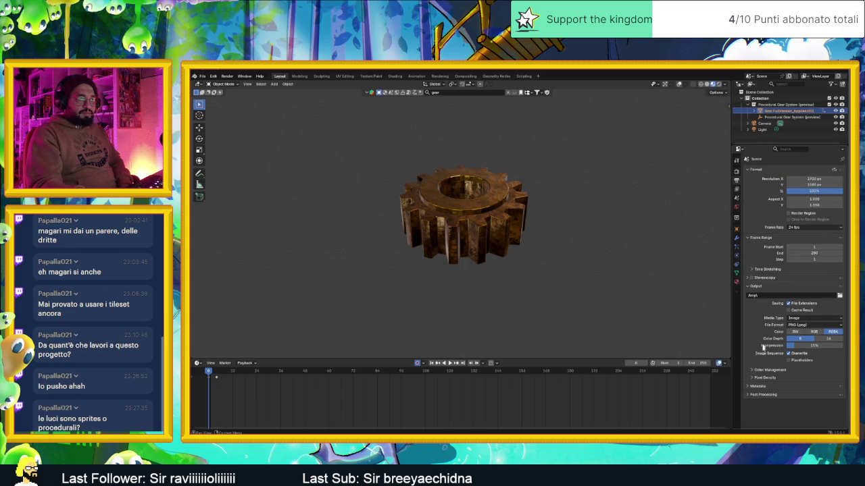
click(762, 376)
click(761, 377)
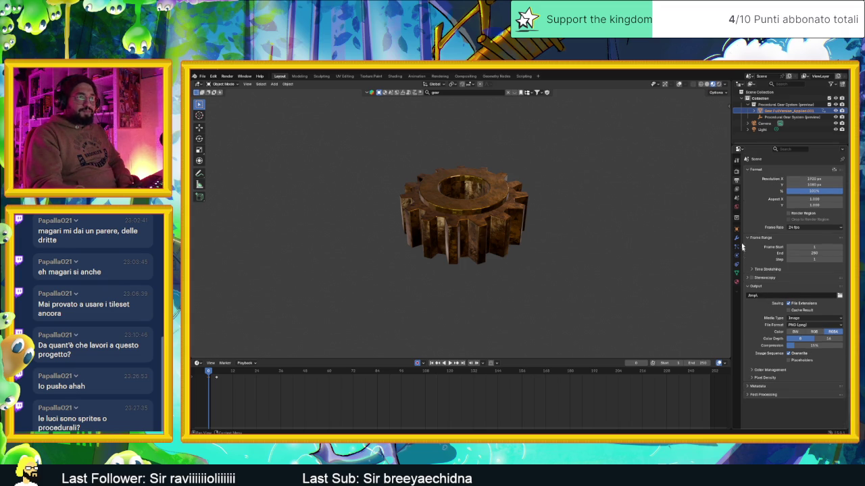
Confirm Film Transparent is enabled in the Render properties, then return to the Output settings.
click(737, 172)
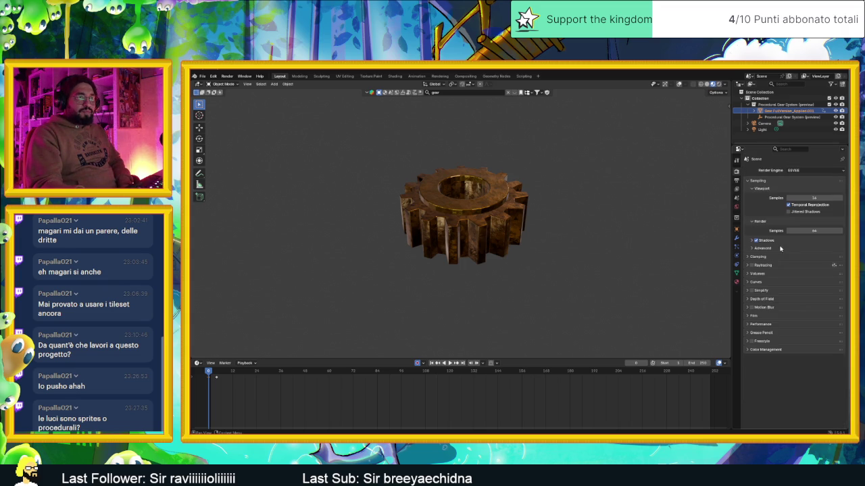
click(775, 315)
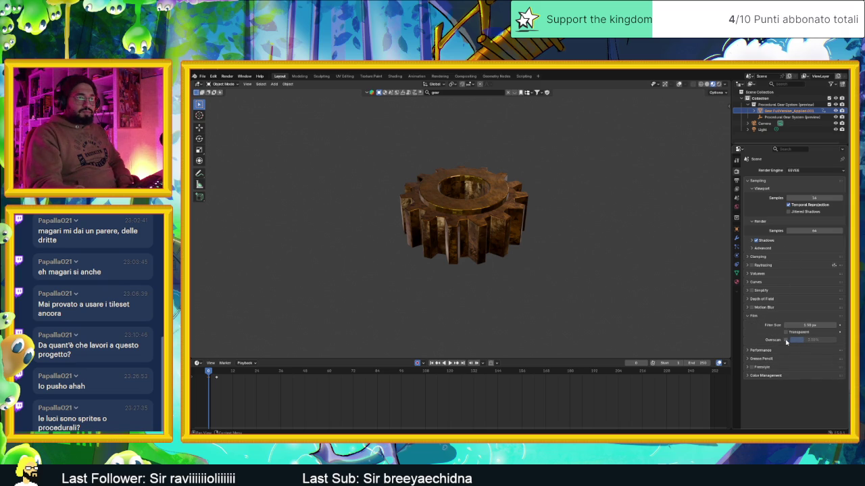
click(736, 180)
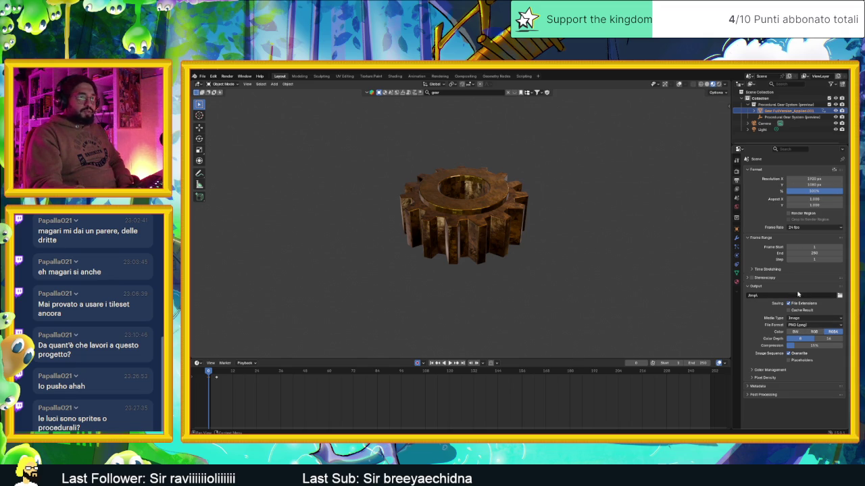
Render a viewport preview of the gear with View > Render Viewport Preview.
click(248, 84)
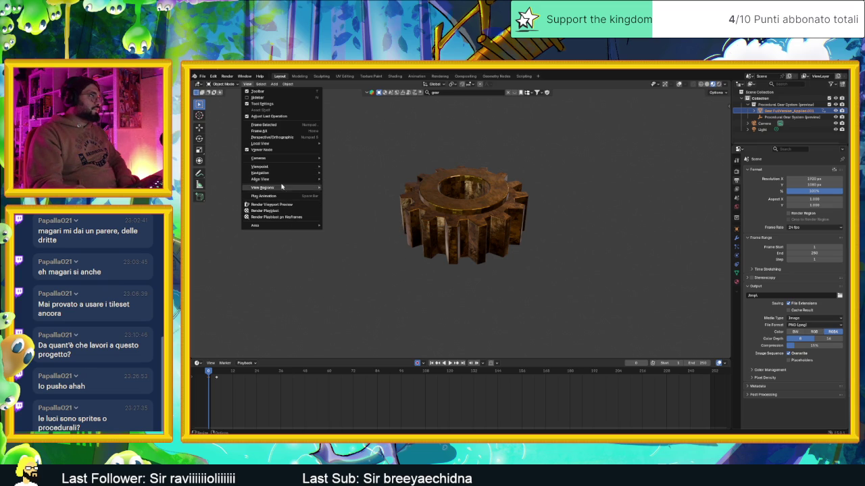
mouse_move(270, 168)
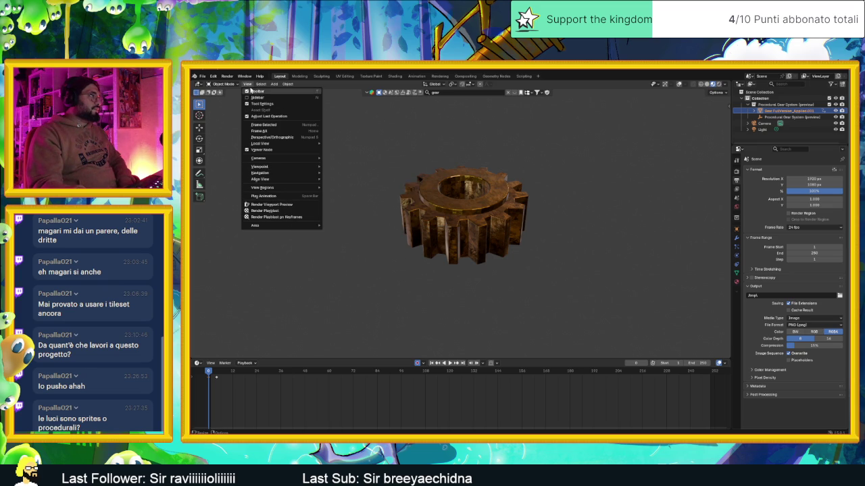
mouse_move(292, 84)
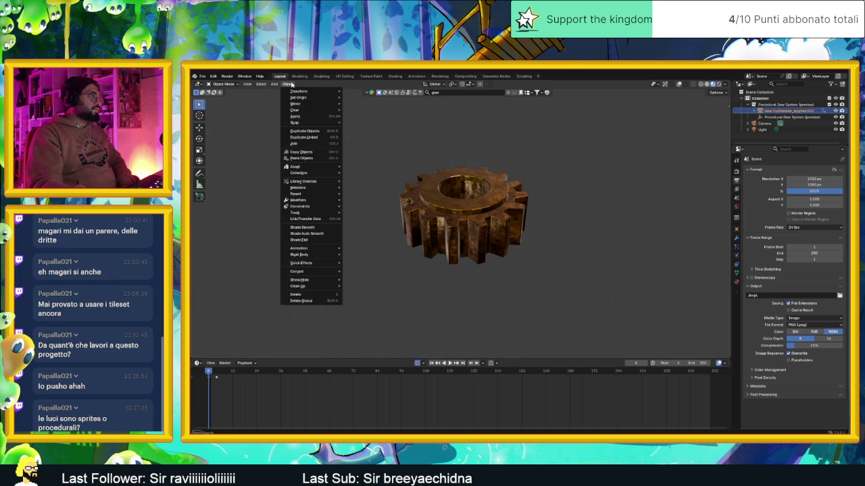
mouse_move(247, 84)
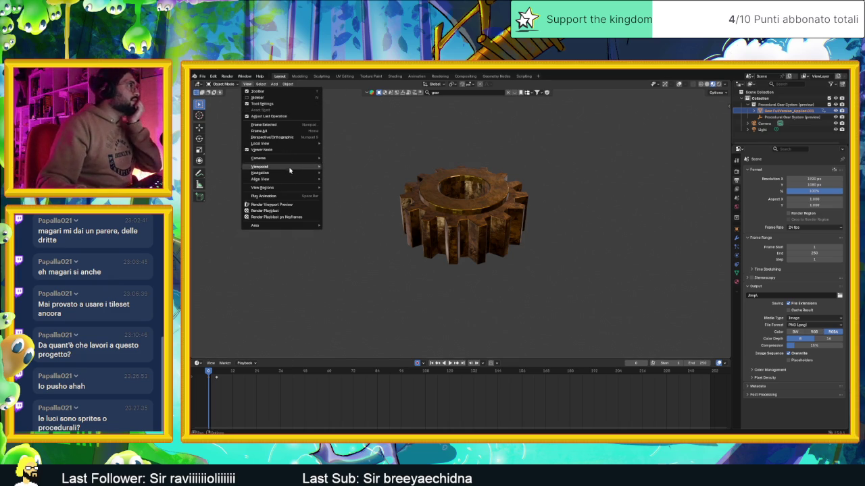
click(291, 206)
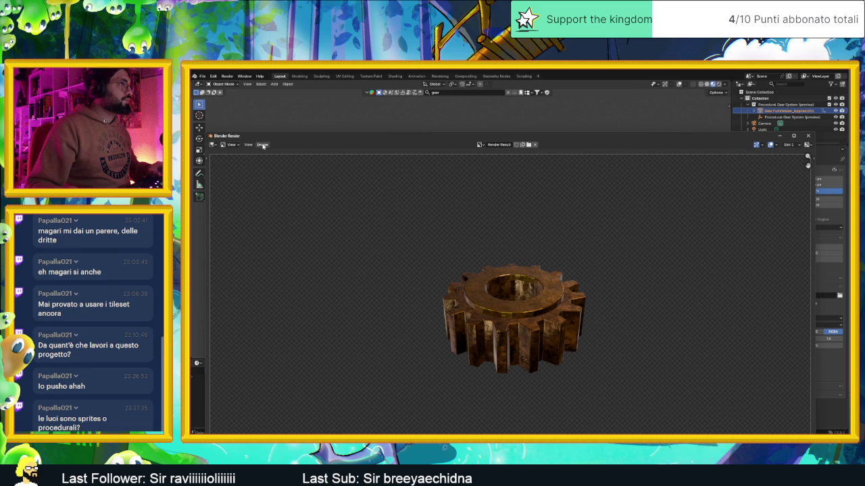
Save the viewport render as a 'Gear Frame' PNG, close the render window, and go to frame 1.
click(263, 145)
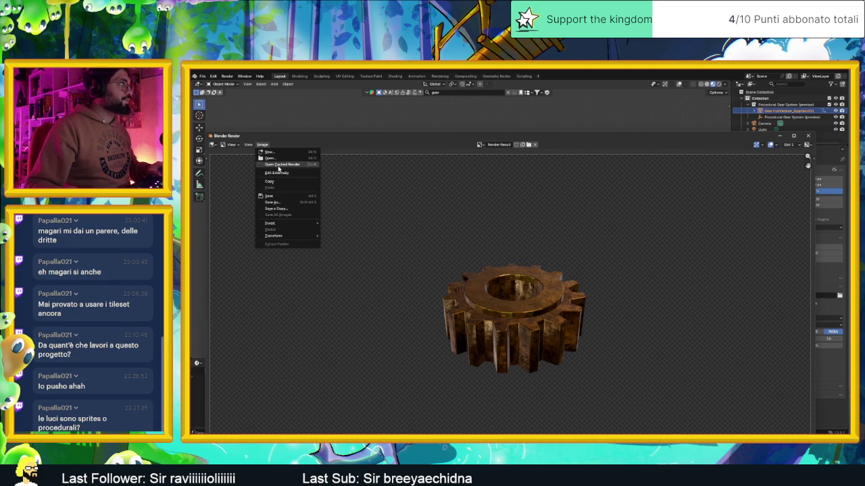
click(281, 202)
click(310, 397)
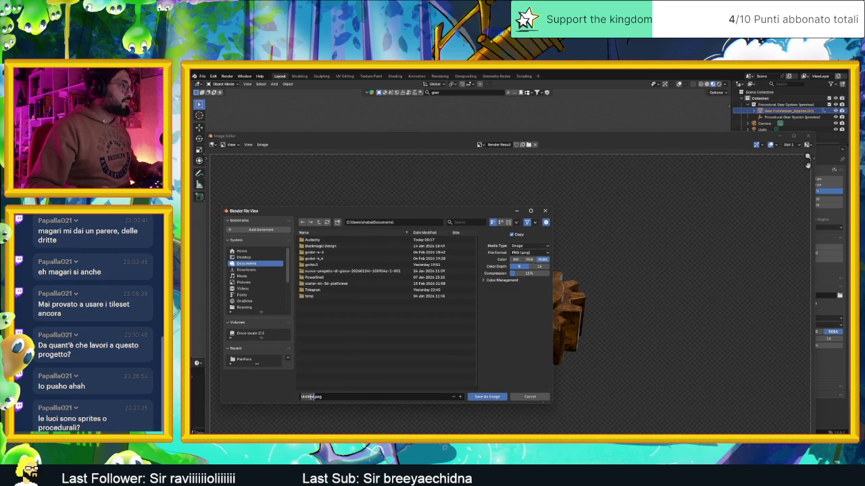
text(g Frame)
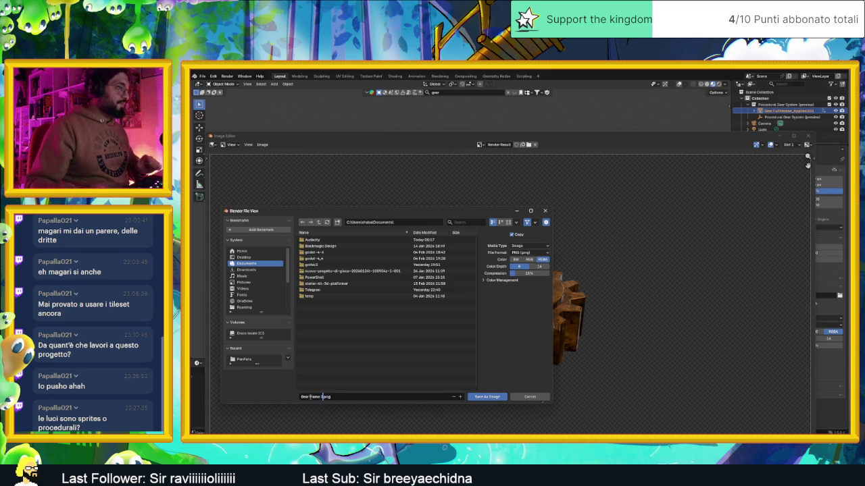
click(495, 396)
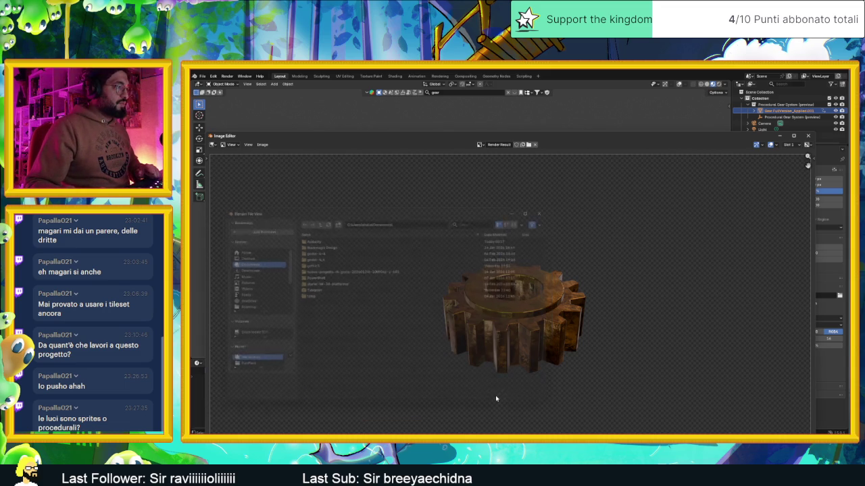
click(808, 135)
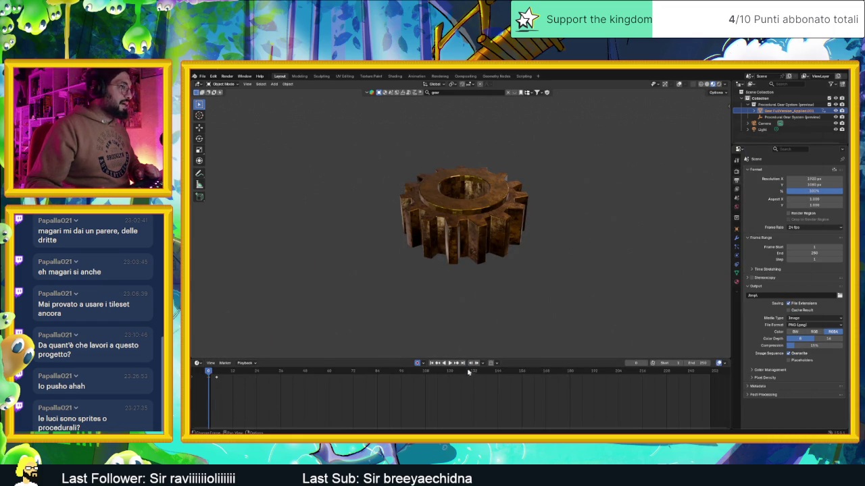
click(431, 362)
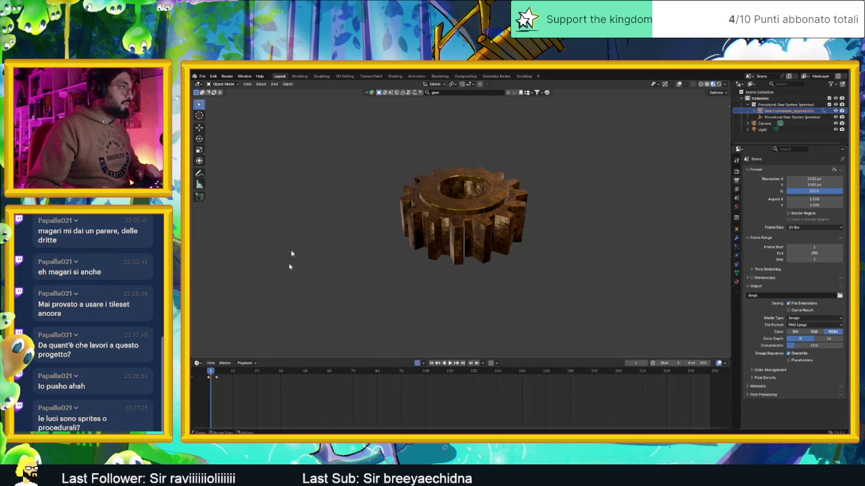
Render the current frame, save it as the next numbered Gear Frame PNG, then advance one frame.
click(248, 84)
click(290, 206)
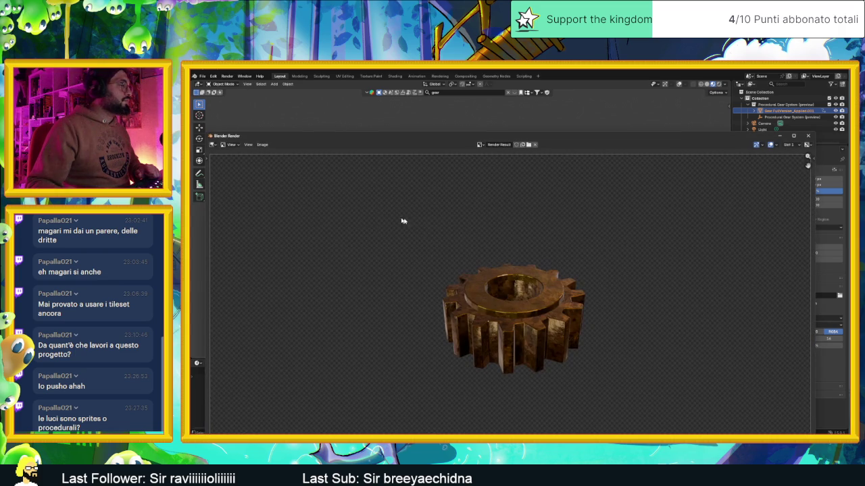
click(247, 145)
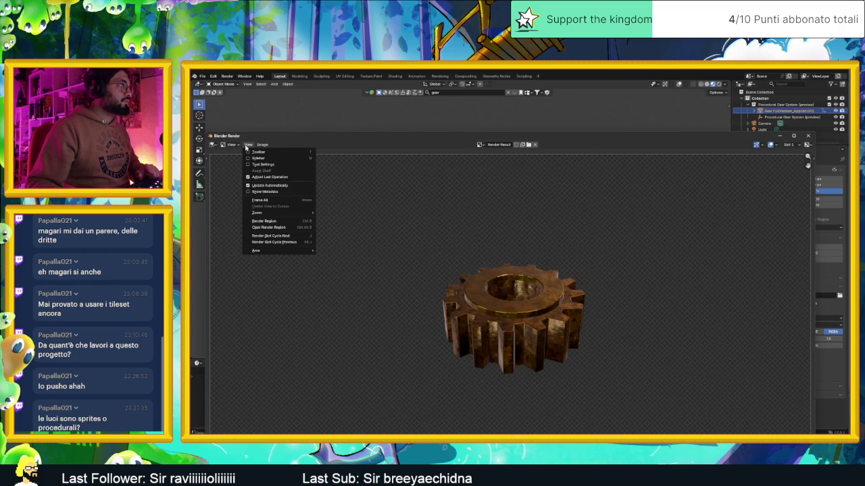
click(262, 145)
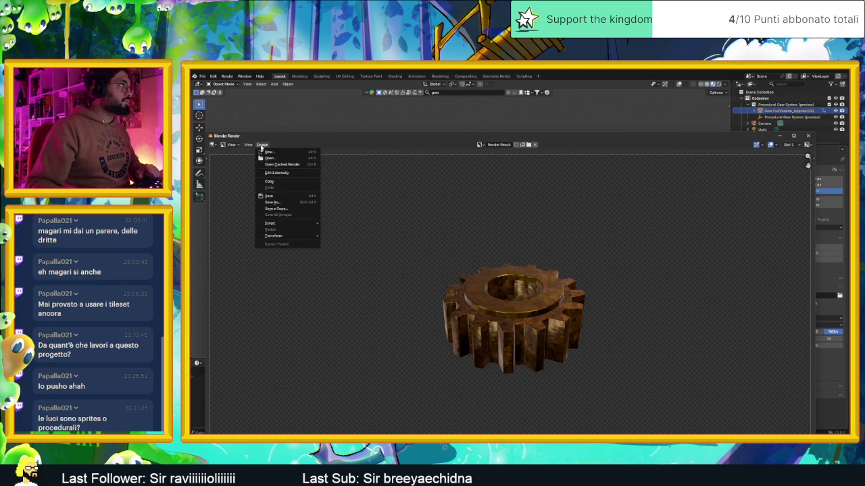
click(280, 204)
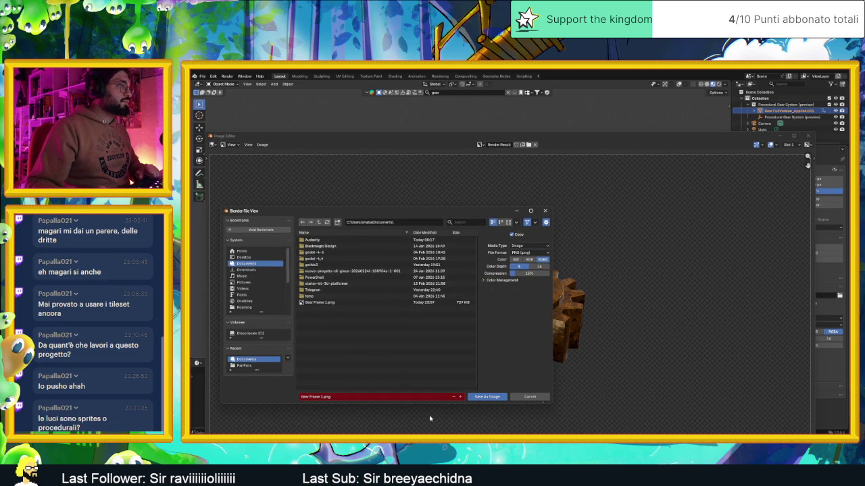
click(500, 397)
click(807, 136)
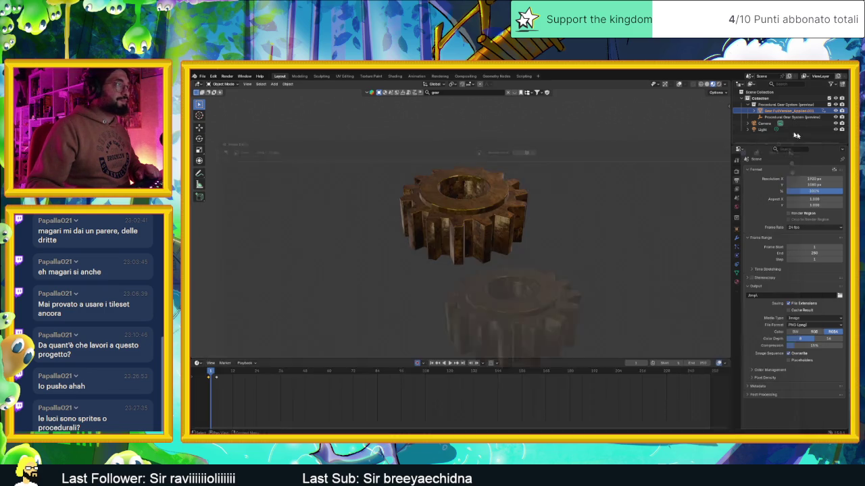
click(213, 374)
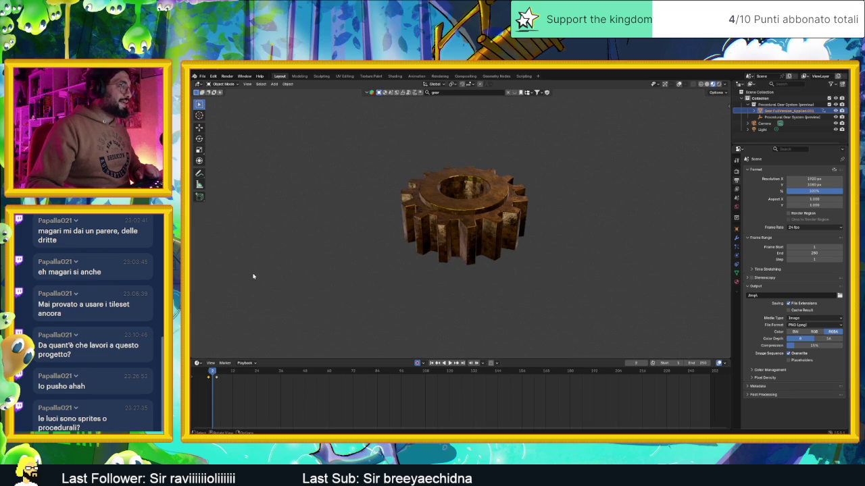
Render a preview of the new frame and save it as Gear Frame 3.png.
click(229, 75)
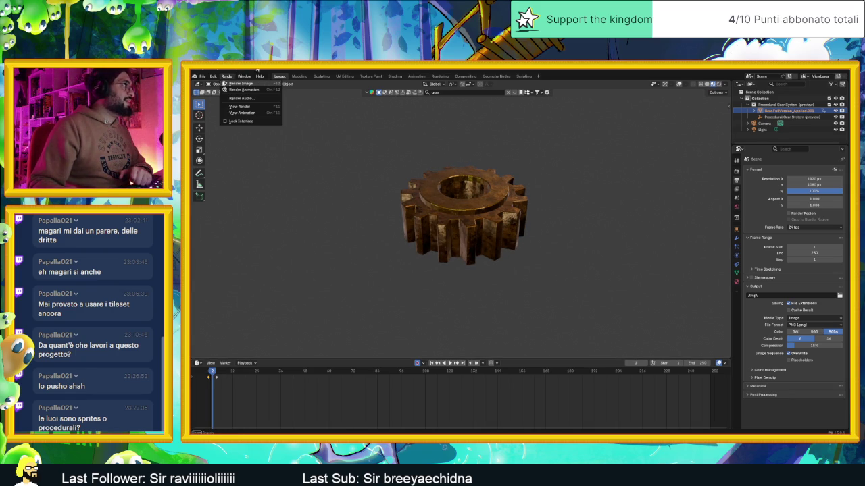
key(Escape)
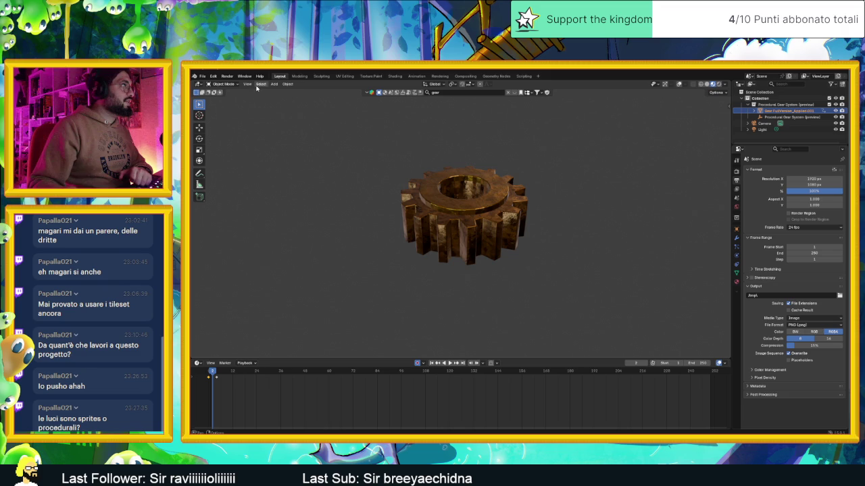
click(248, 83)
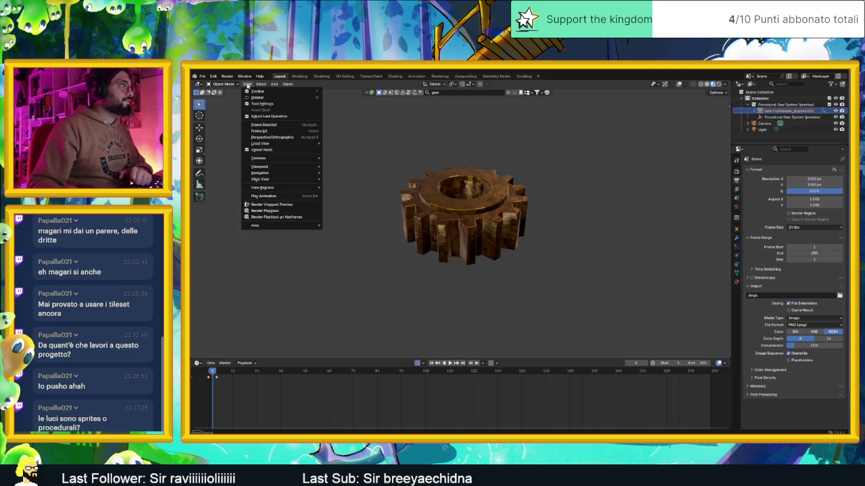
click(271, 204)
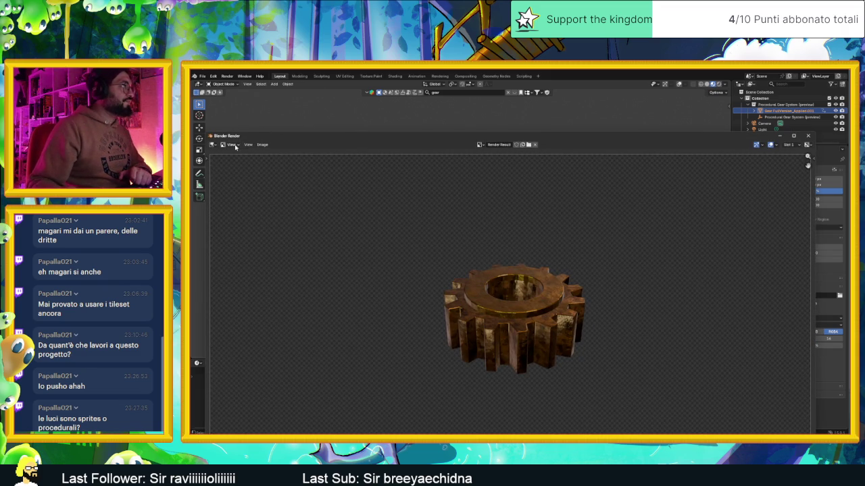
click(262, 145)
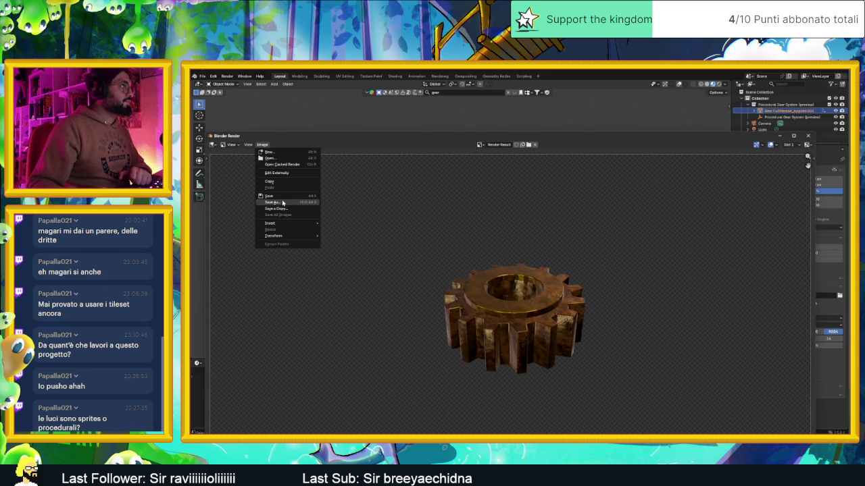
click(271, 202)
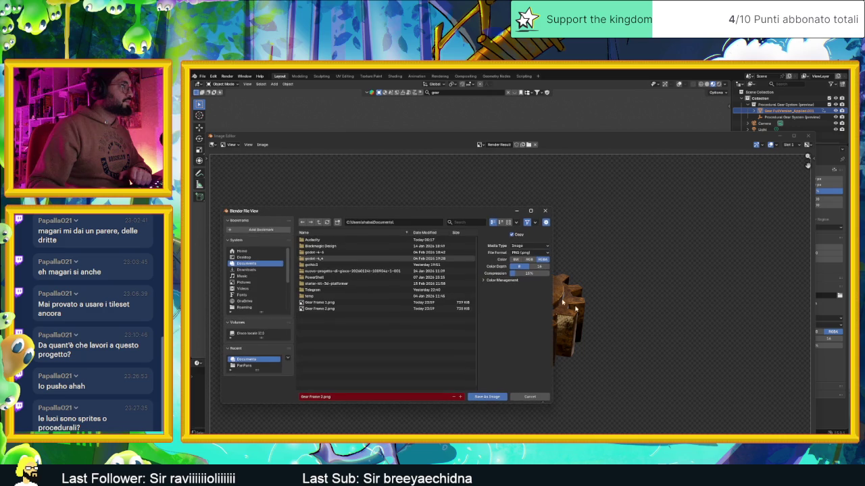
click(472, 397)
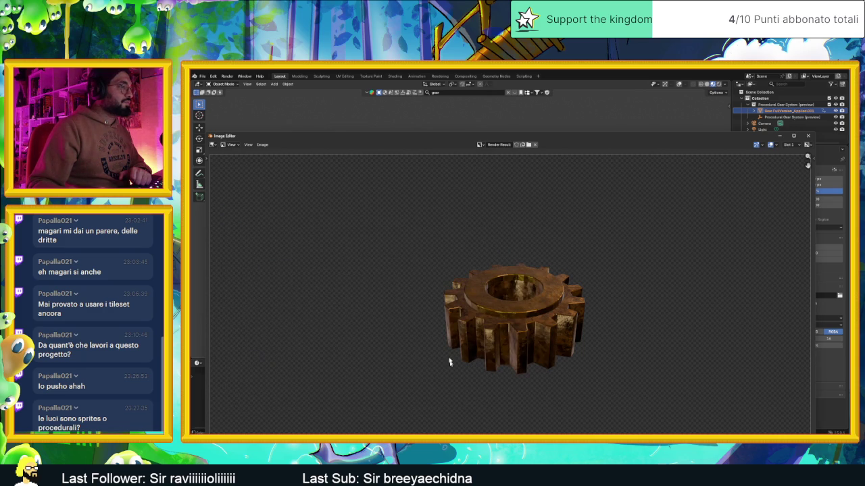
click(806, 137)
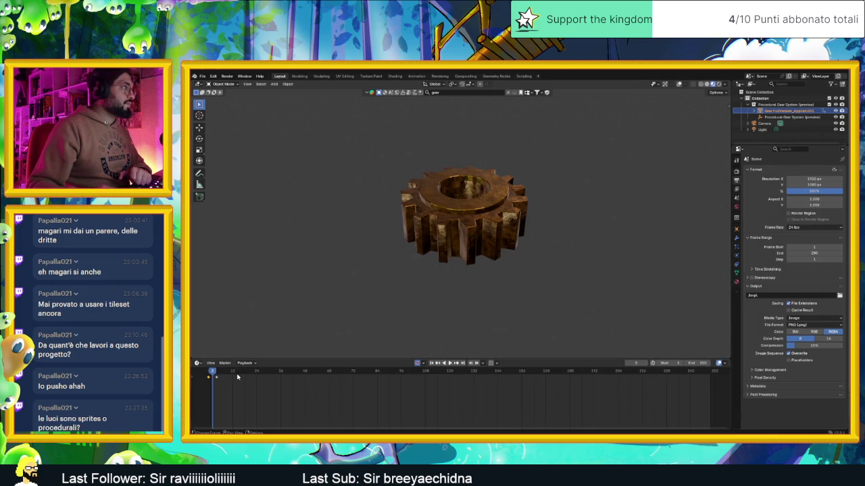
Advance a frame, then save its render as the third Gear Frame PNG.
click(215, 375)
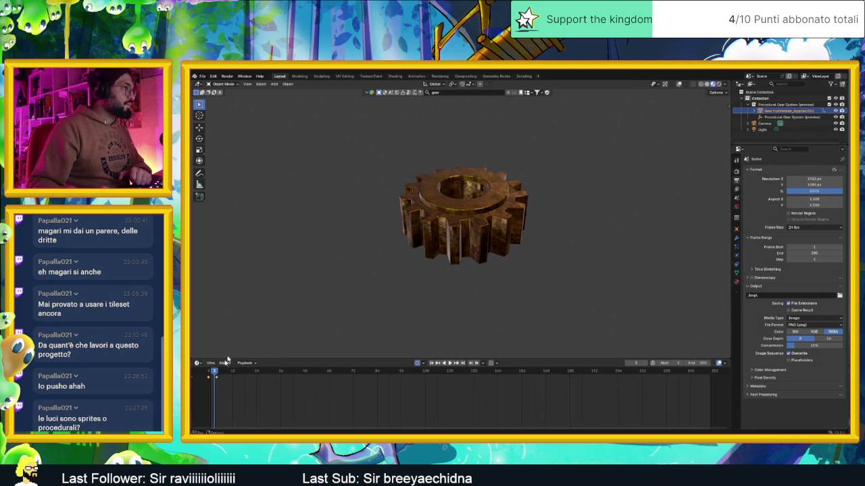
click(228, 76)
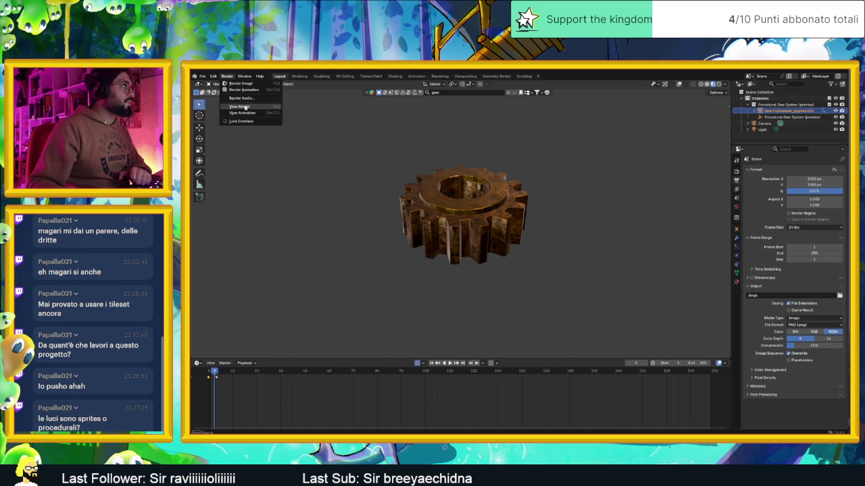
click(239, 106)
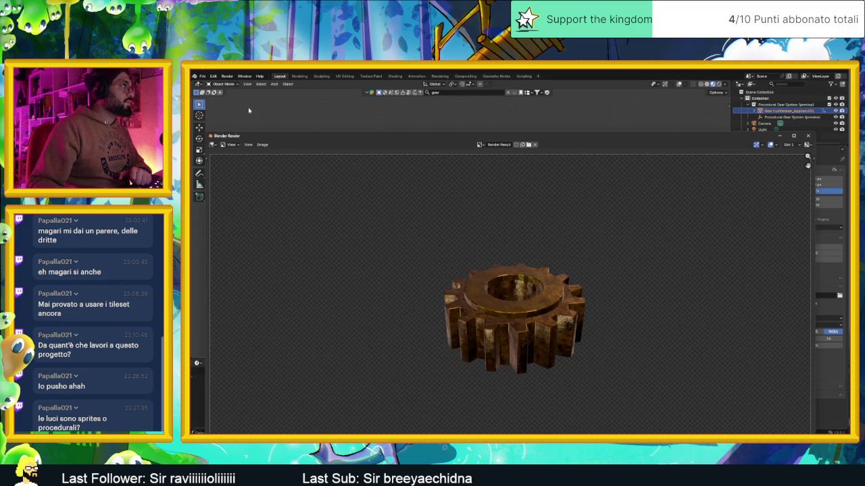
click(258, 145)
click(274, 203)
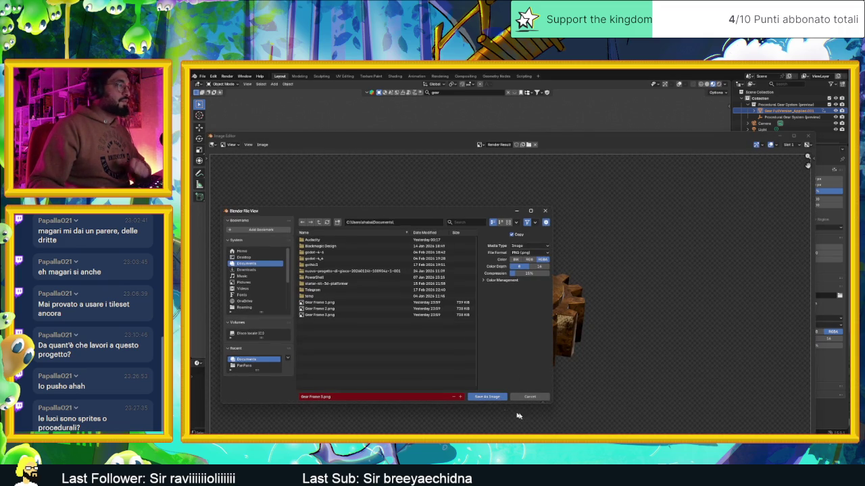
click(472, 398)
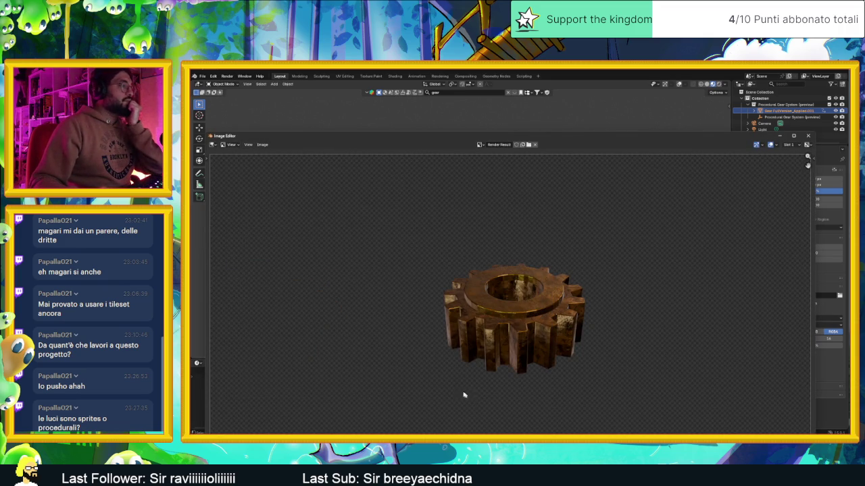
click(807, 135)
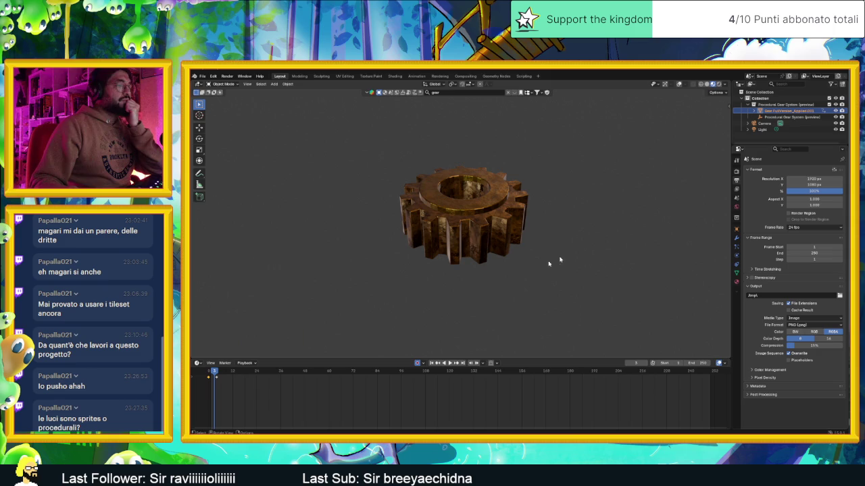
Render frame 4, save it as Gear Frame 4.png, and minimize Blender.
click(216, 374)
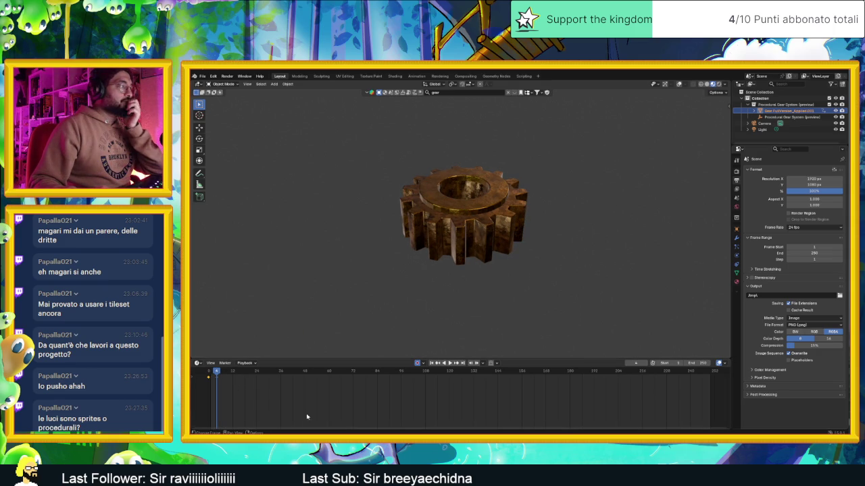
click(227, 75)
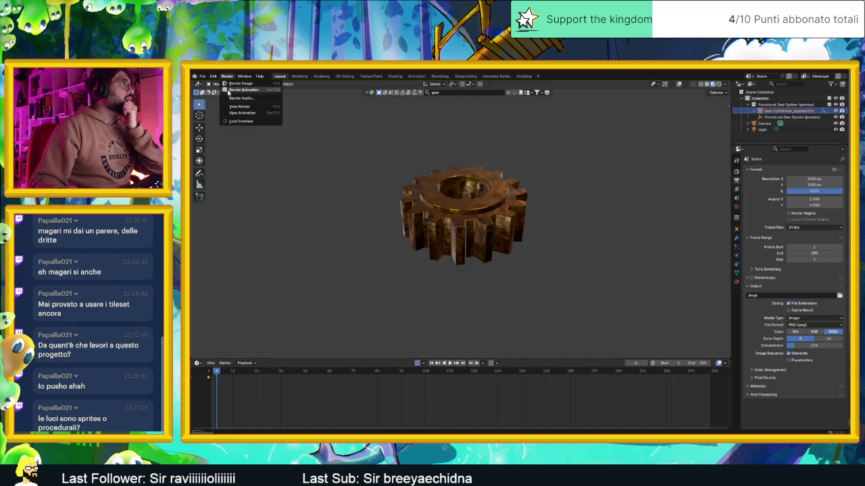
click(283, 77)
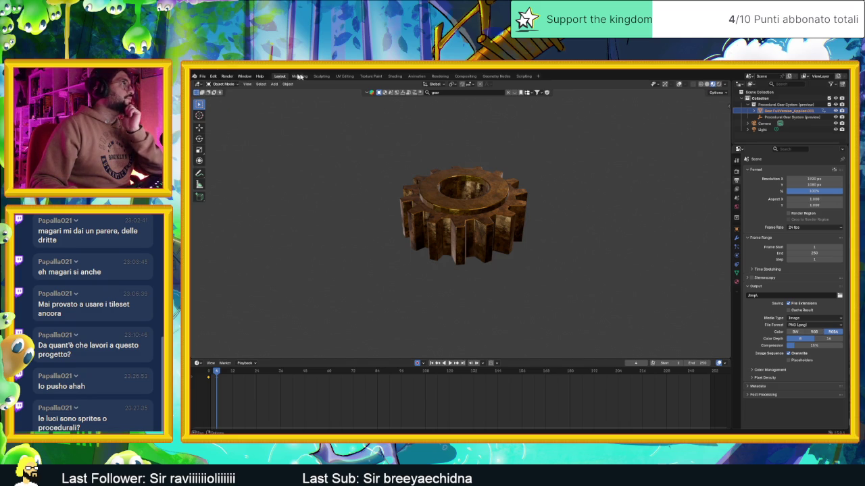
click(258, 84)
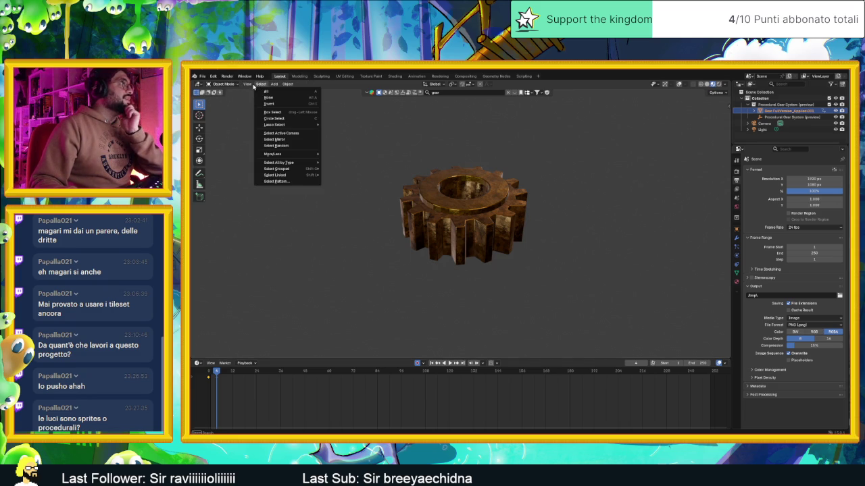
click(248, 84)
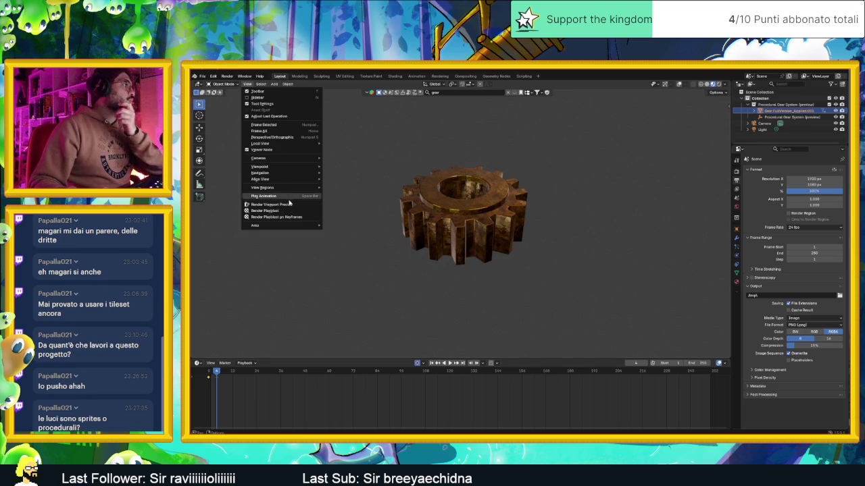
click(284, 204)
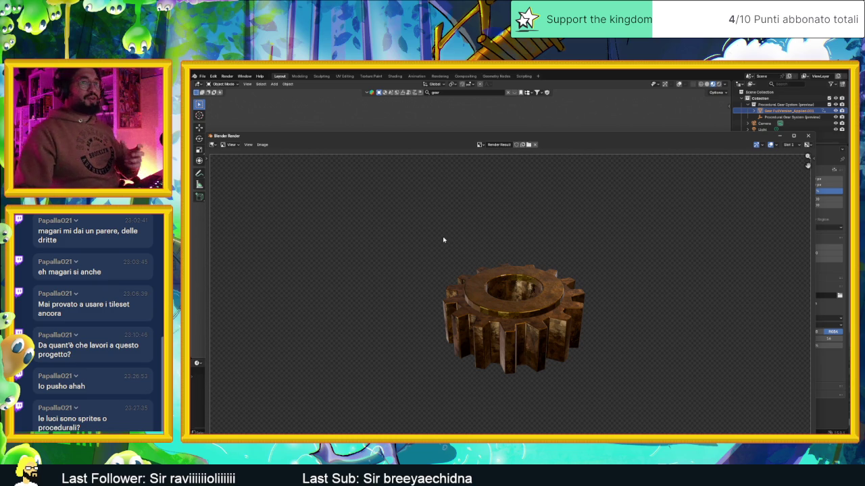
click(261, 144)
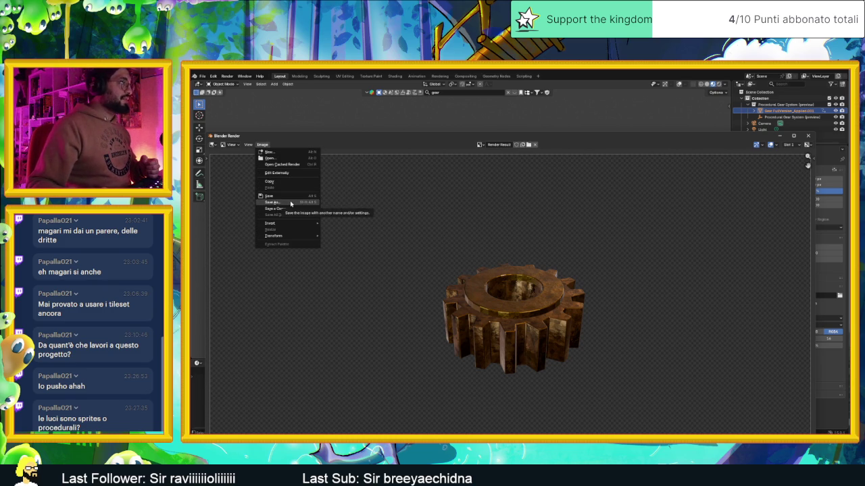
click(291, 203)
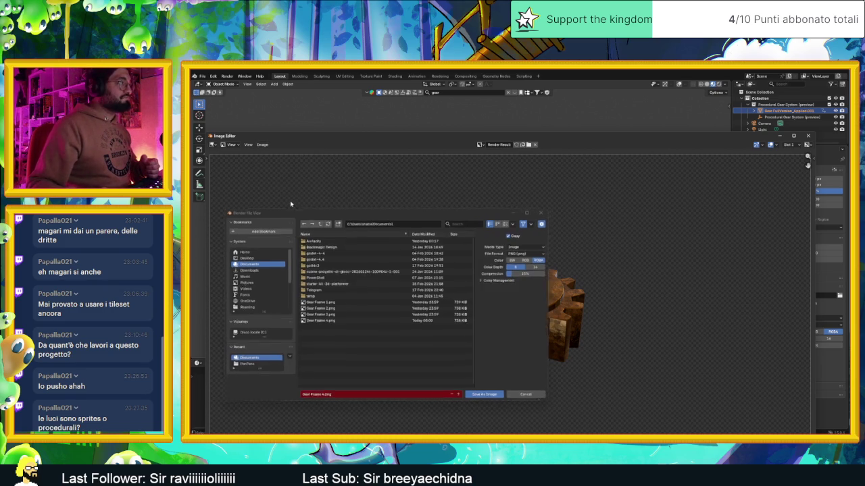
click(475, 398)
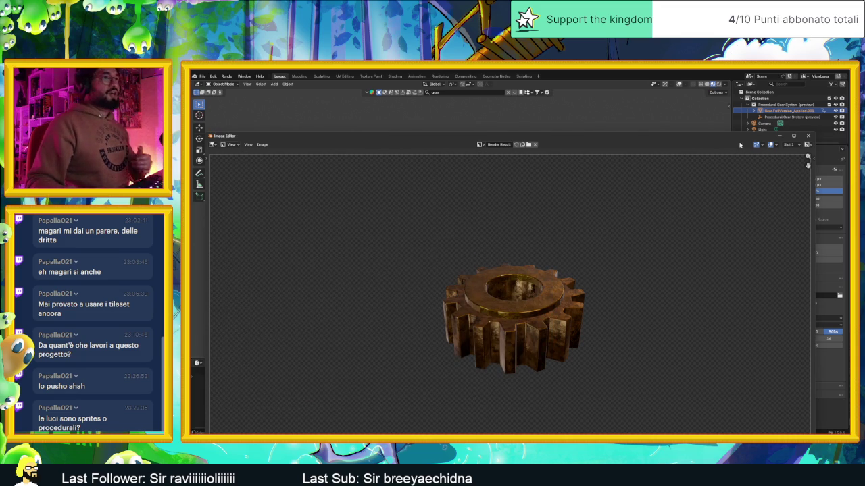
click(784, 137)
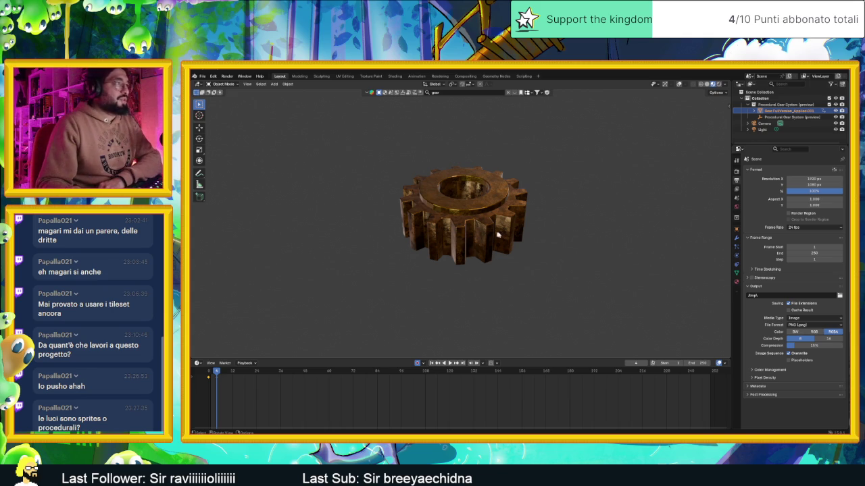
click(818, 68)
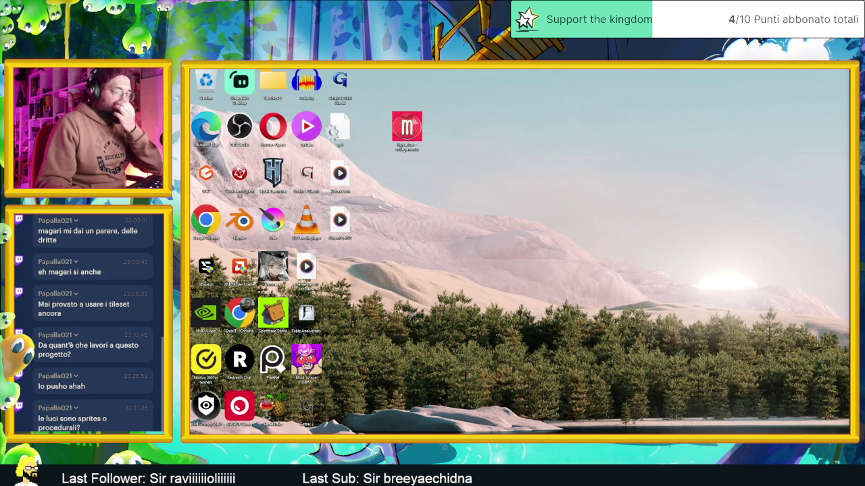
In Aseprite, open Gear Frame 1.png from Documenti, loading the numbered frames as one animation.
key(alt+Tab)
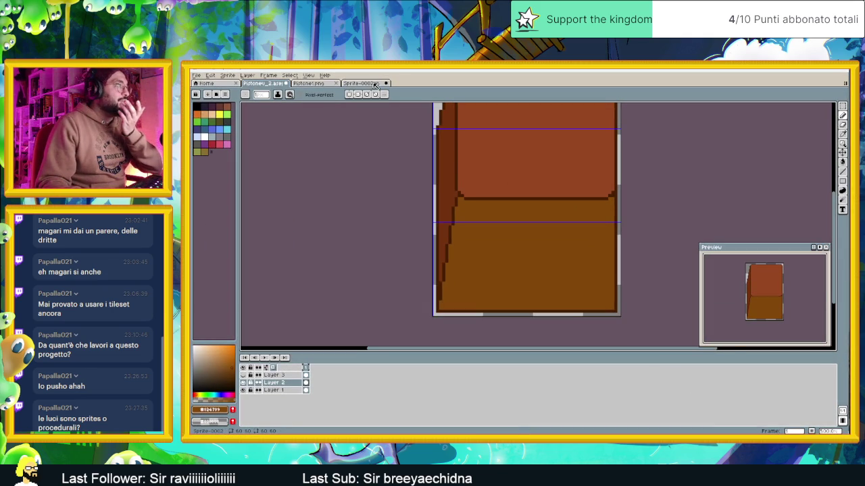
click(388, 83)
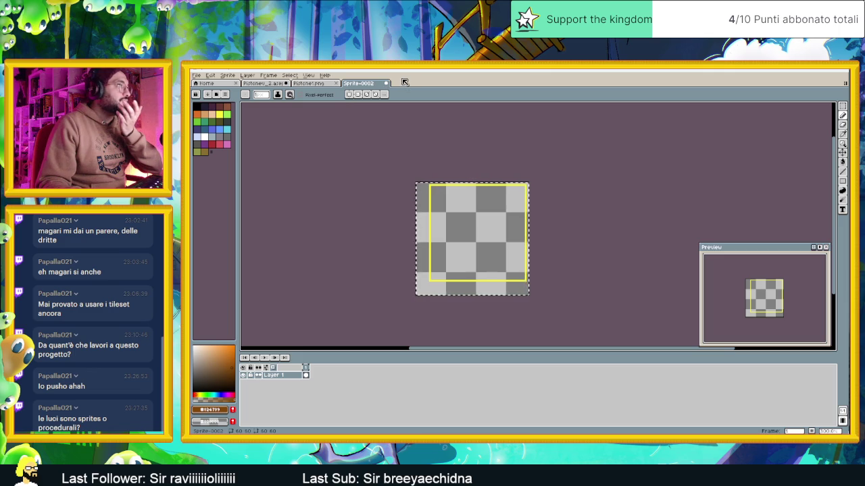
click(197, 75)
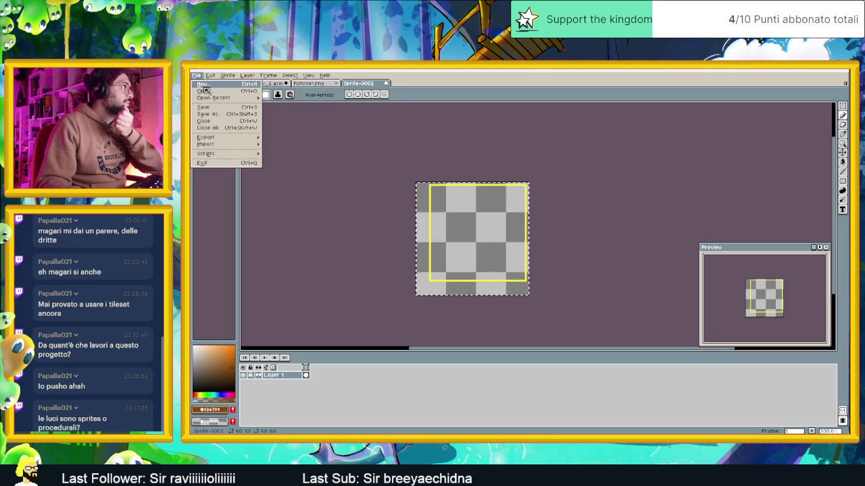
click(204, 90)
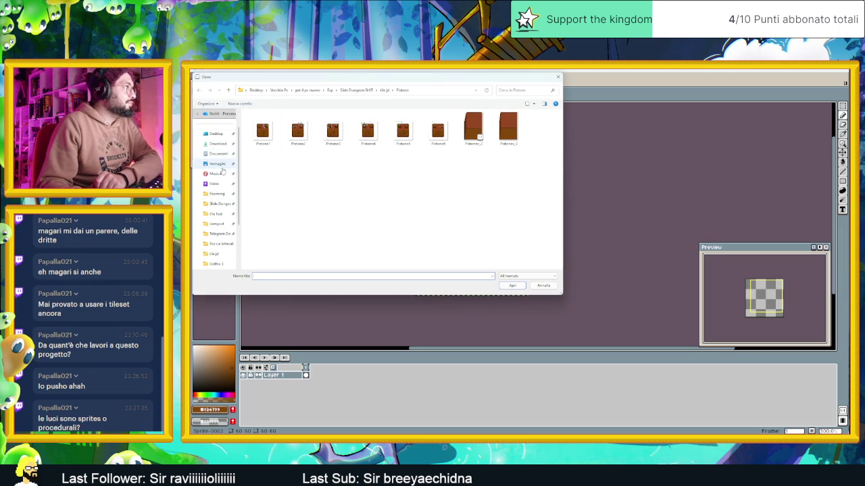
click(217, 154)
click(267, 210)
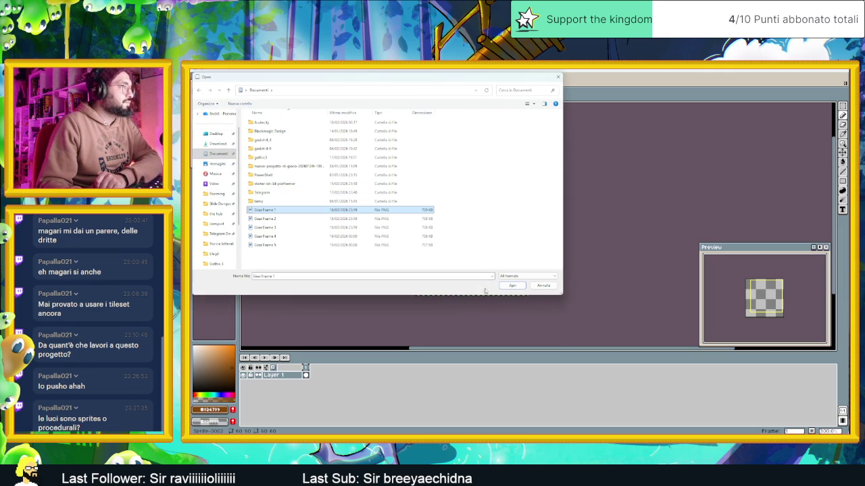
click(512, 287)
click(500, 296)
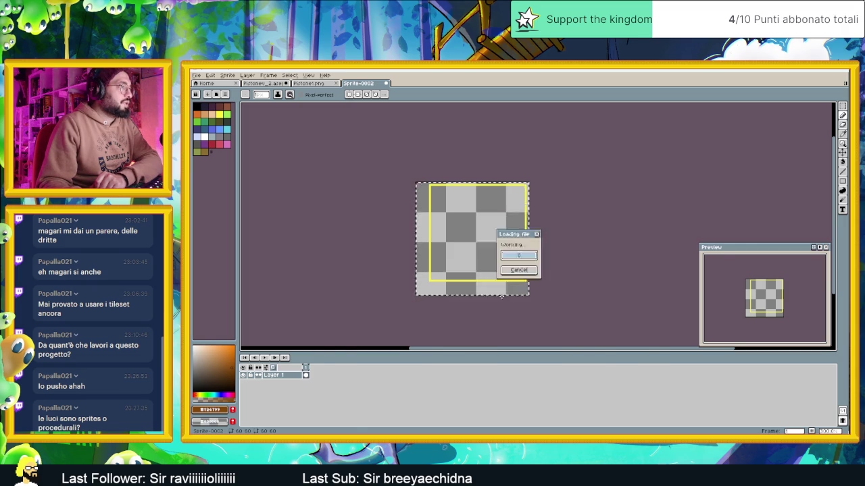
scroll(518, 283, down, 5)
scroll(489, 244, up, 1)
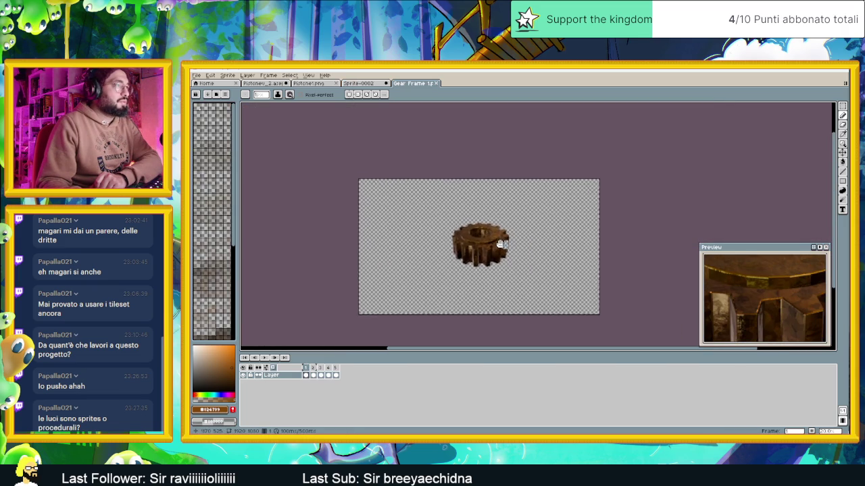
Play the gear animation, then step through frames 1 to 5 in the timeline.
click(268, 359)
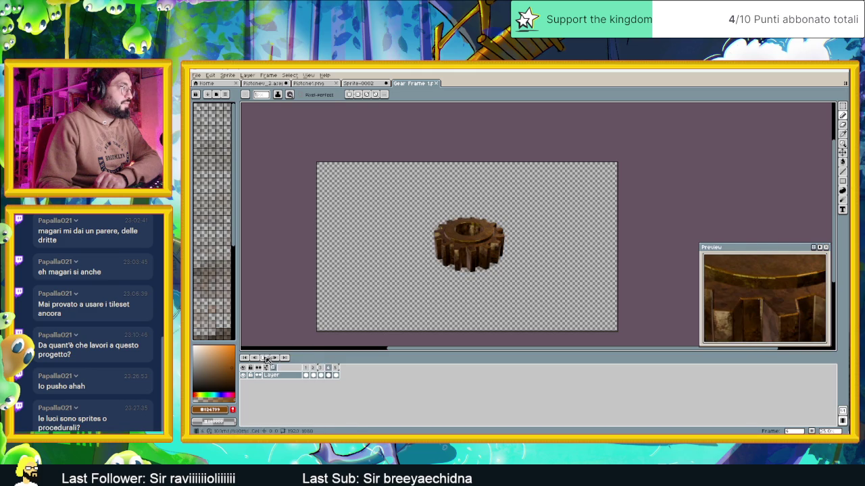
click(306, 374)
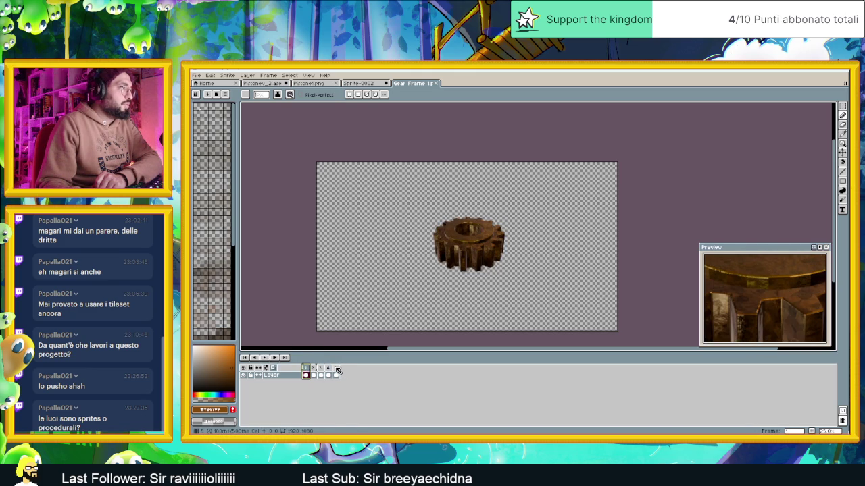
click(336, 368)
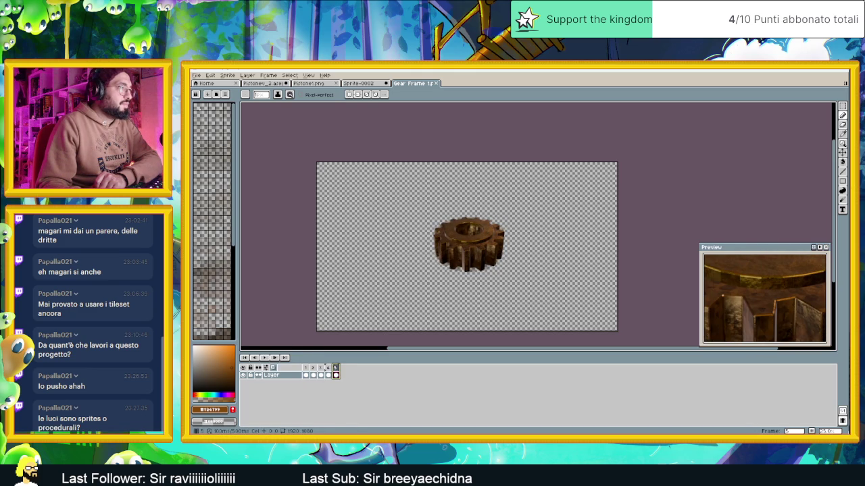
click(306, 371)
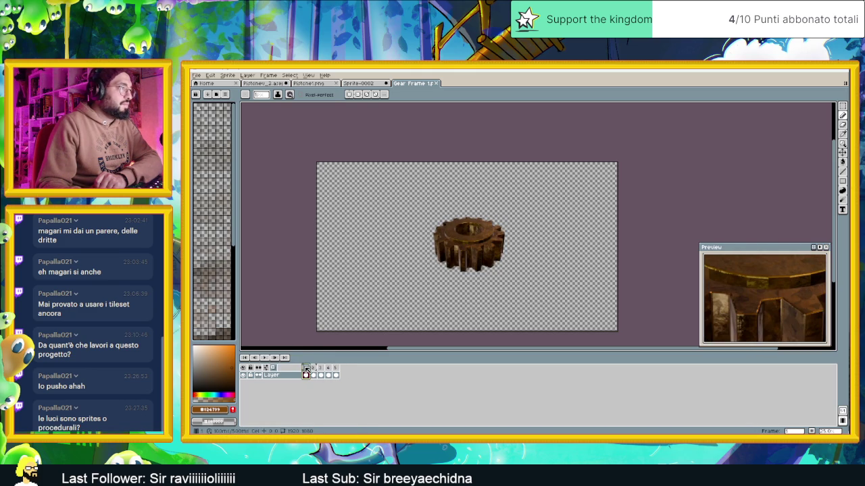
click(337, 373)
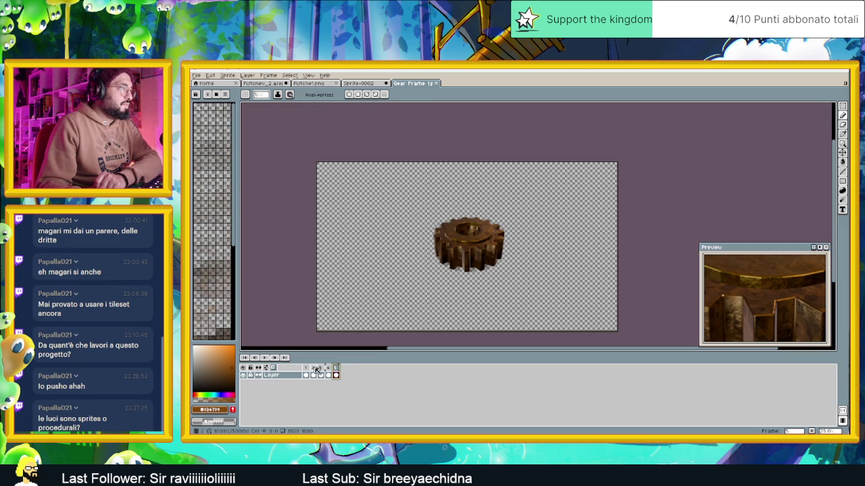
click(314, 371)
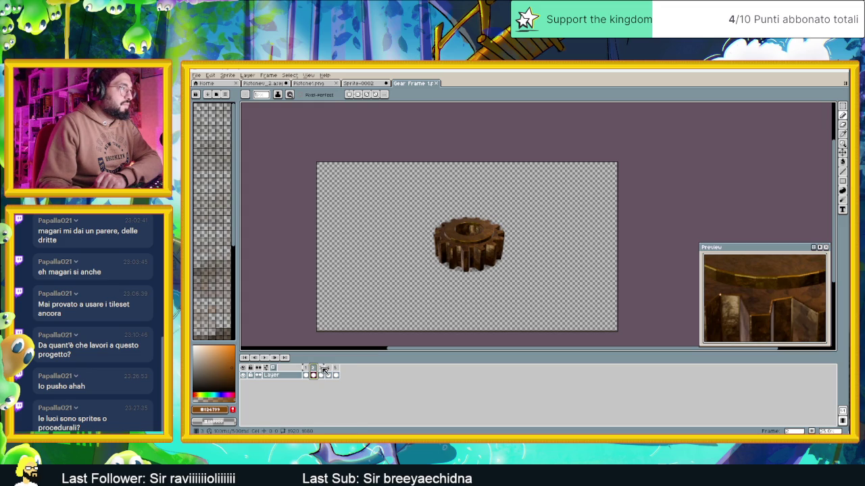
click(323, 369)
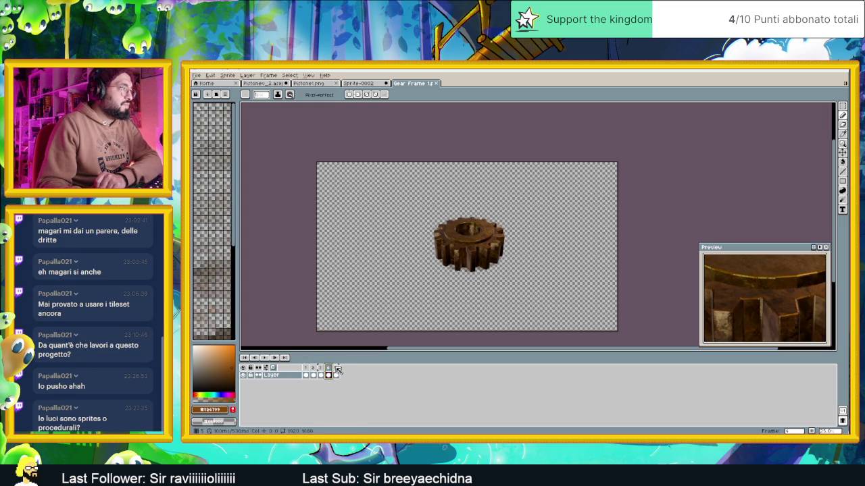
click(329, 370)
click(336, 370)
Check gear frames 1 to 5 once more, then switch to Blender's render window.
click(306, 370)
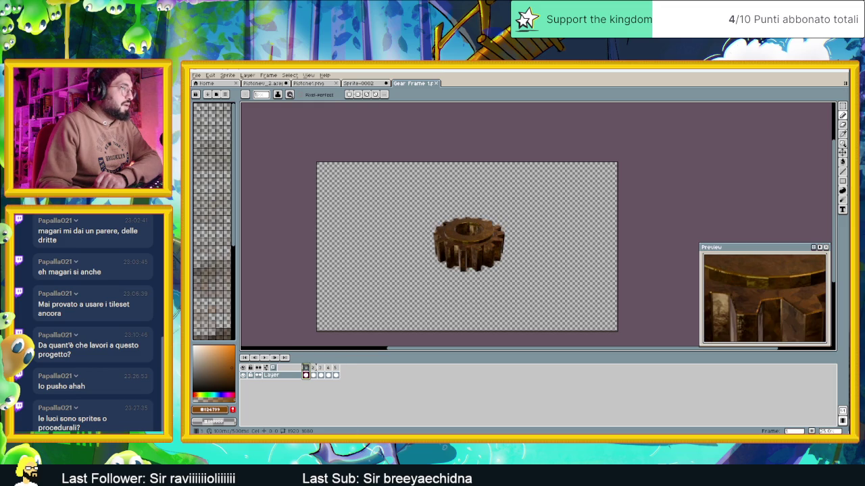
click(313, 370)
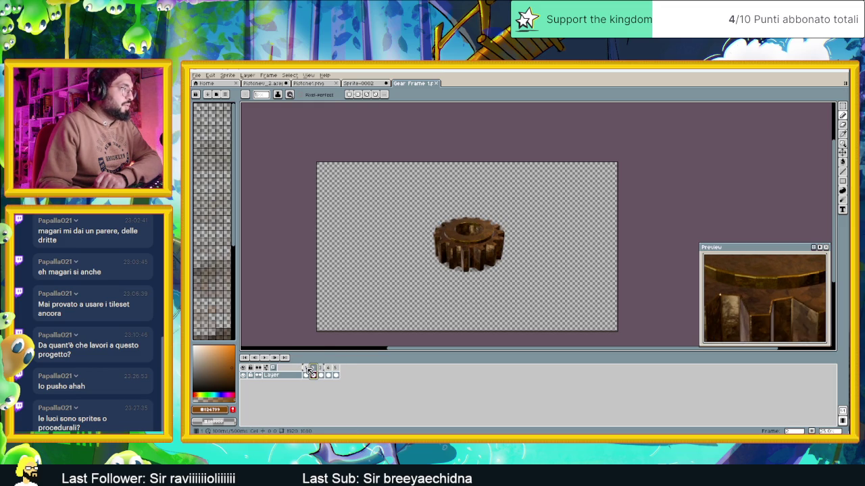
click(306, 370)
click(313, 370)
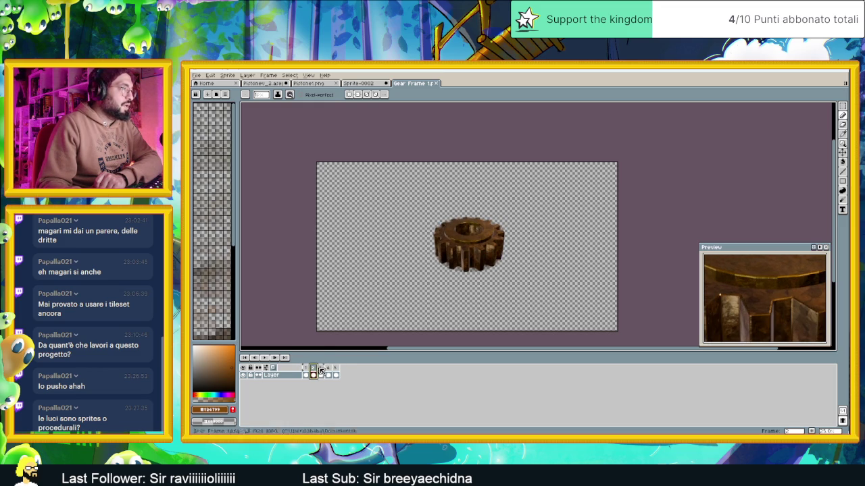
click(321, 371)
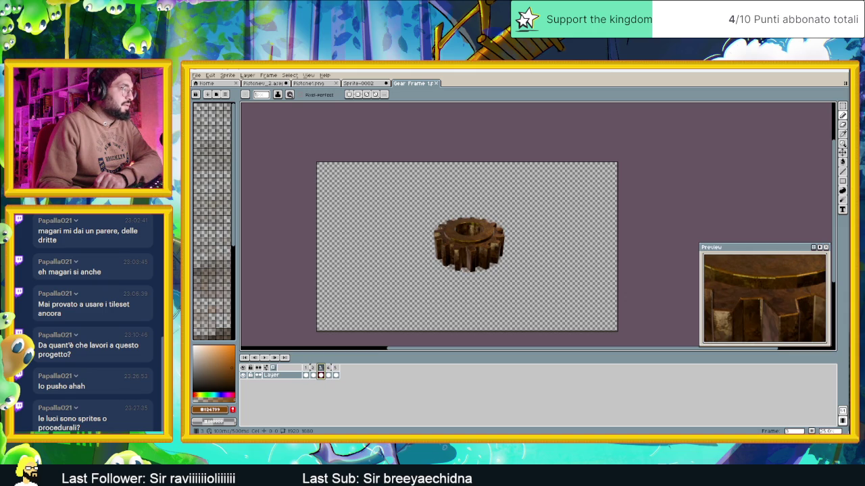
click(330, 369)
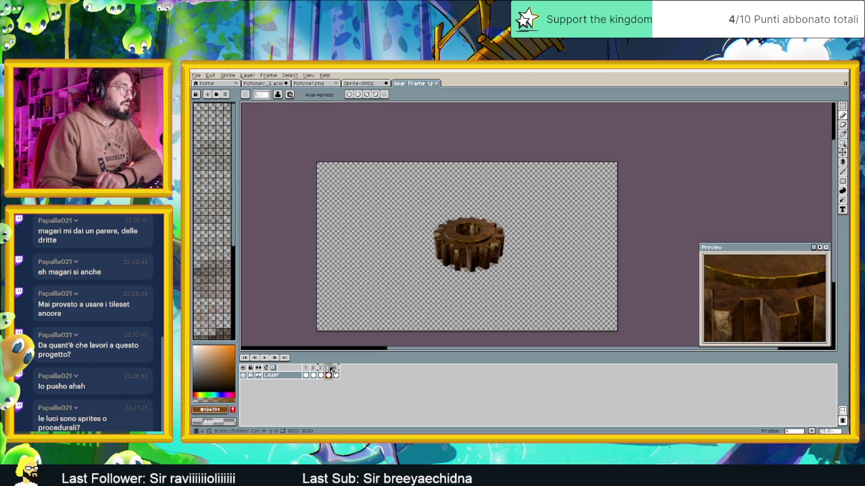
click(337, 371)
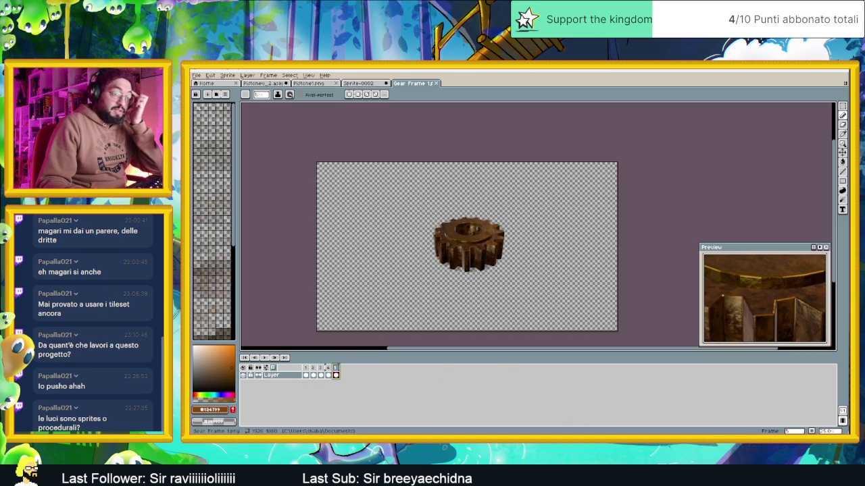
key(alt+Tab)
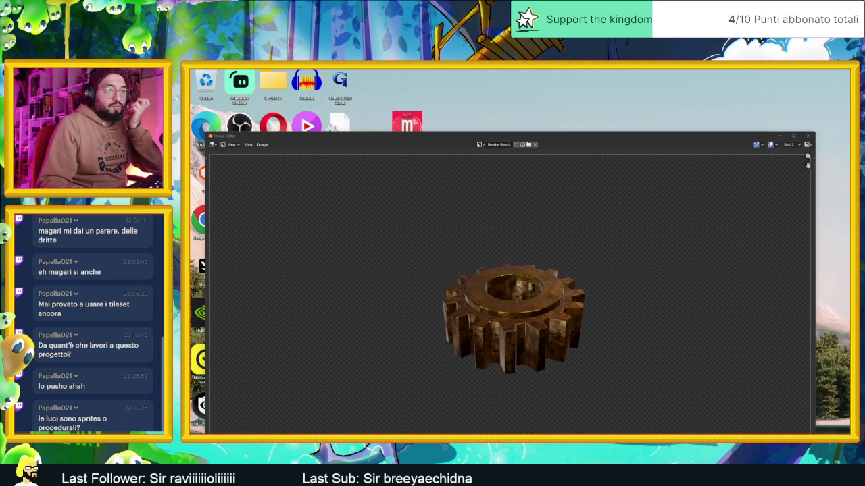
Close the render window, play the gear rotation, scrub back to frame 1, and return to Aseprite.
click(811, 137)
key(alt+Tab)
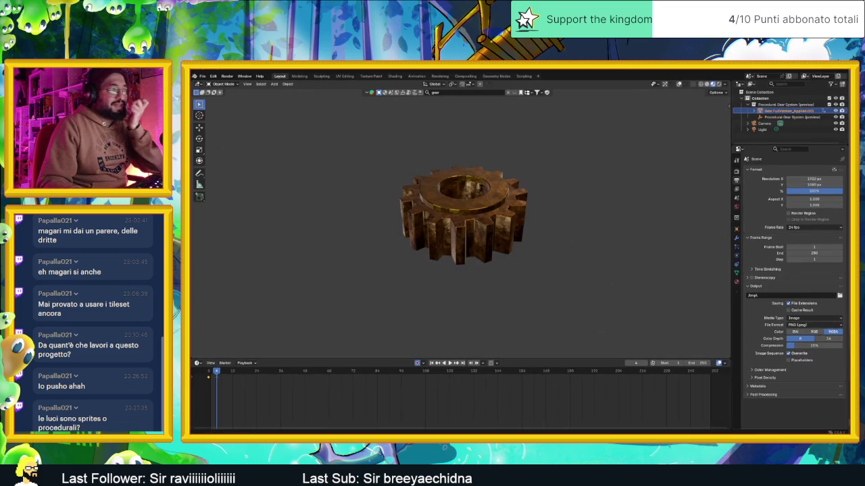
click(209, 373)
key(space)
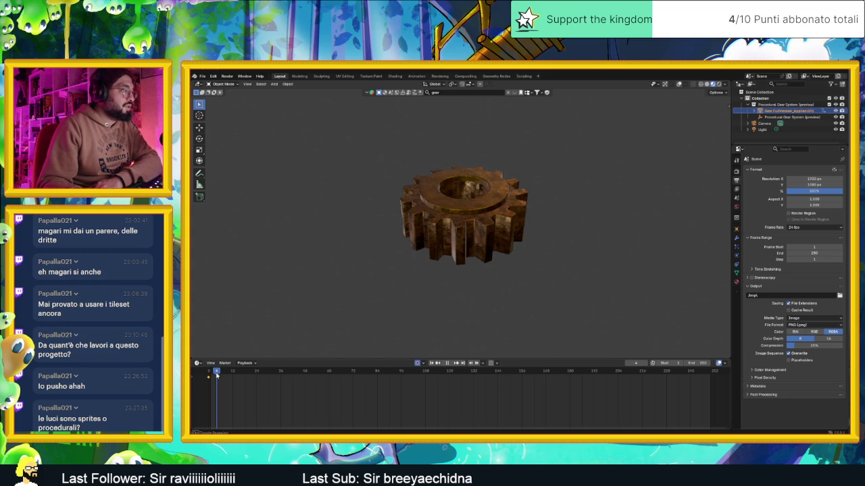
drag(216, 377, 209, 377)
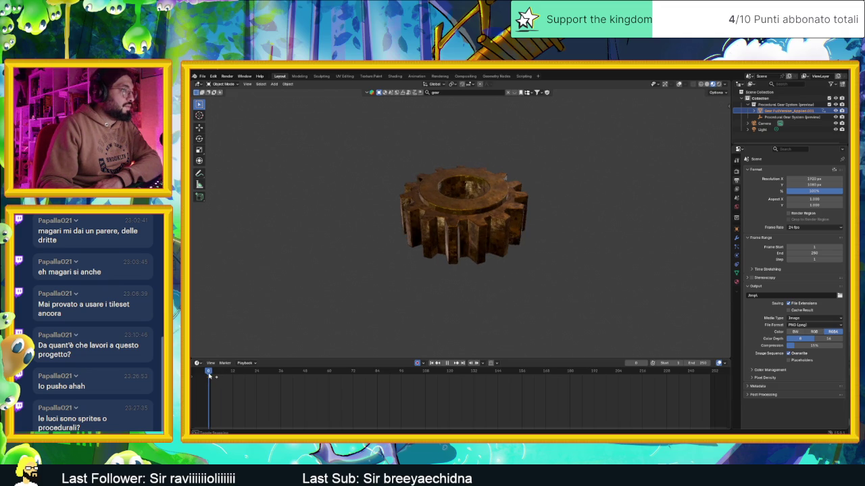
drag(210, 376, 211, 376)
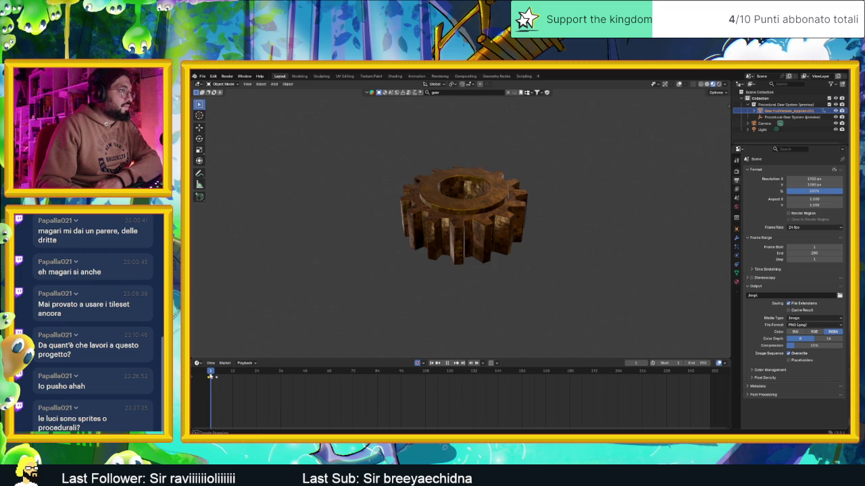
key(alt+Tab)
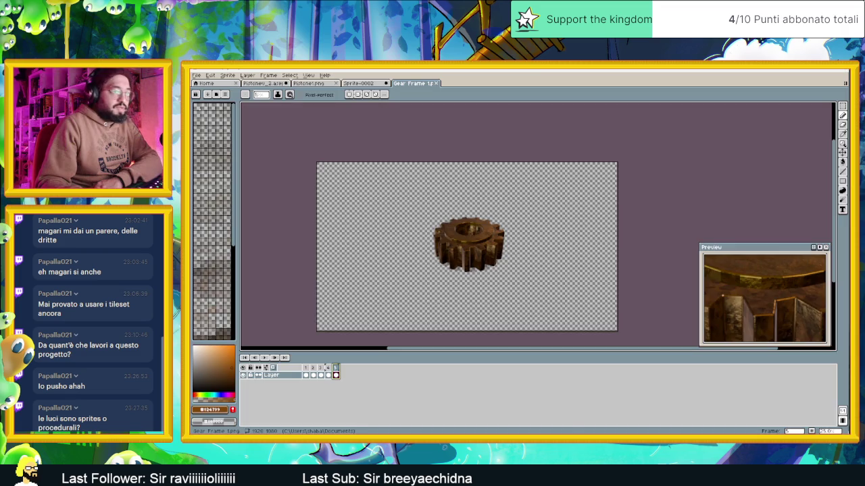
Step through gear frames 1, 2 and 3 in Aseprite, then switch to Blender.
click(306, 376)
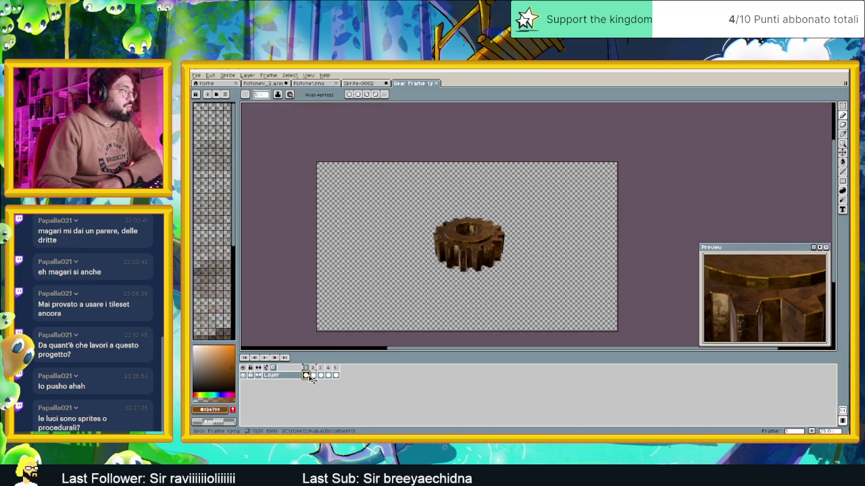
click(312, 376)
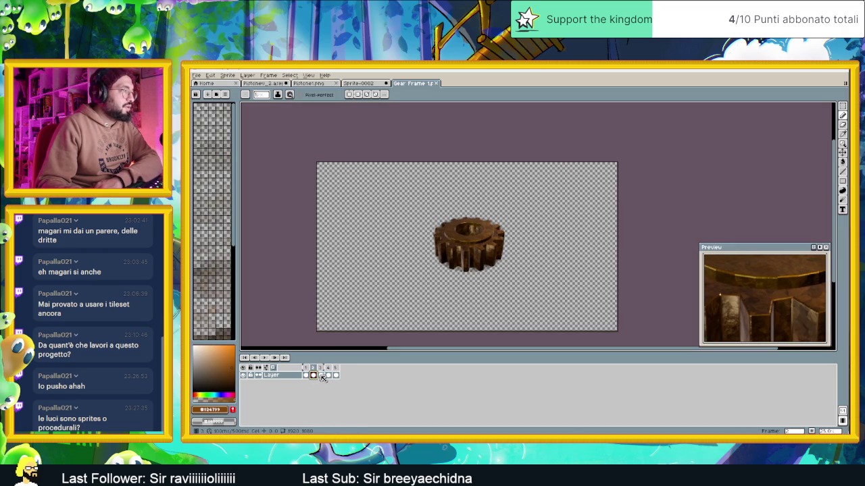
click(321, 376)
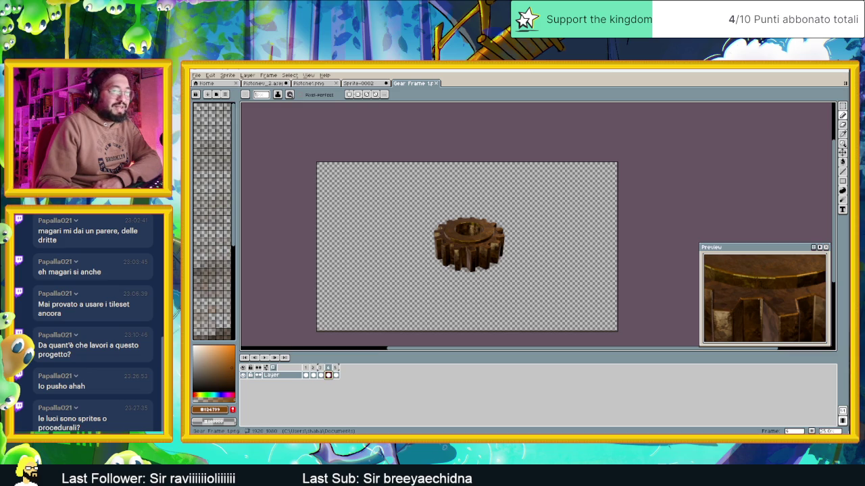
key(alt+Tab)
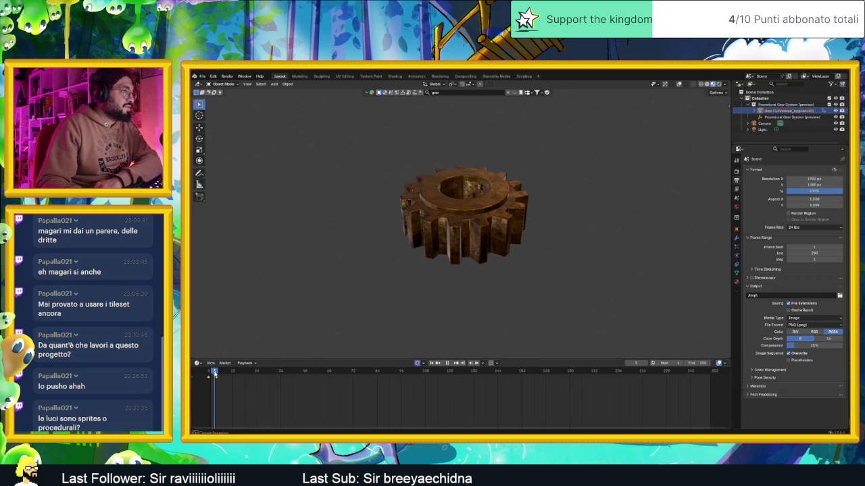
Stop playback, save the current render over Gear Frame 4.png, and return to Aseprite.
key(space)
click(203, 76)
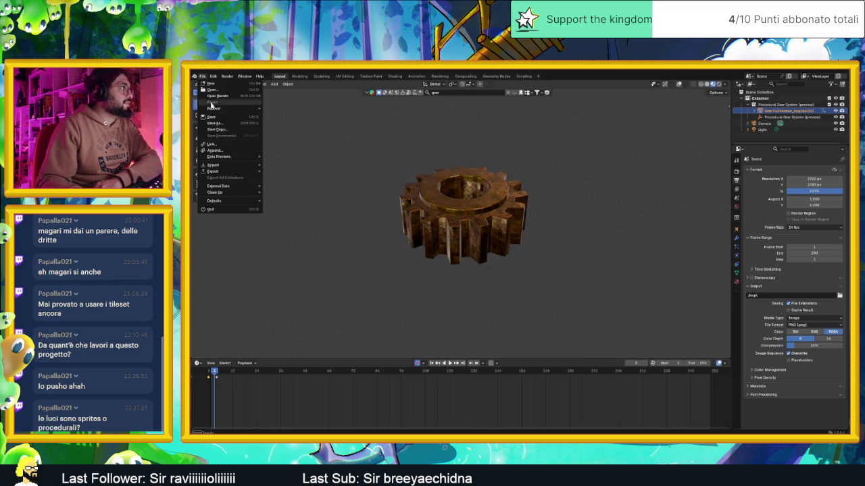
click(227, 77)
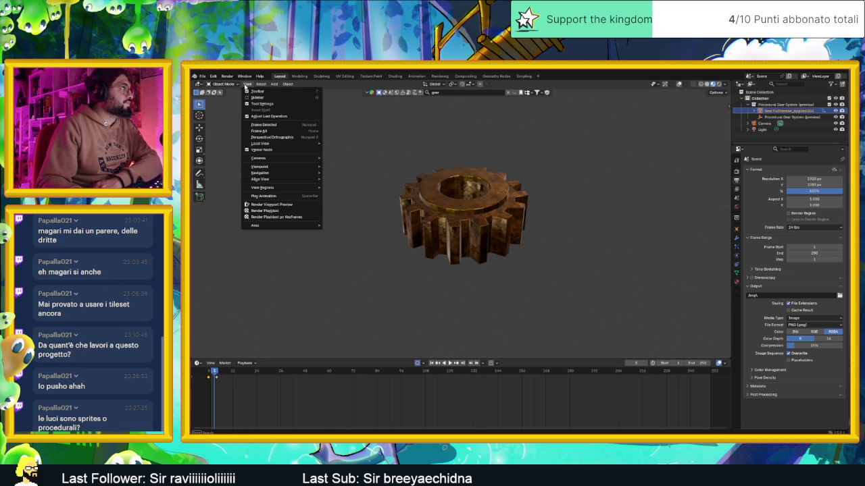
click(279, 208)
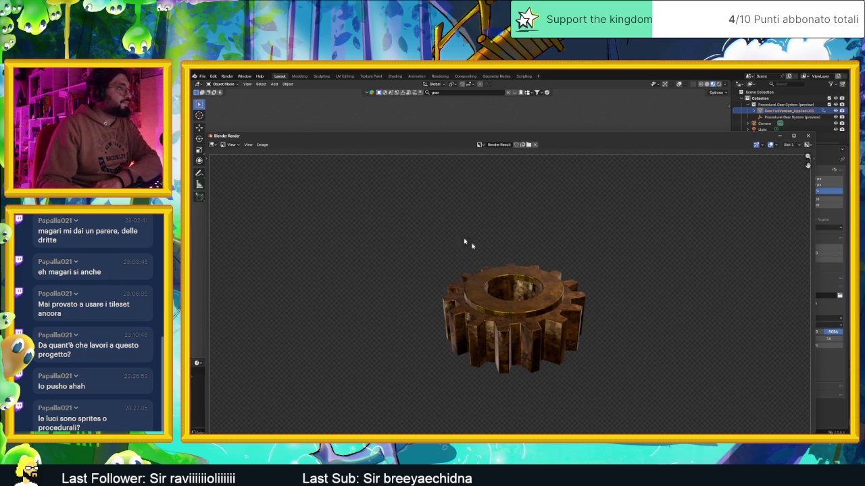
click(260, 147)
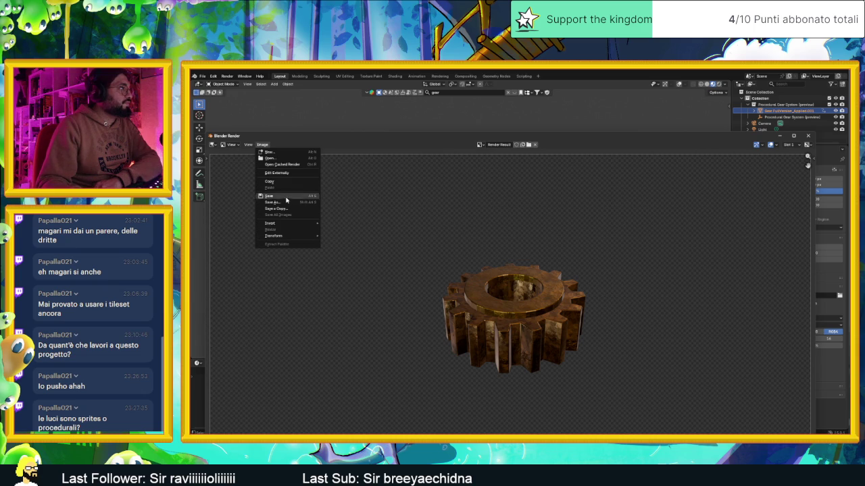
click(286, 198)
click(335, 323)
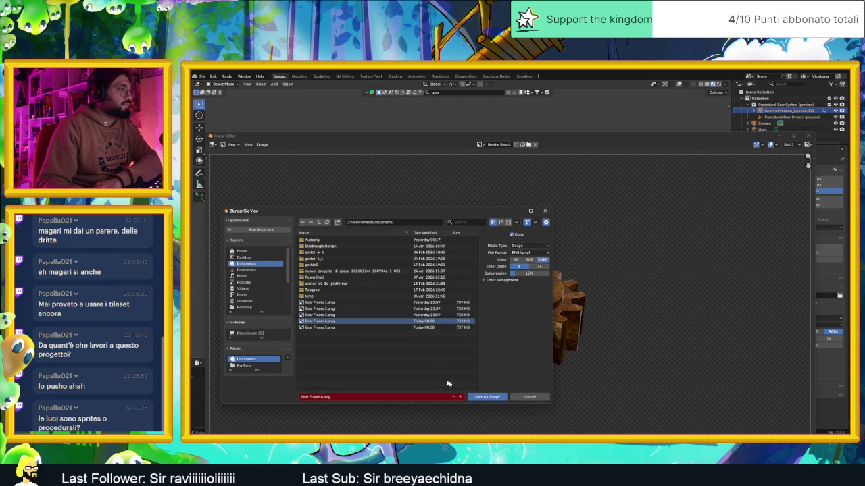
click(488, 397)
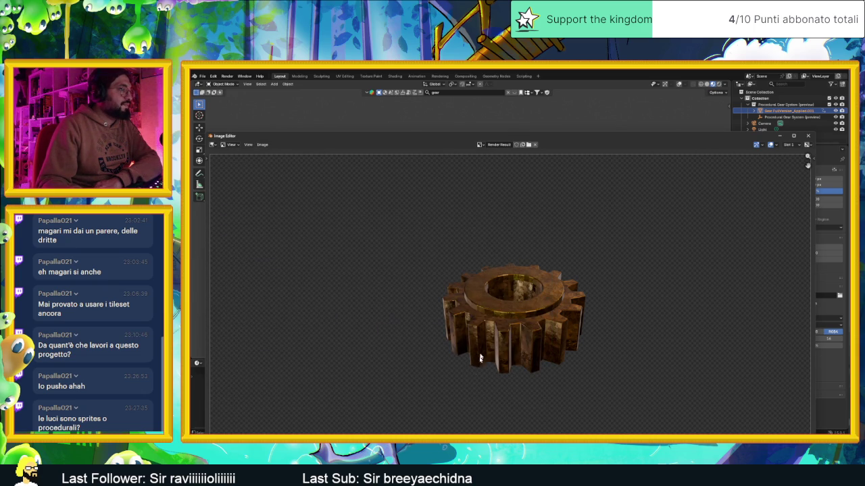
click(807, 136)
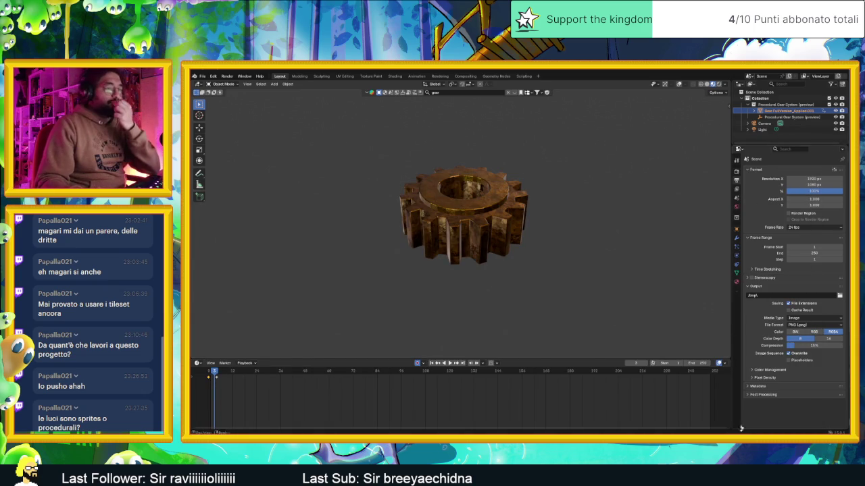
key(alt+Tab)
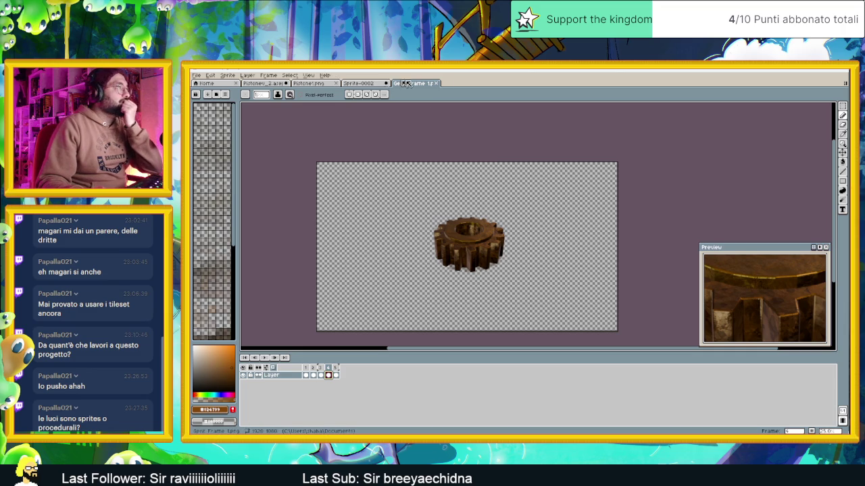
Close the Gear Frame 1 tab and reopen Gear Frame 1, loading all five gear PNGs as one animation.
click(437, 83)
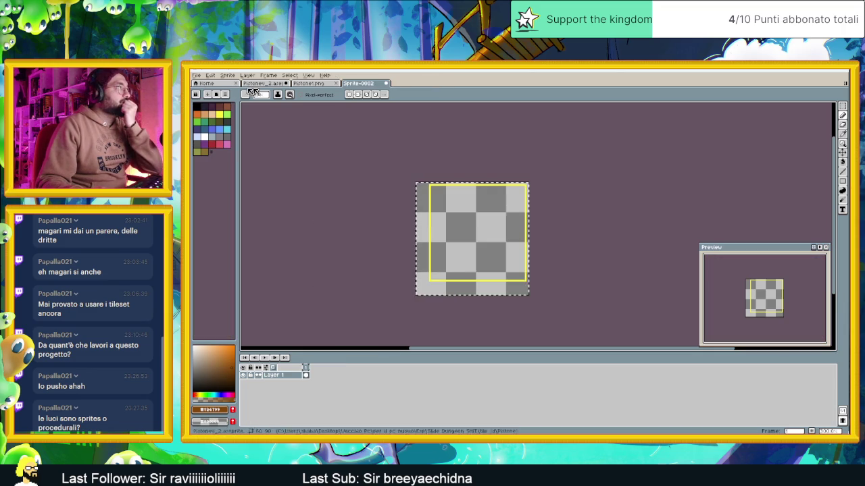
click(196, 75)
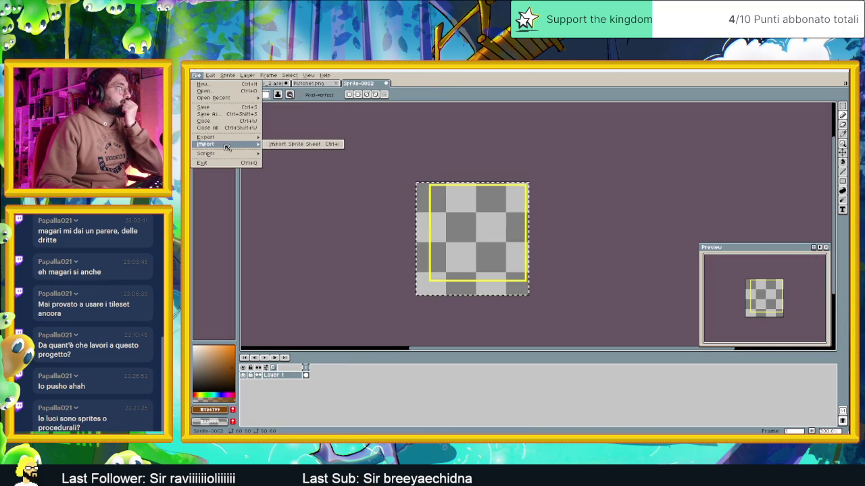
click(205, 90)
click(308, 212)
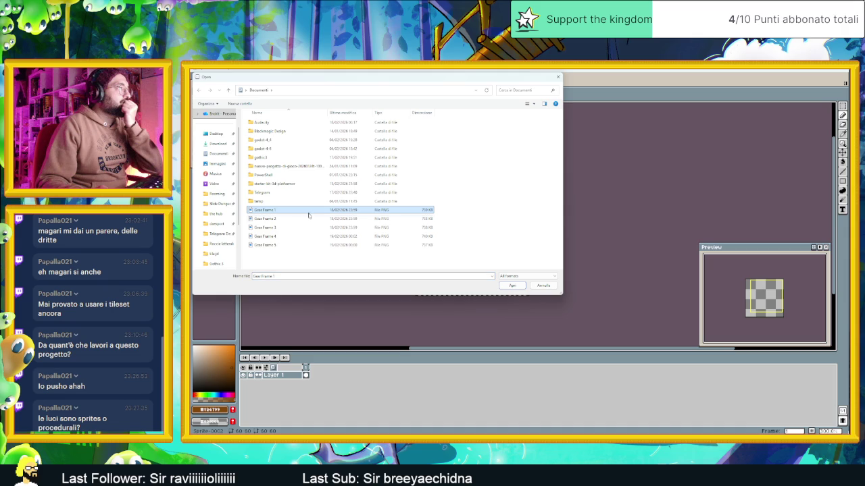
click(511, 286)
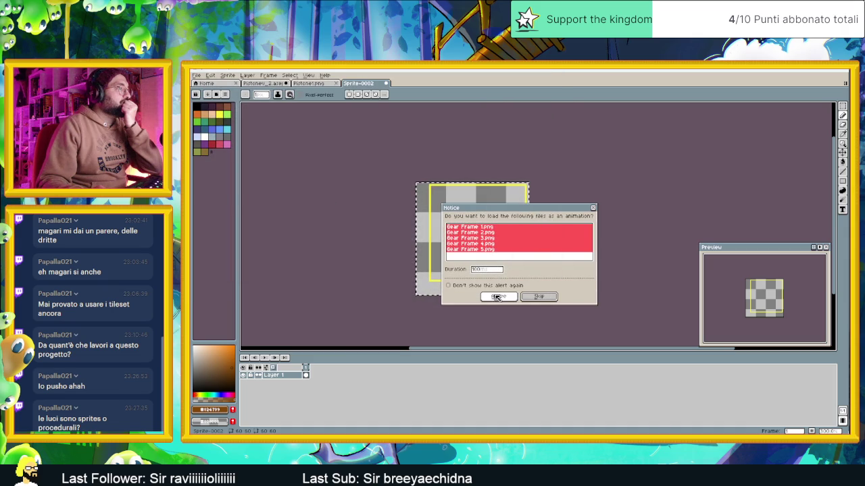
click(498, 294)
scroll(498, 295, down, 3)
scroll(532, 227, up, 3)
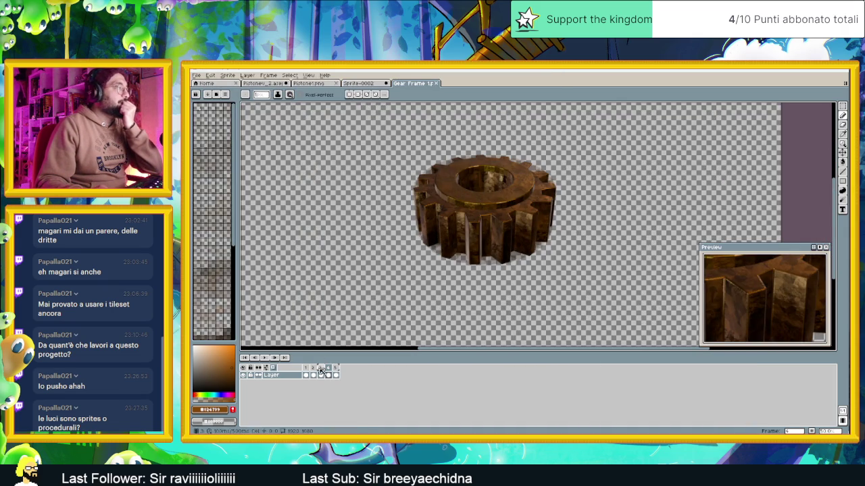
Step through gear frames 1 to 4, go back to frame 1, and play the rotation.
click(309, 369)
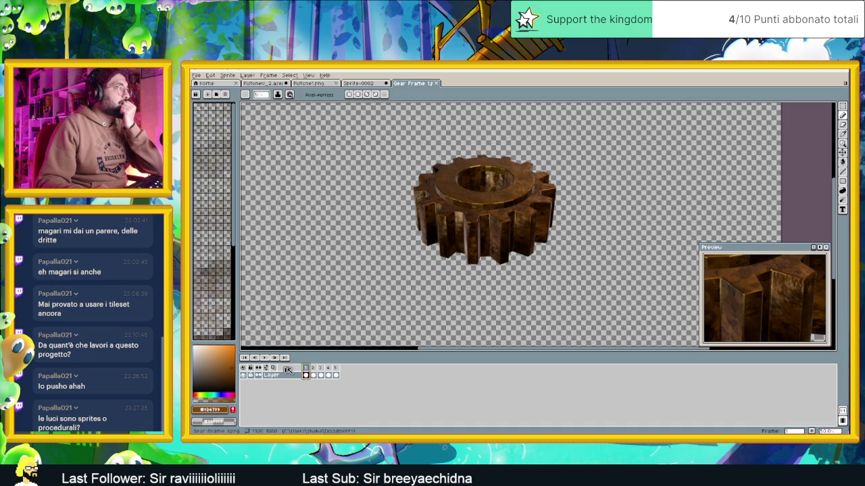
click(314, 370)
click(323, 369)
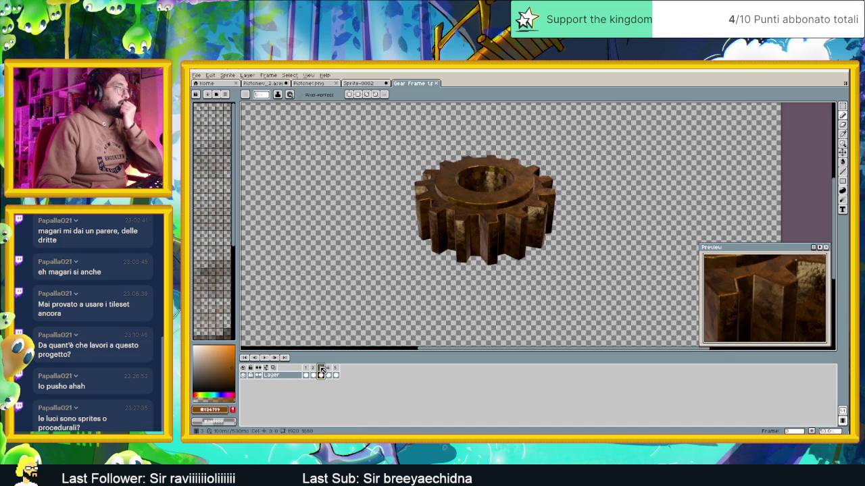
click(329, 369)
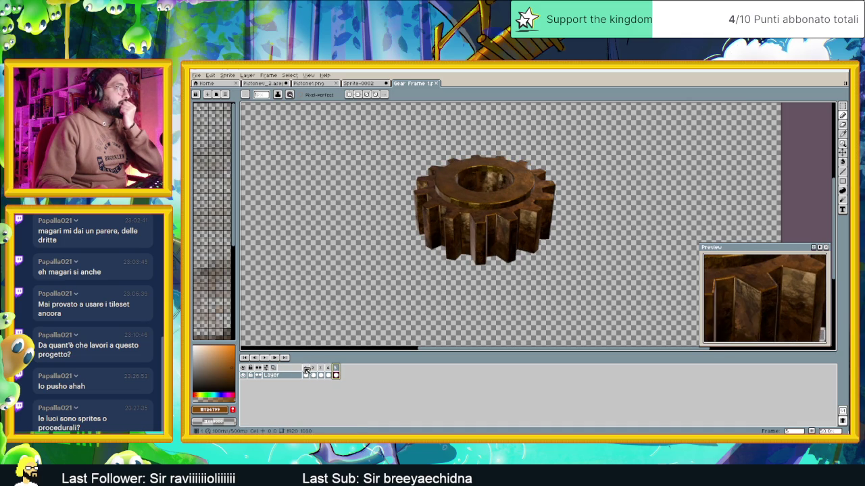
click(306, 370)
click(264, 357)
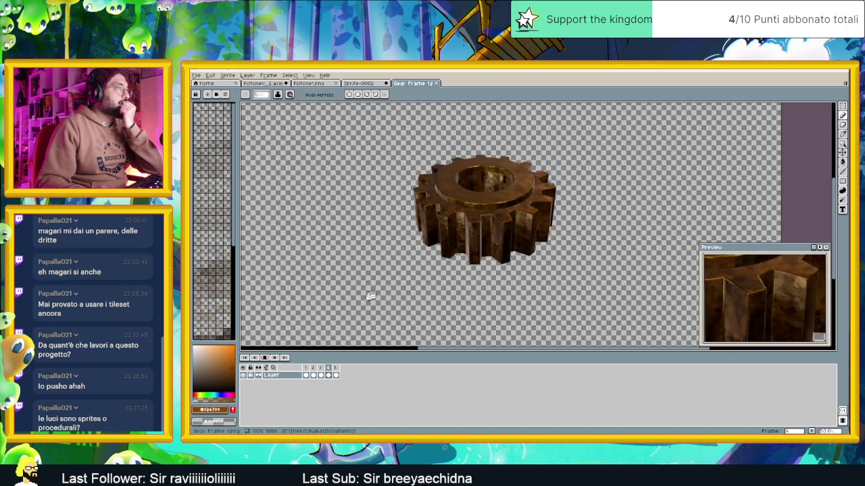
scroll(514, 273, down, 2)
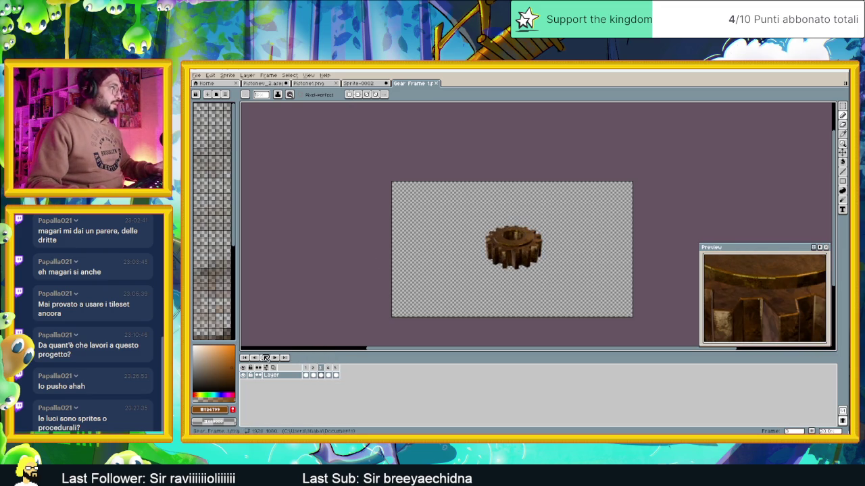
Crop the canvas from 1920×1080 to 549×440 by pulling its four edges in around the gear.
click(228, 75)
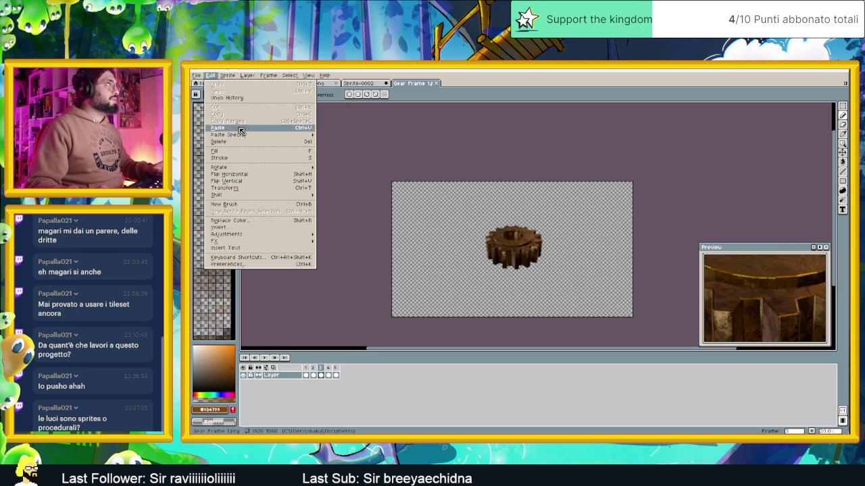
mouse_move(227, 76)
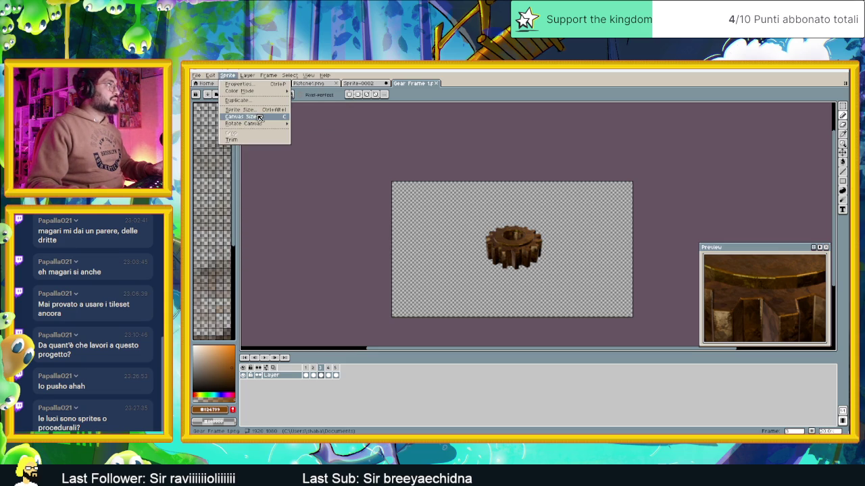
click(259, 118)
drag(529, 182, 525, 222)
drag(527, 319, 528, 273)
drag(578, 302, 518, 302)
drag(317, 237, 415, 251)
scroll(445, 256, right, 3)
drag(522, 250, 439, 258)
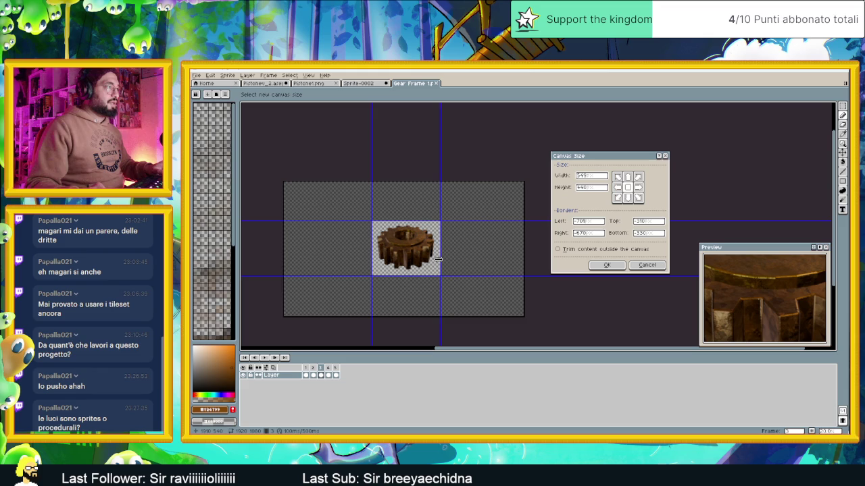
click(606, 266)
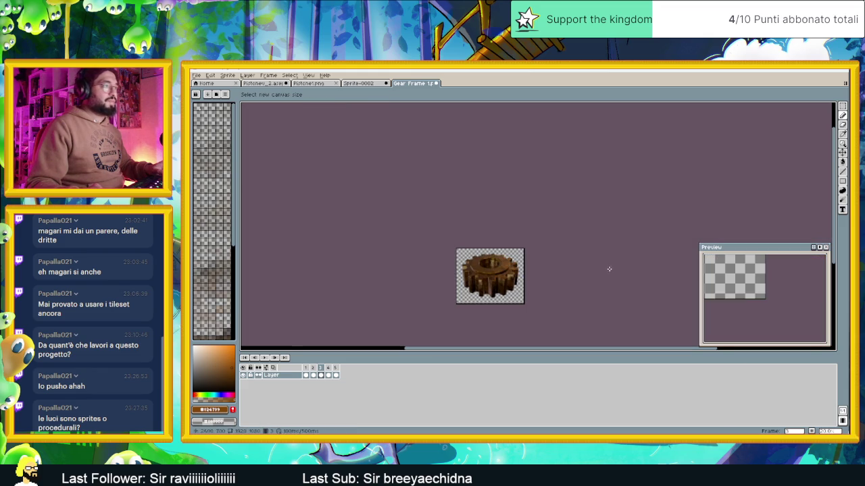
Begin exporting the cropped gear animation from the File menu.
scroll(497, 278, up, 2)
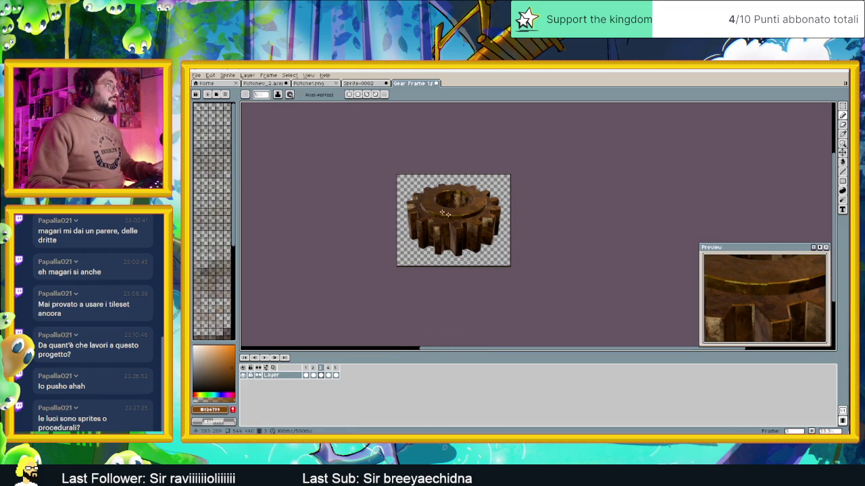
click(197, 75)
mouse_move(235, 140)
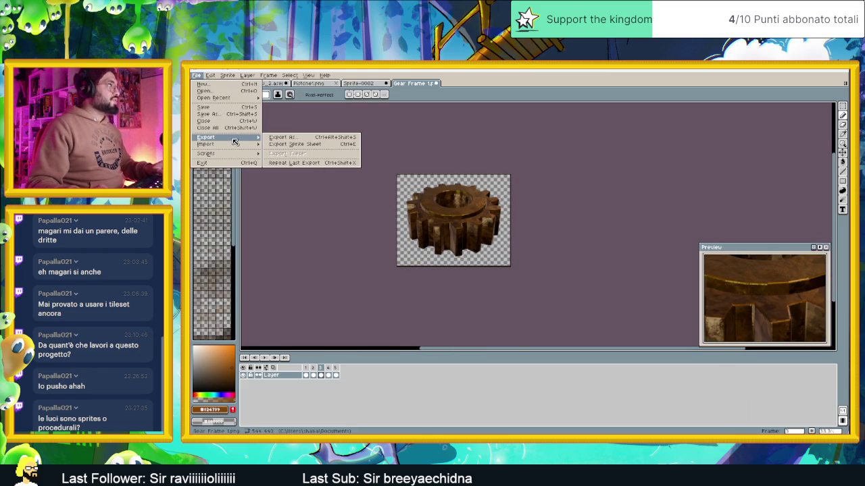
In Export As, set the resize to 50% and browse to the tile jd folder.
click(304, 138)
click(555, 229)
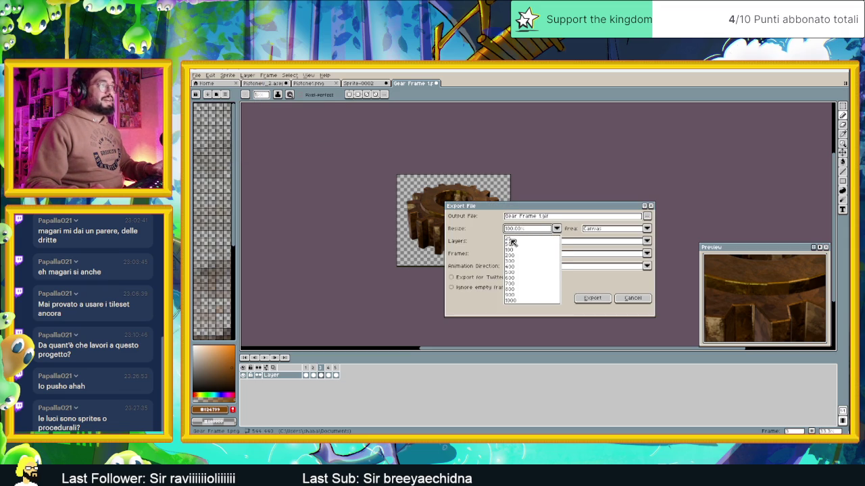
click(510, 245)
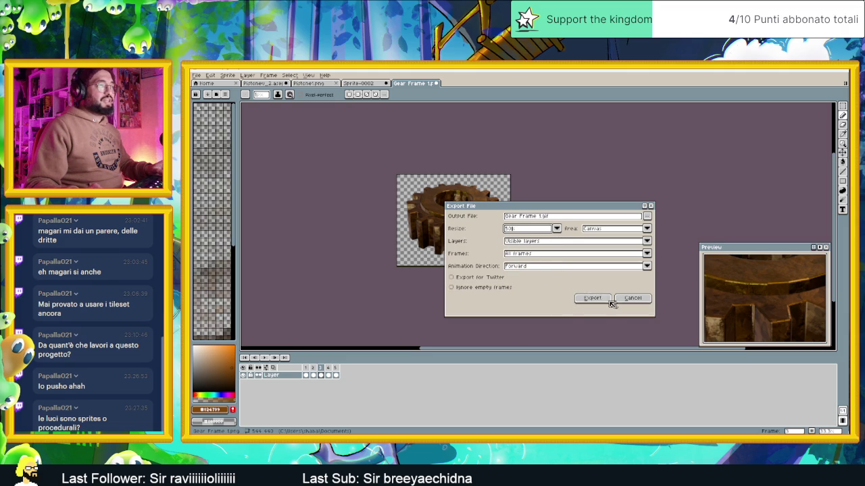
click(647, 216)
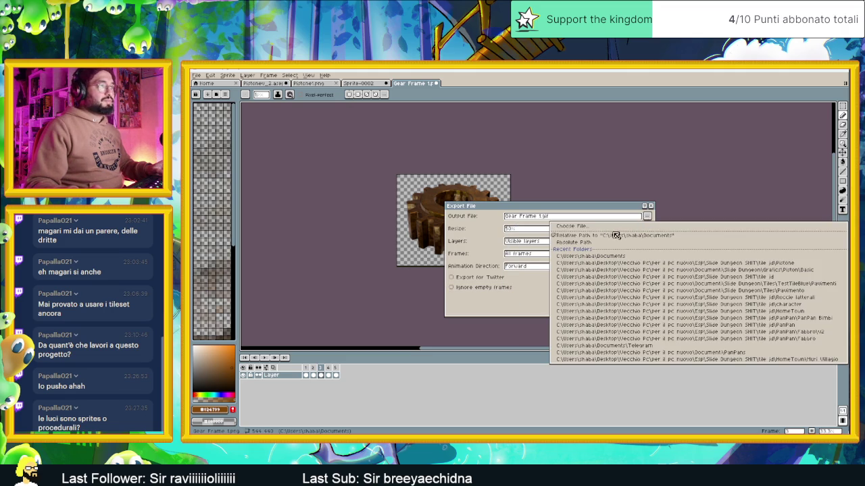
click(585, 227)
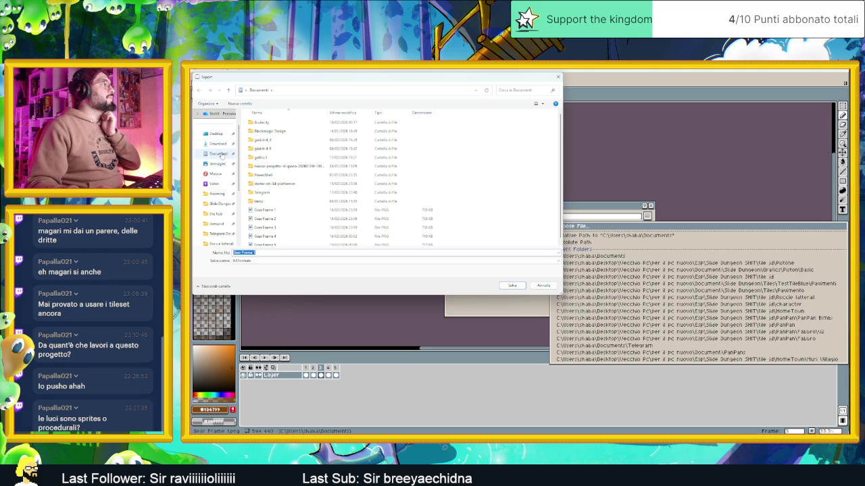
scroll(223, 226, down, 1)
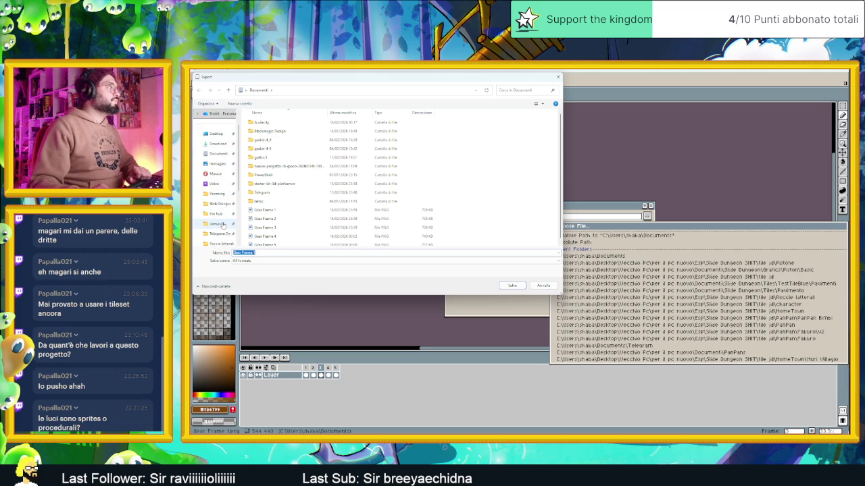
click(223, 226)
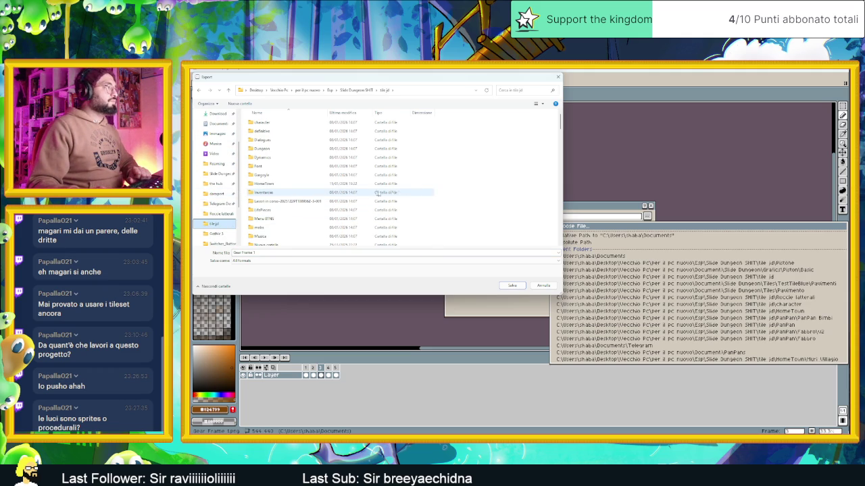
scroll(280, 219, down, 3)
scroll(282, 215, up, 3)
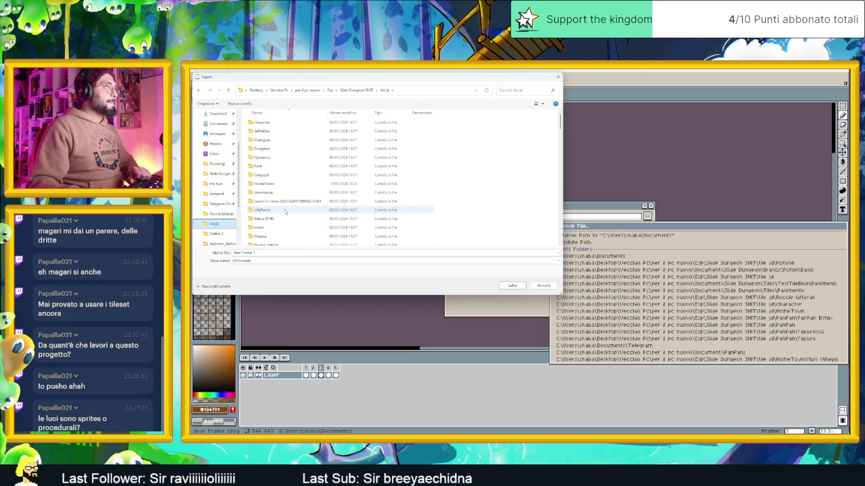
scroll(285, 211, down, 3)
Create a new Gears folder in tile jd and save the output name as 'animation v'.
right_click(477, 198)
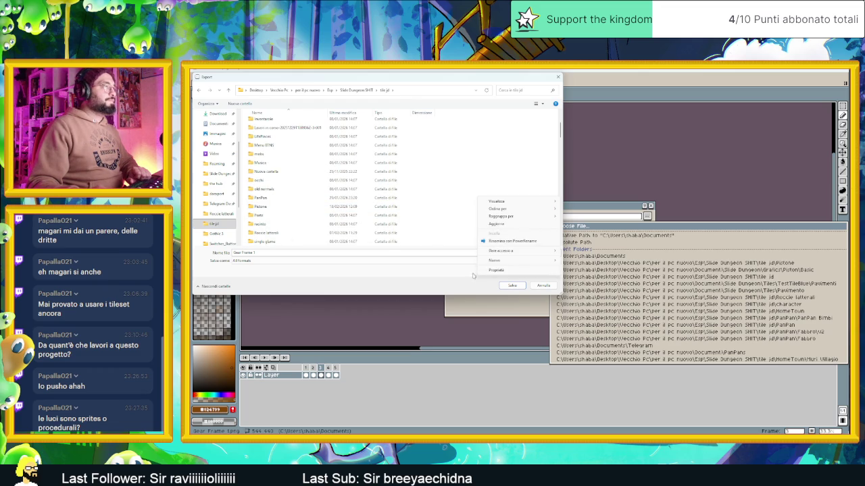
mouse_move(520, 261)
click(575, 261)
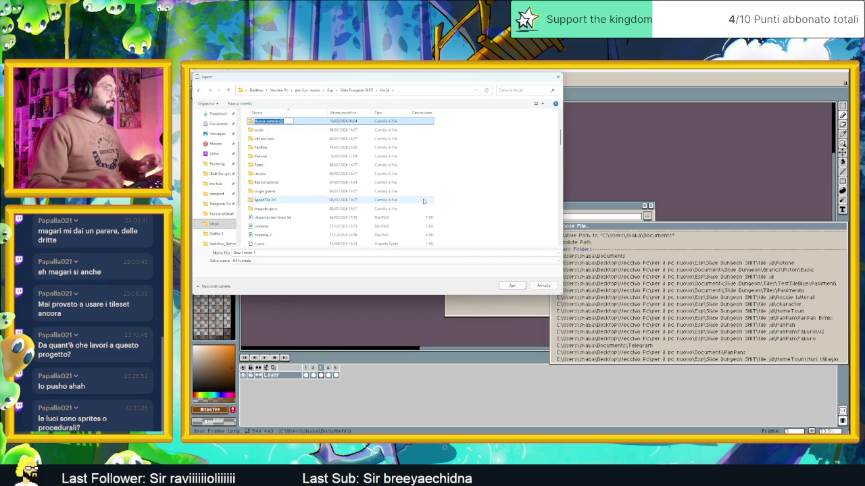
text(Gridrs)
key(Return)
key(Return)
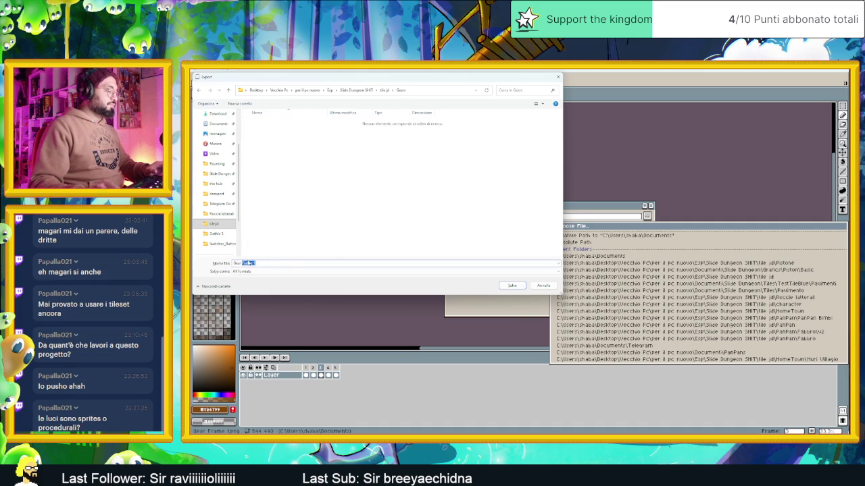
text(animation v1)
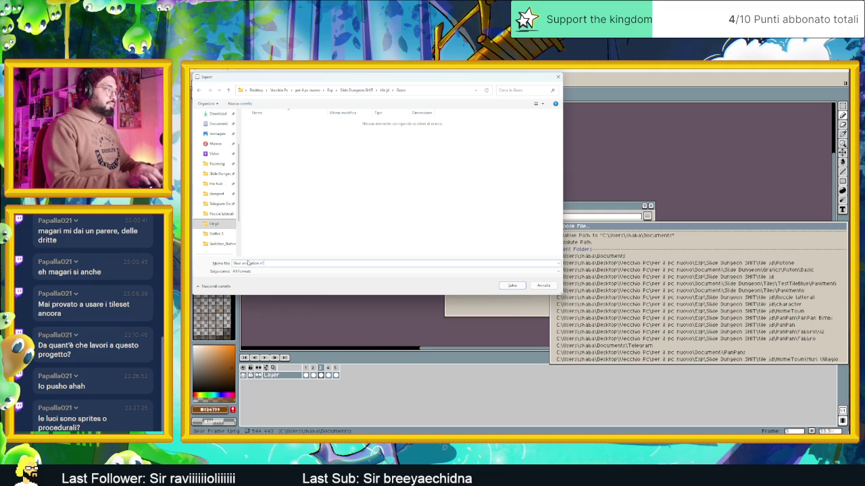
click(512, 285)
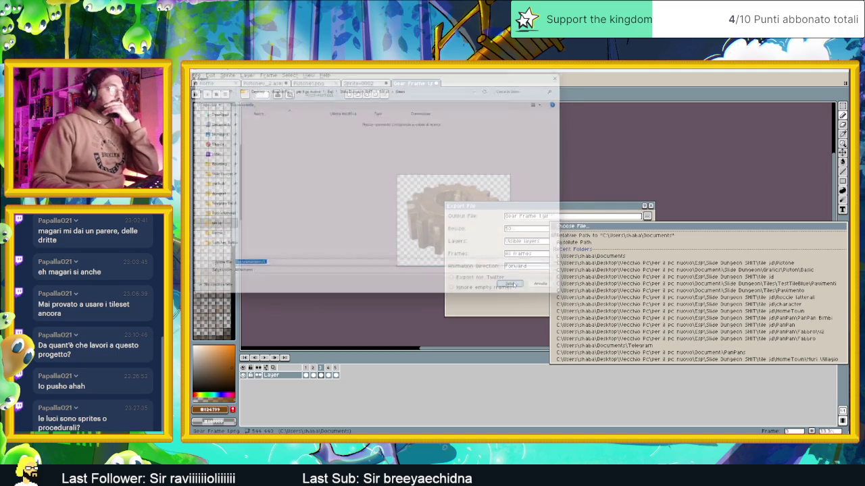
Cancel the GIF export options and return to the Gear Frame 1 sprite.
click(593, 298)
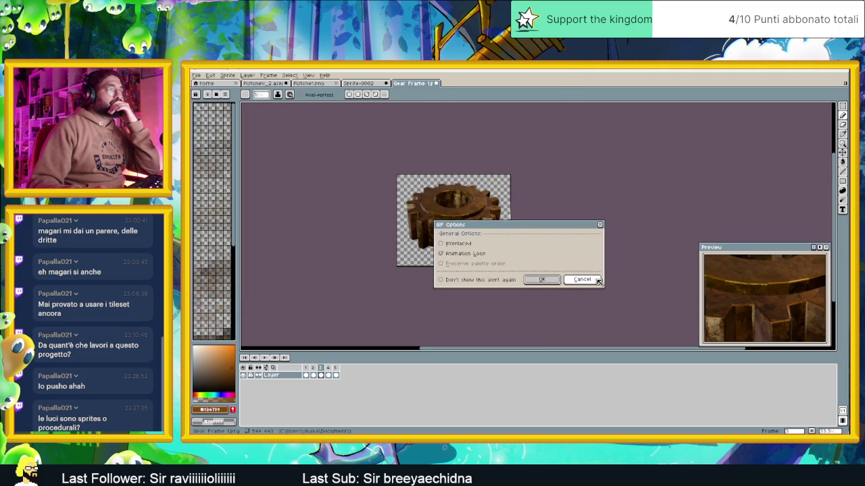
click(596, 280)
click(196, 82)
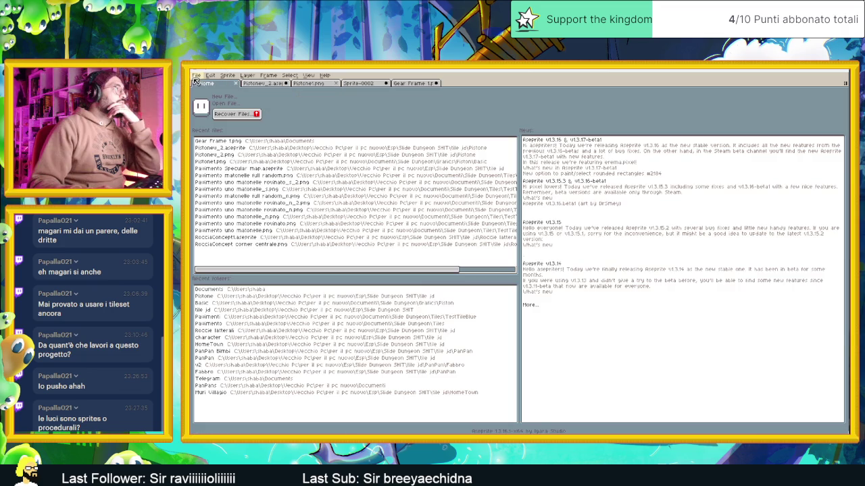
click(209, 140)
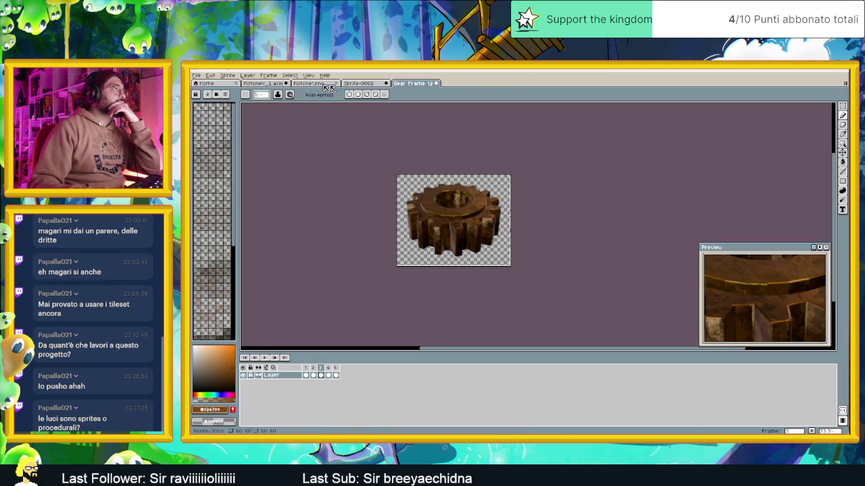
click(201, 75)
Export the gear as Gear animation v1 PNG frames into the Gears folder, using the png file type.
mouse_move(206, 137)
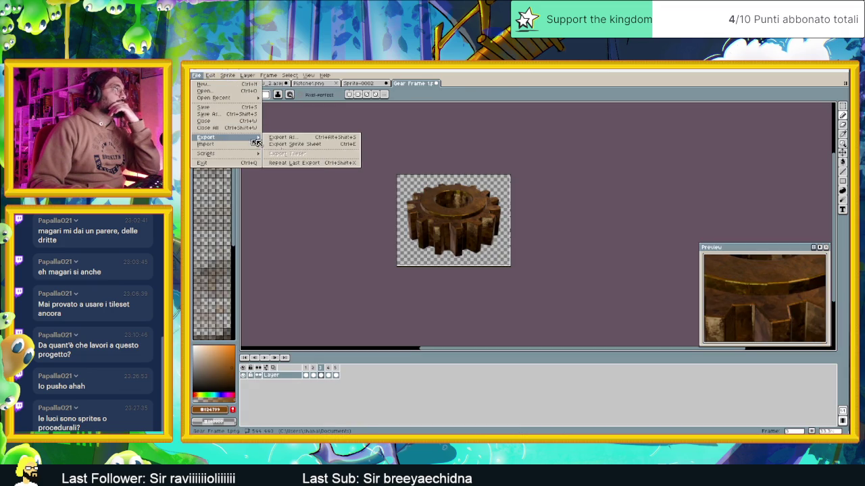
click(297, 144)
click(645, 217)
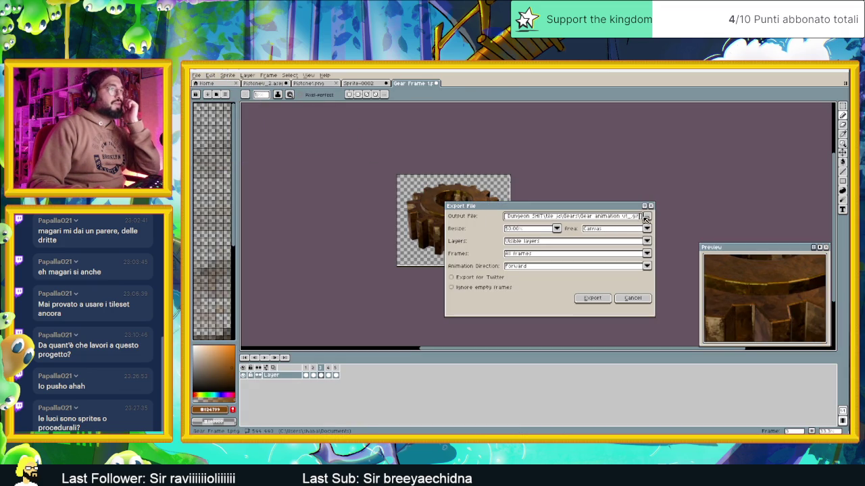
click(647, 217)
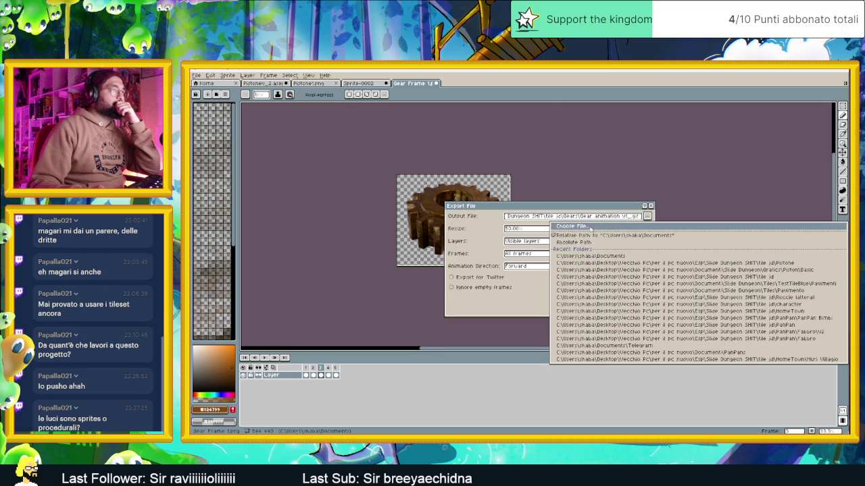
click(594, 229)
click(276, 261)
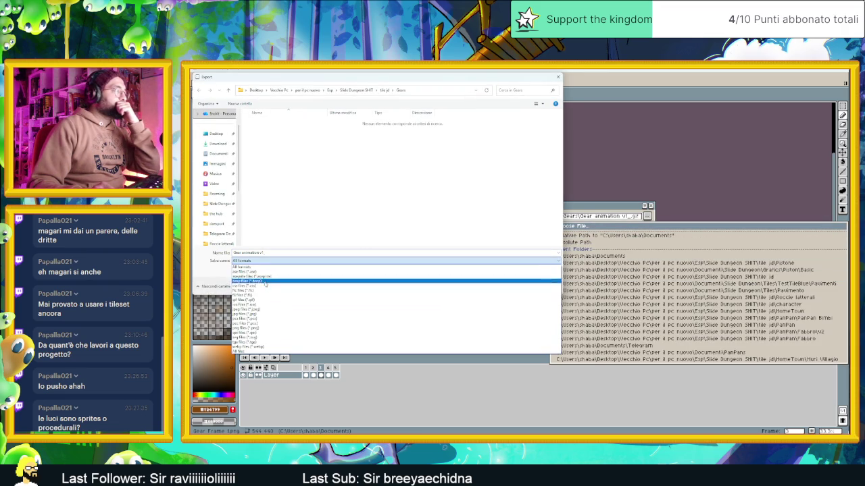
click(260, 328)
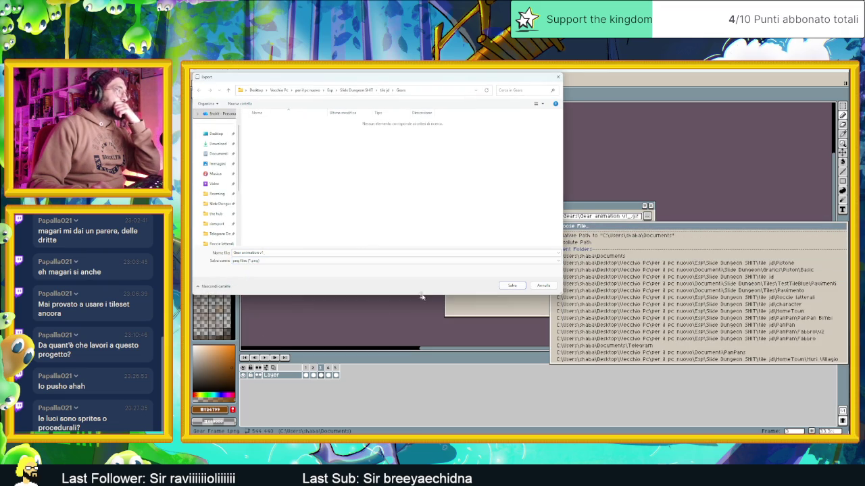
click(525, 289)
click(592, 300)
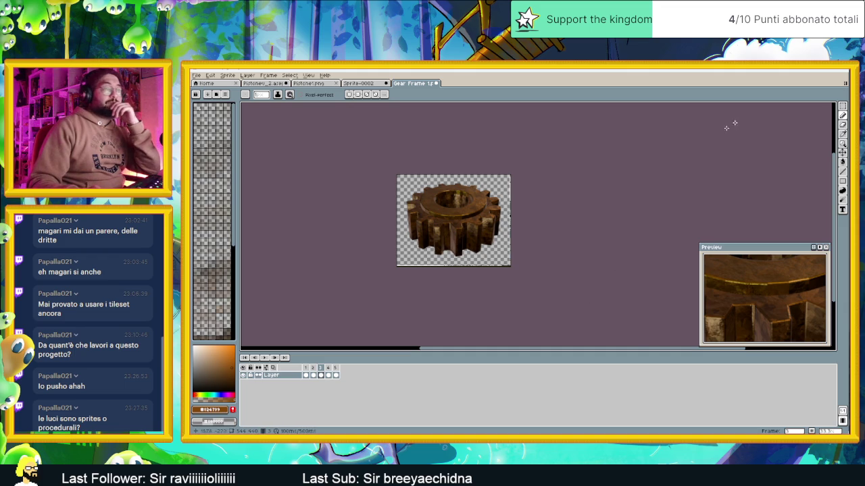
Switch to the Pistoneu_2 brown block sprite and reposition its view.
click(263, 83)
scroll(545, 183, down, 2)
drag(527, 201, 490, 228)
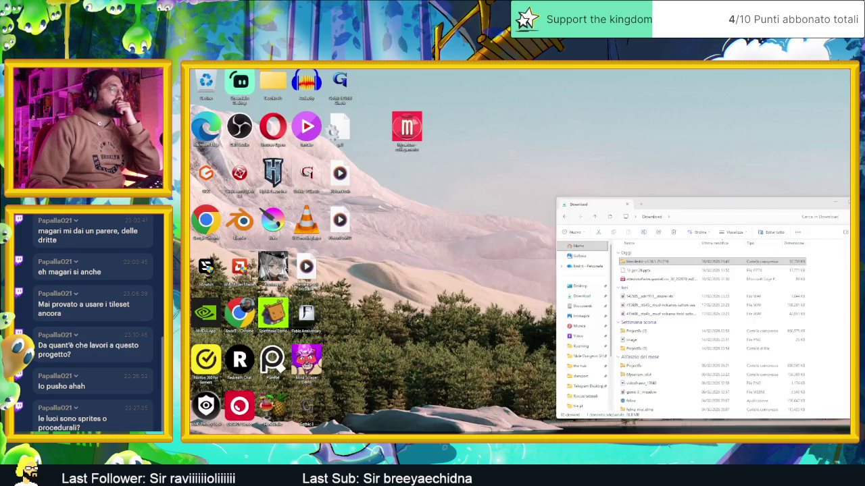
In Explorer, open tile jd > Gears, select the five gear PNGs and drag them into Aseprite.
click(727, 194)
drag(727, 195, 515, 194)
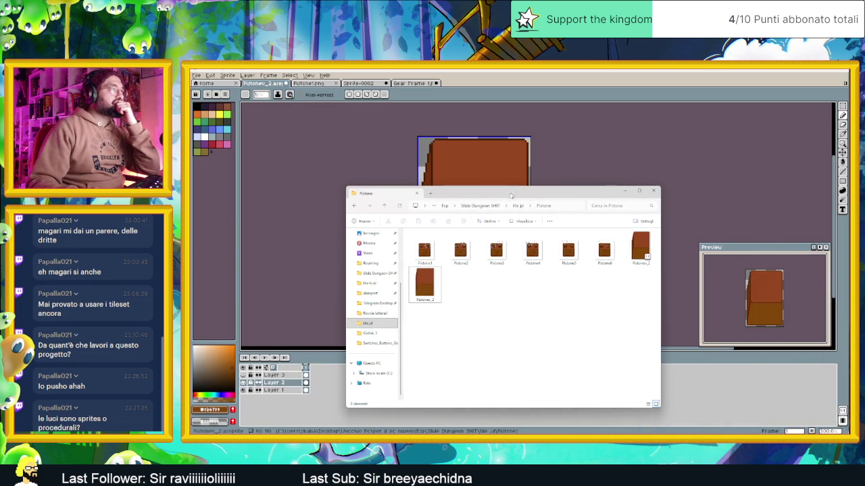
click(515, 207)
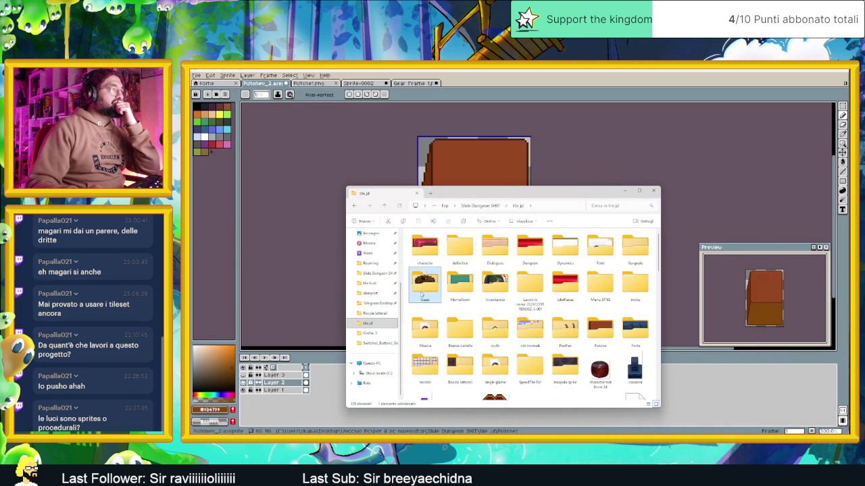
double_click(436, 278)
double_click(424, 249)
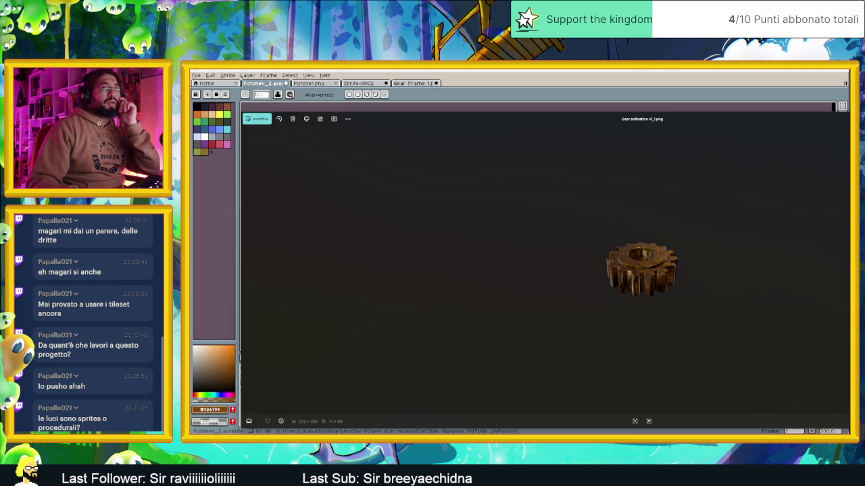
key(Escape)
mouse_move(562, 289)
mouse_down()
mouse_move(513, 257)
mouse_move(409, 233)
mouse_up()
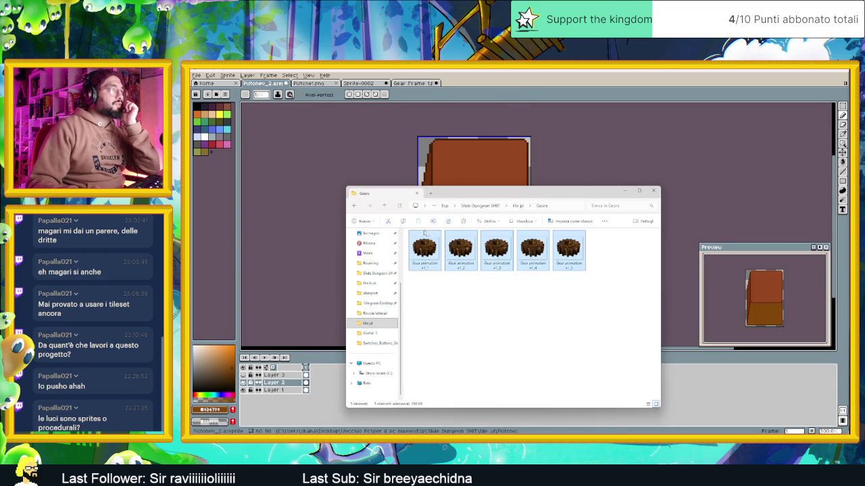
drag(472, 81, 472, 81)
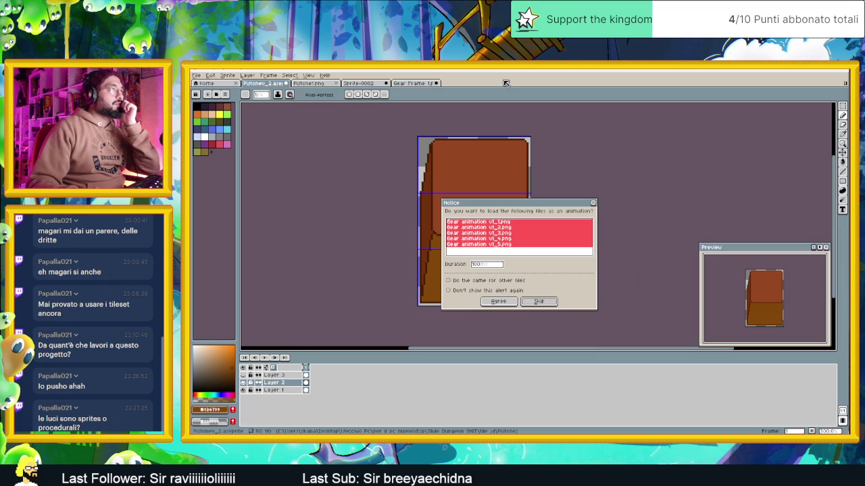
Agree to load the five gear PNGs as an animation, frame the view, play it, and return to frame 1.
click(502, 300)
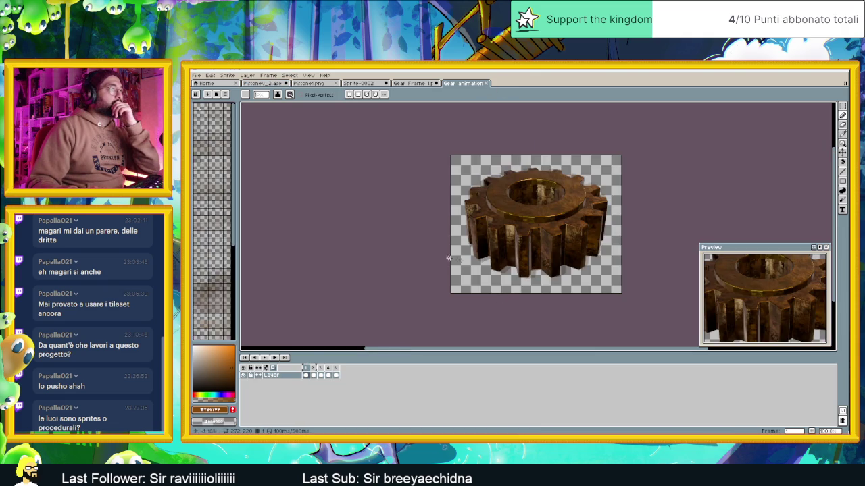
scroll(510, 232, down, 1)
scroll(540, 231, down, 1)
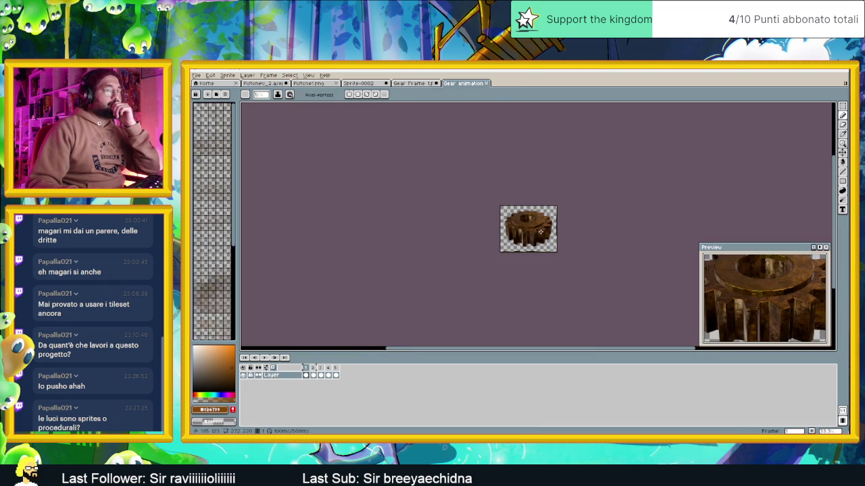
drag(594, 247, 540, 257)
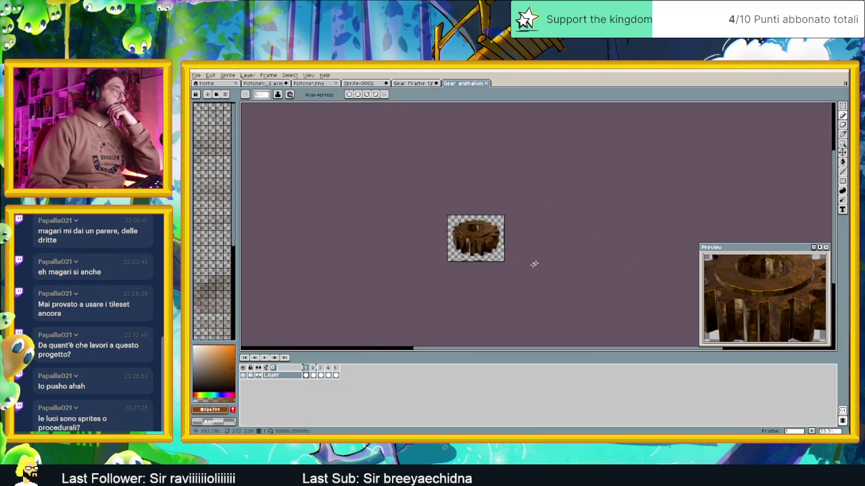
click(265, 358)
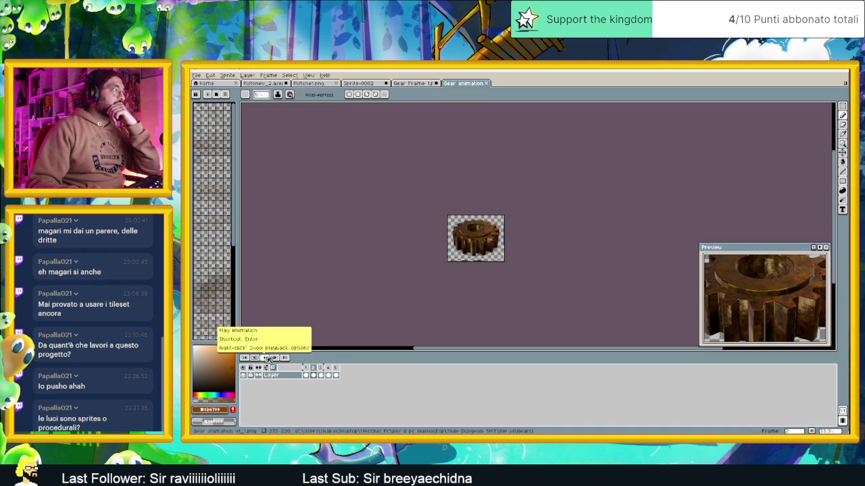
click(305, 370)
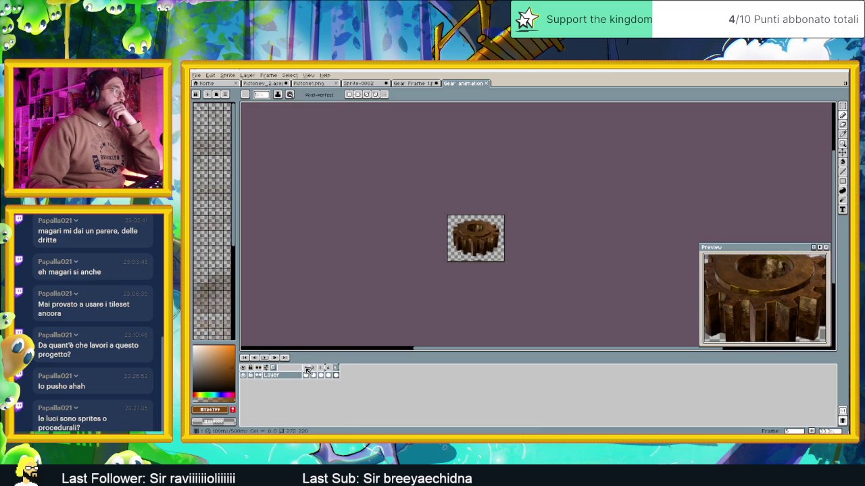
Delete frame 5 so the gear loops on four frames, play it, then switch to Gear Frame 1.
click(263, 357)
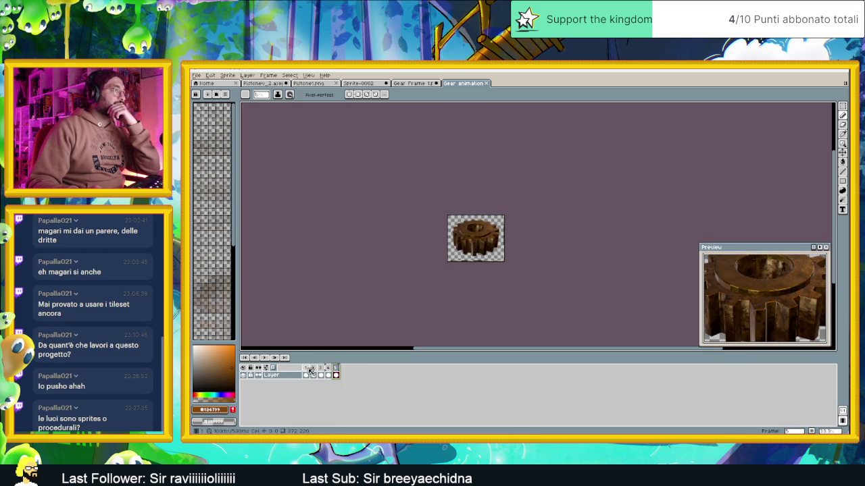
click(307, 371)
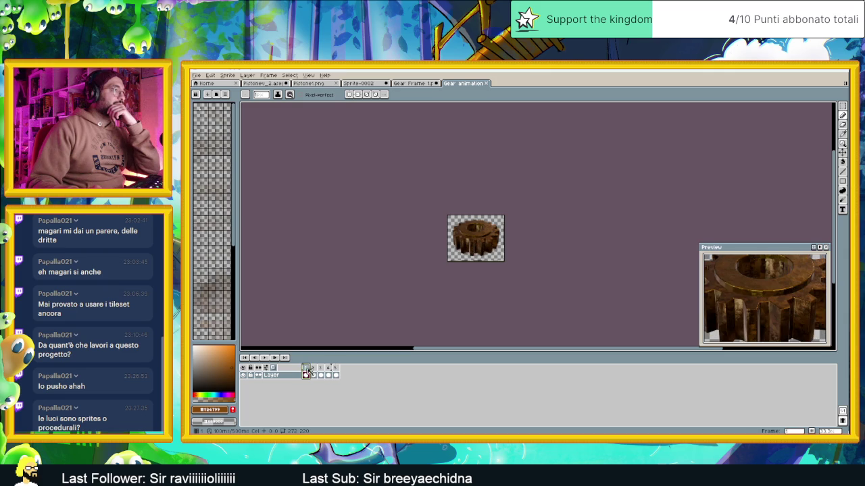
click(337, 369)
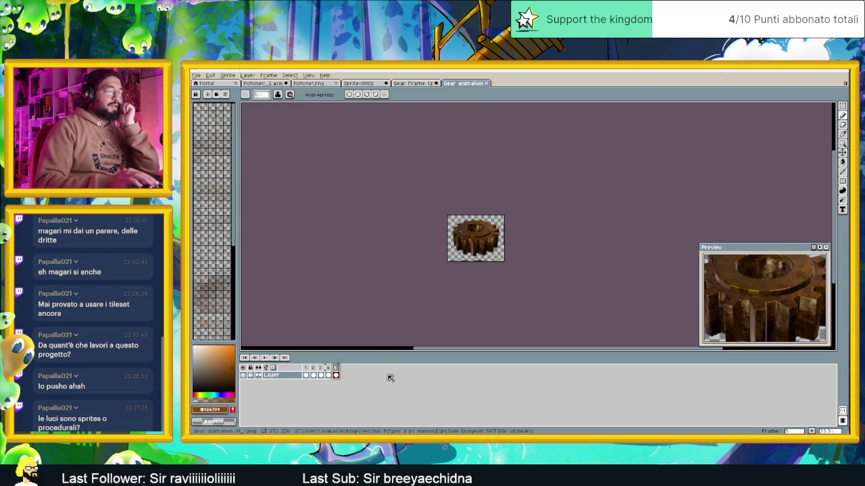
key(Delete)
click(264, 358)
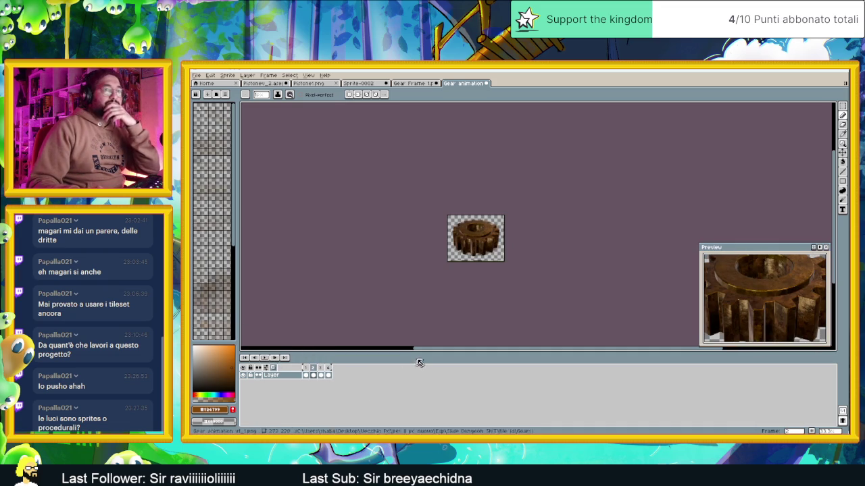
scroll(513, 228, up, 1)
scroll(513, 228, up, 1)
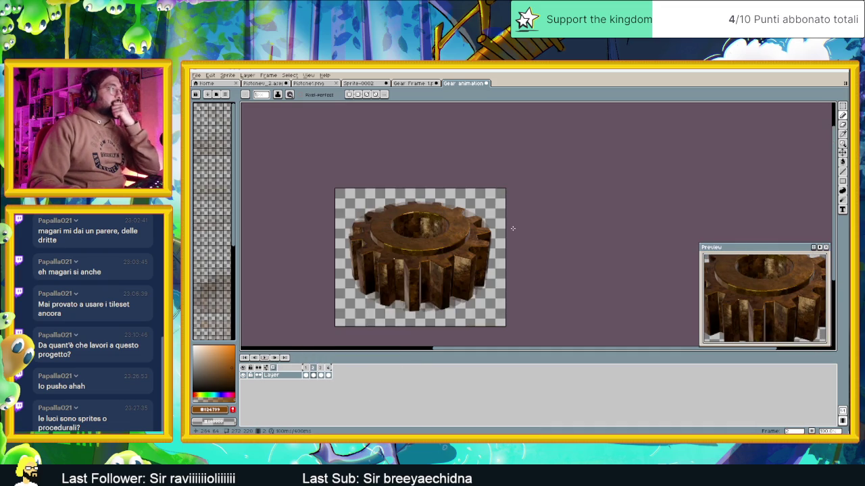
click(424, 83)
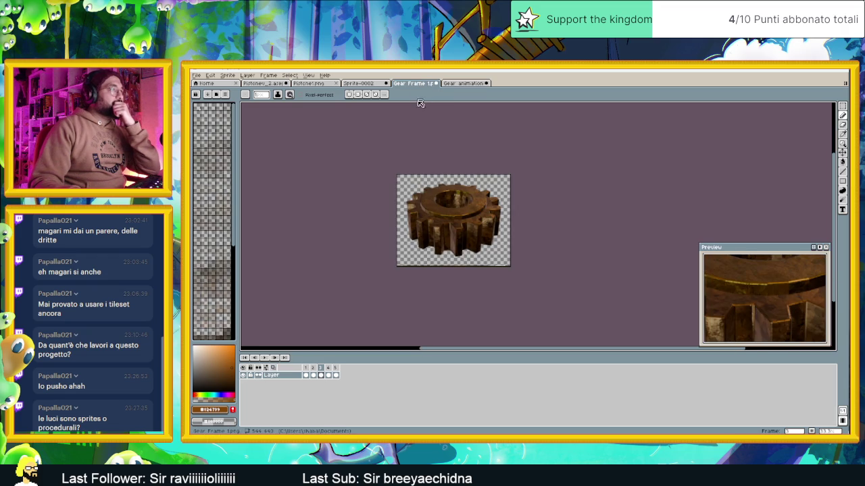
Export the sprite at 25% size as Gear animation v2 PNG frames into the Gears folder.
click(196, 75)
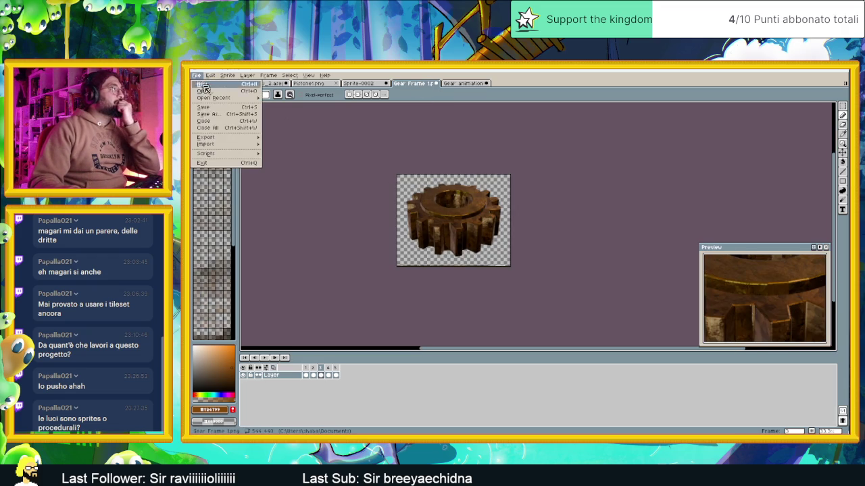
mouse_move(230, 139)
click(278, 140)
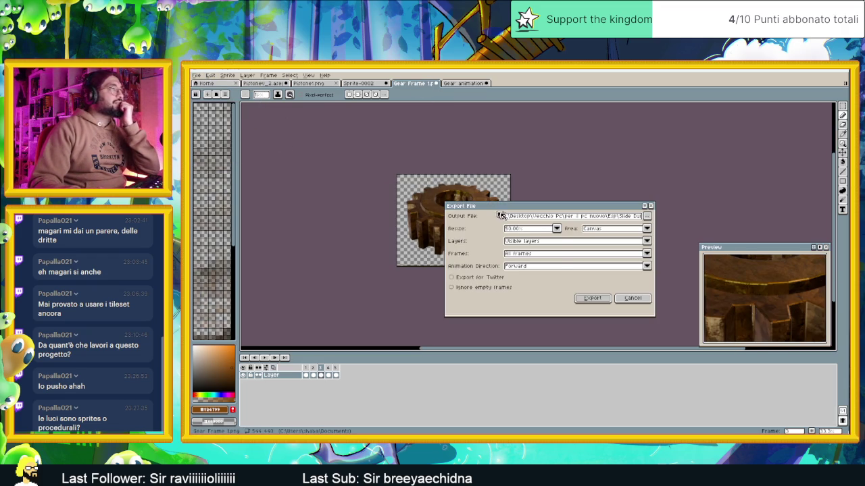
click(556, 229)
click(539, 241)
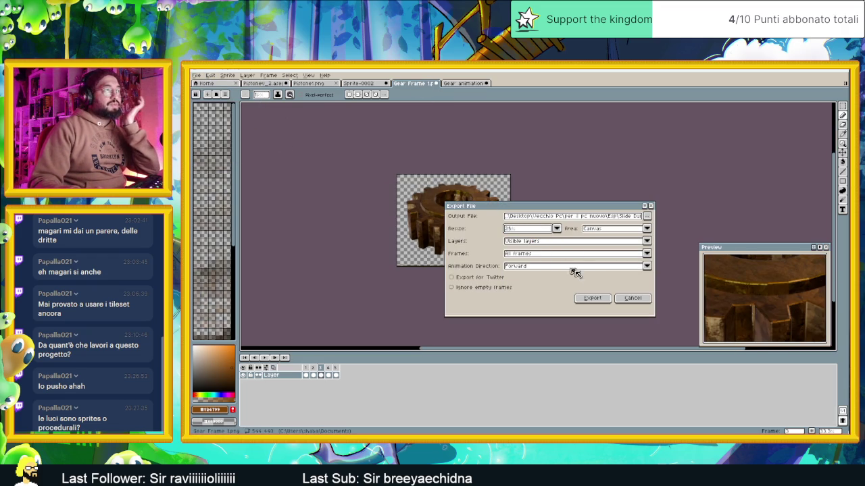
click(648, 216)
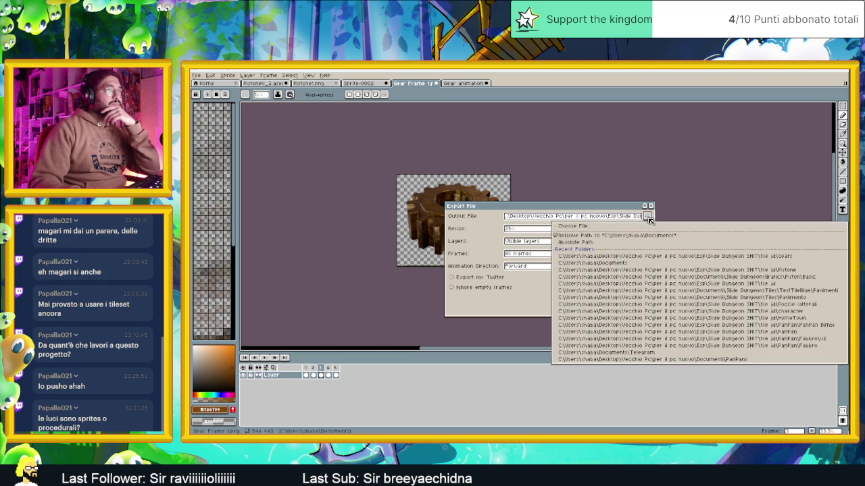
click(599, 227)
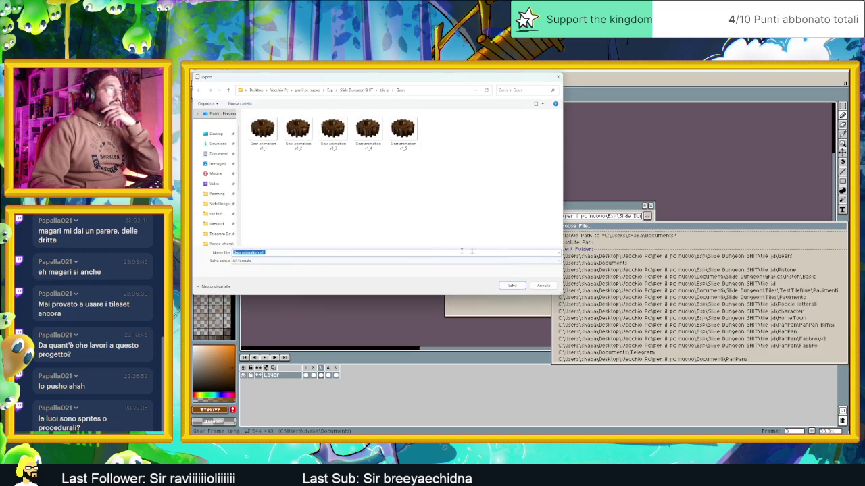
key(BackSpace)
text(2)
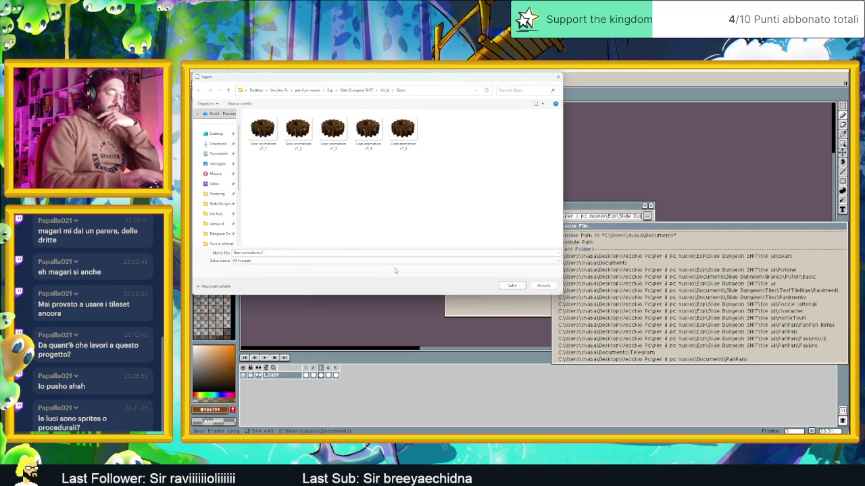
click(512, 286)
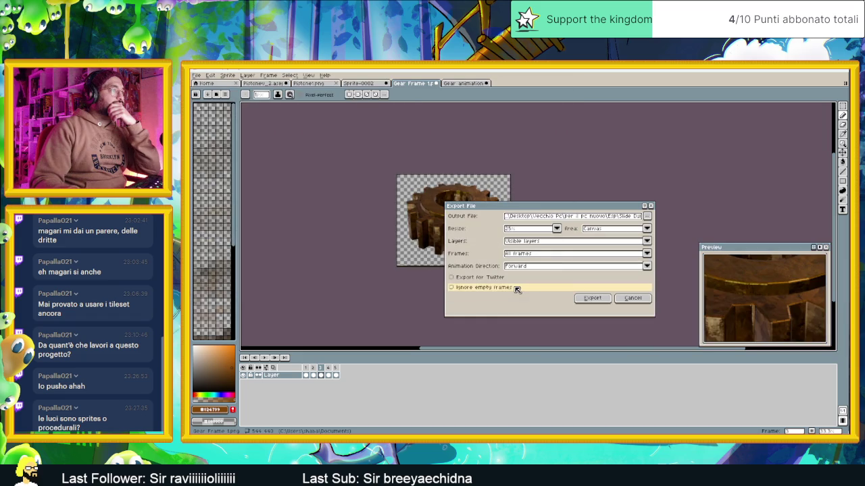
click(591, 299)
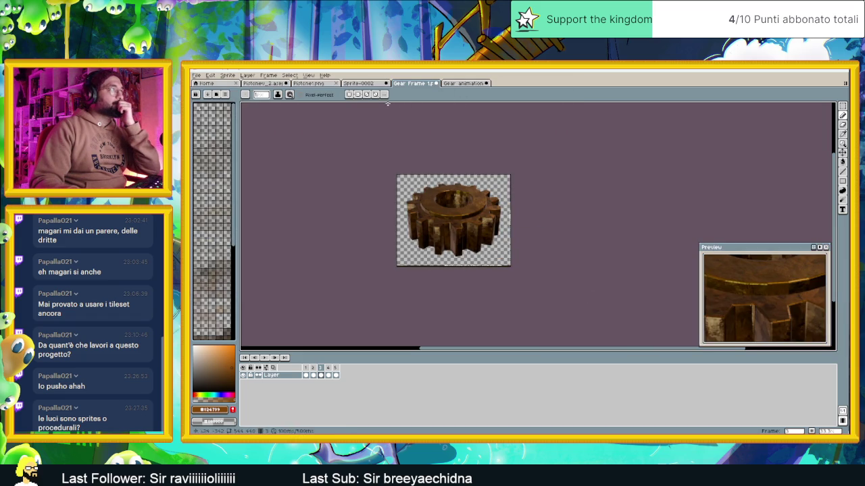
Switch through the open tabs to the Pistone_2 brown block sprite.
click(351, 85)
click(310, 84)
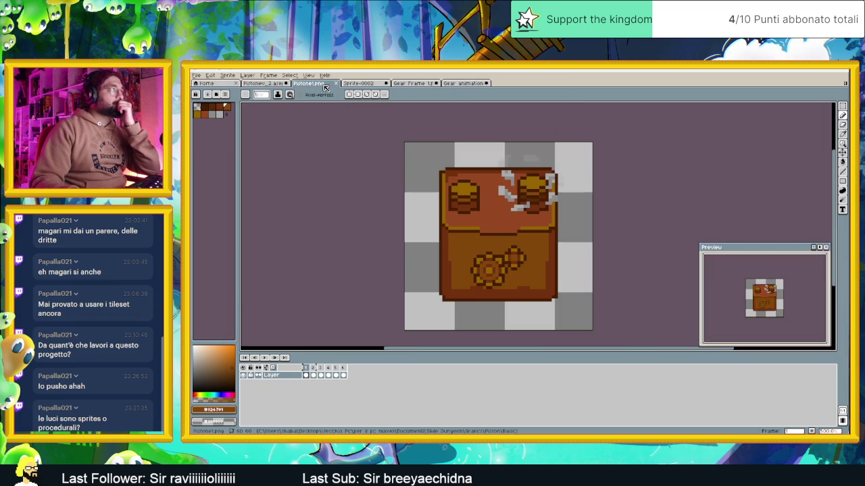
click(263, 83)
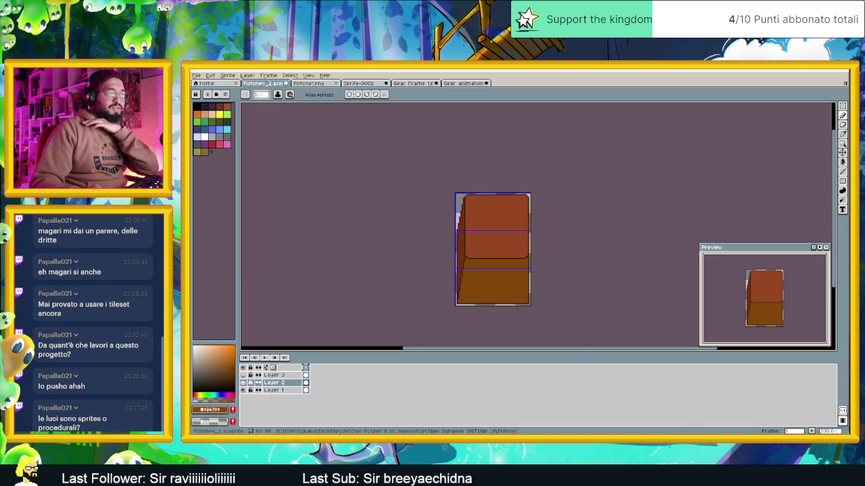
Open Gear animation v2_1.png from Gears and agree to load the frames as an animation.
key(alt+Tab)
click(603, 246)
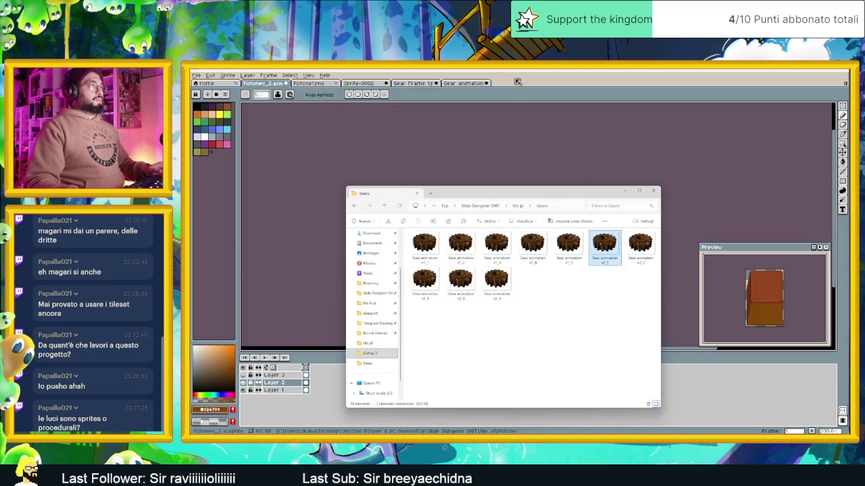
key(Return)
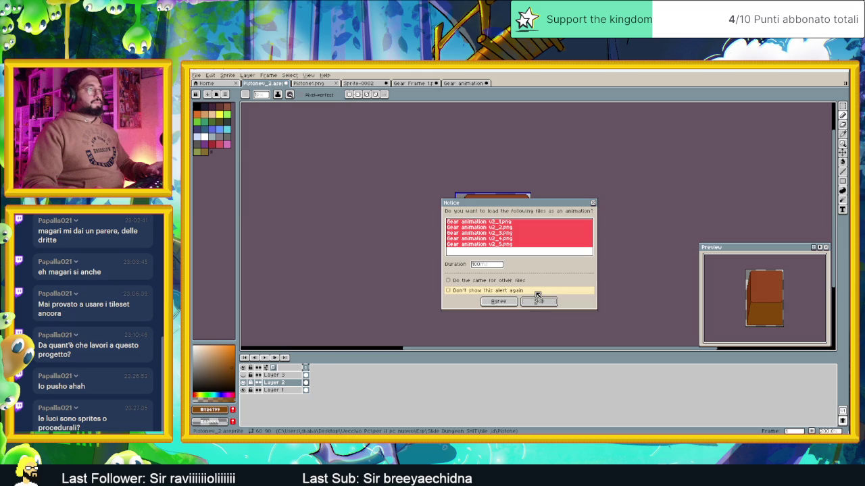
click(502, 302)
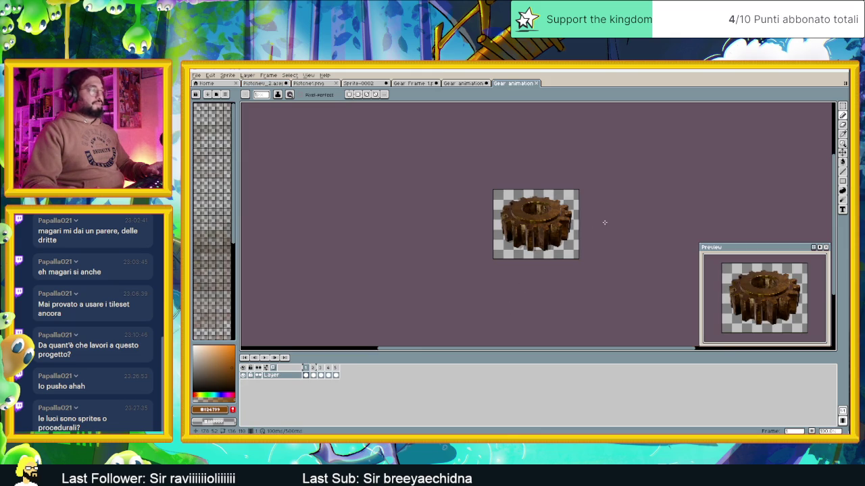
drag(605, 223, 555, 239)
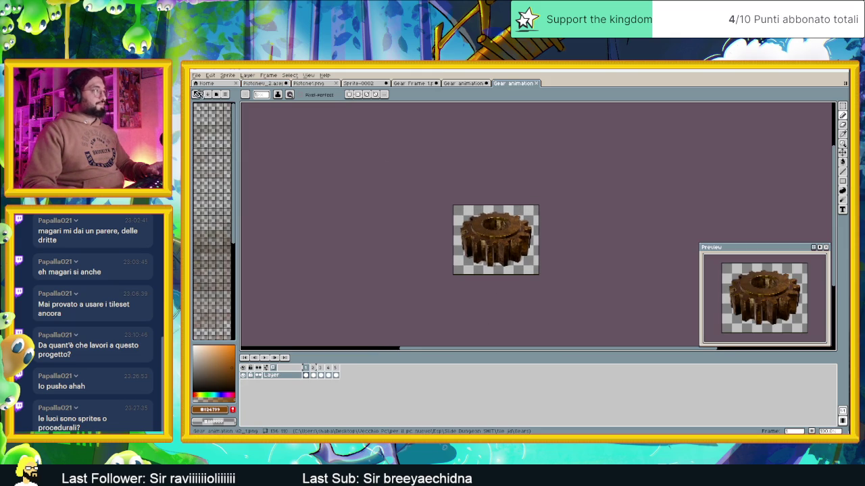
Export the gear animation as a resized 'Gear animation v3' GIF with looping enabled.
click(197, 75)
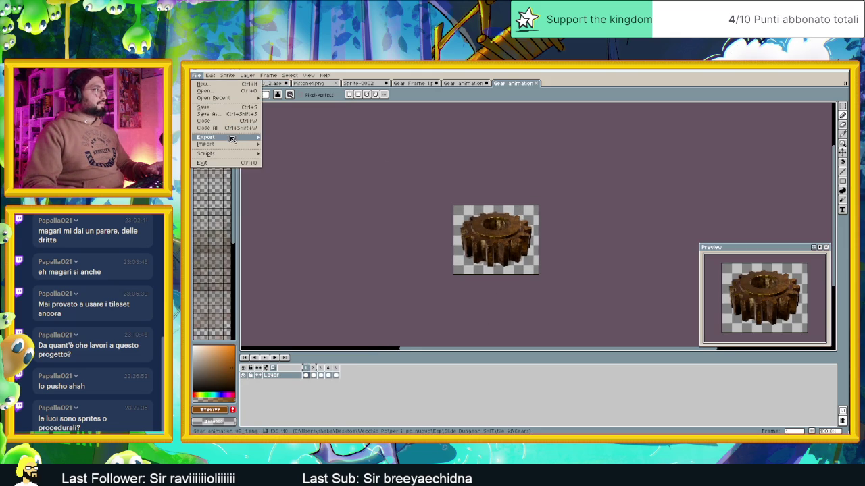
mouse_move(233, 139)
click(277, 137)
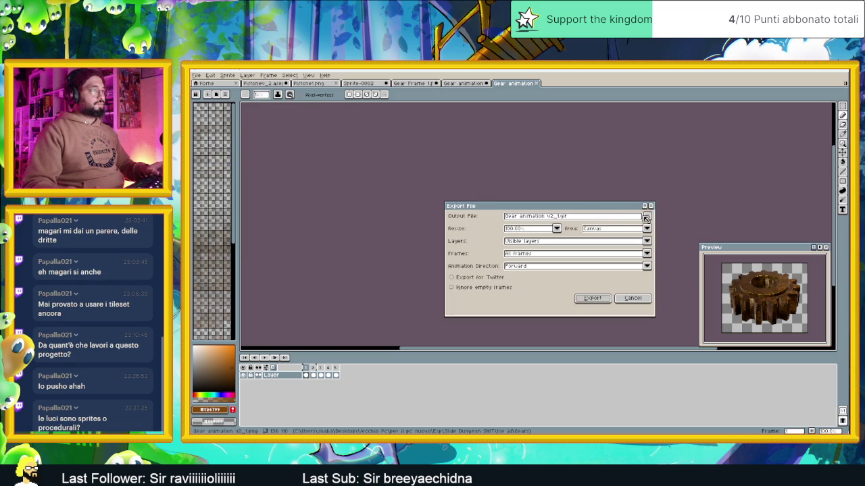
click(646, 217)
click(600, 227)
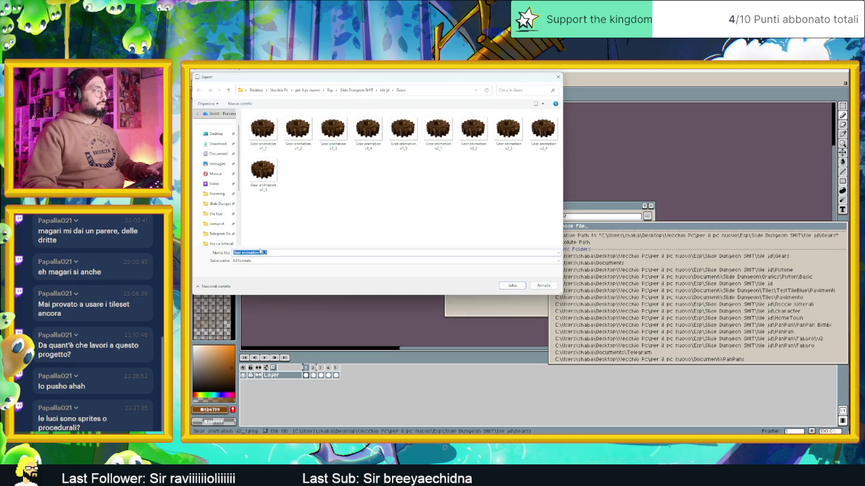
text(3)
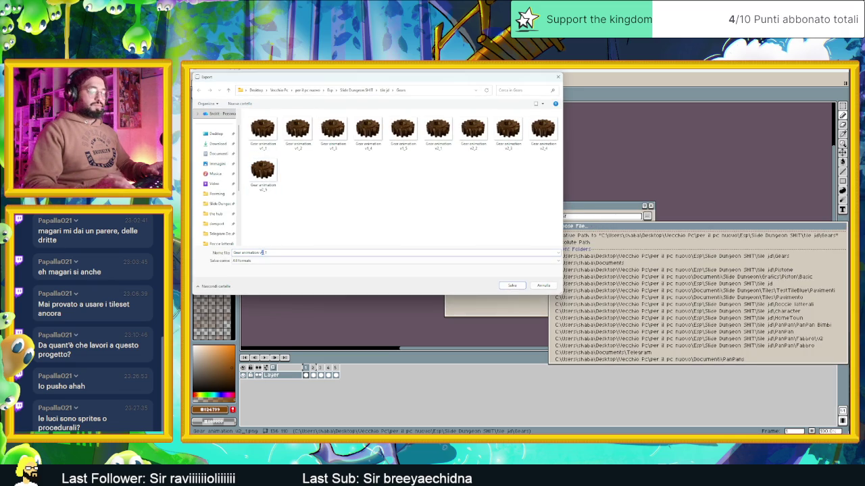
key(BackSpace)
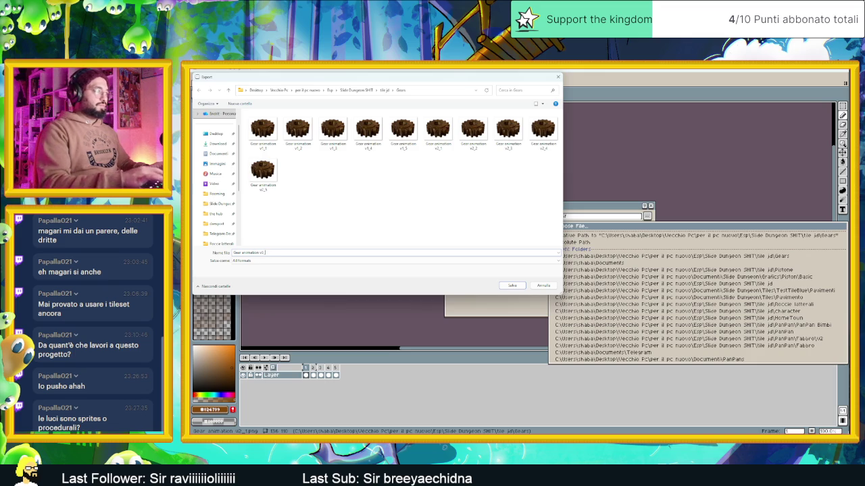
click(512, 286)
click(540, 229)
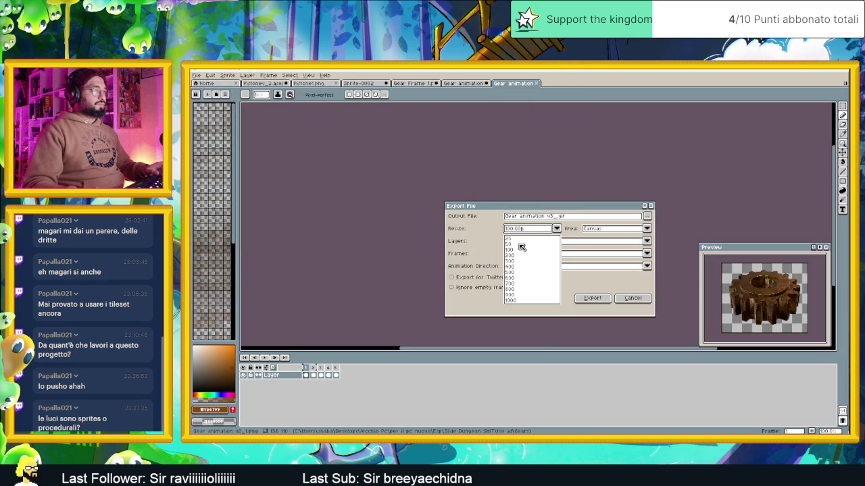
click(512, 244)
click(600, 298)
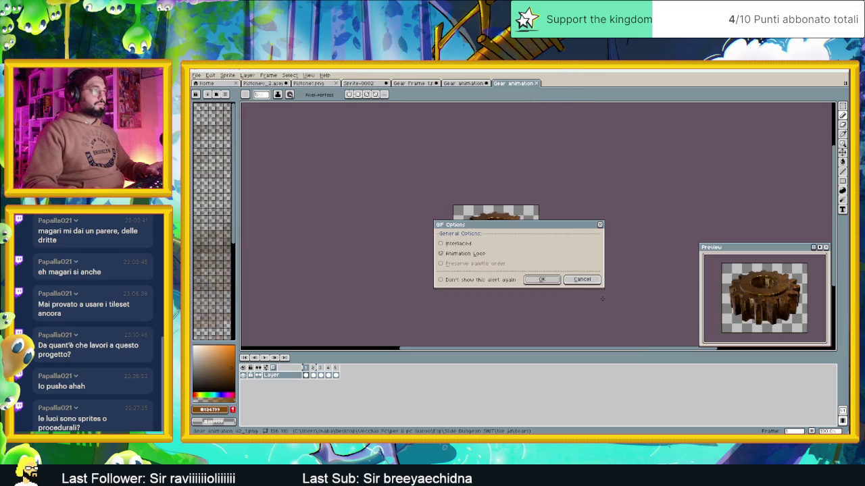
click(555, 283)
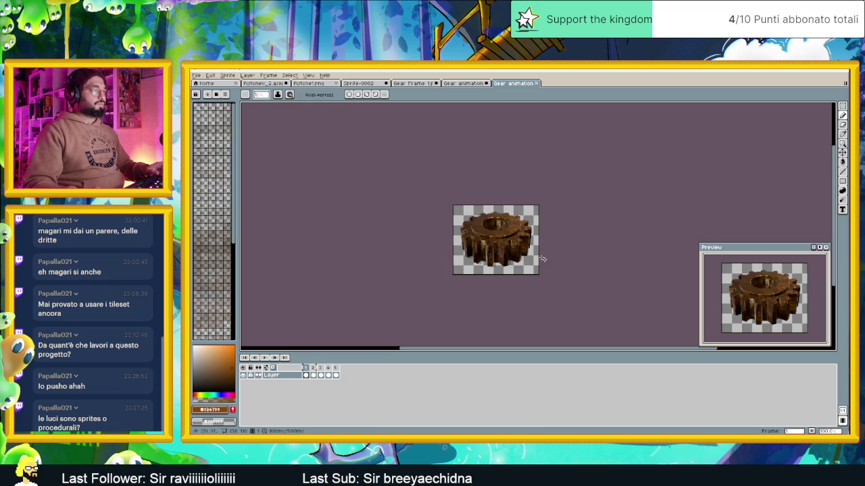
Export resized Gear animation v3 PNG frames into the Gears folder and select the first frame.
click(197, 75)
mouse_move(223, 137)
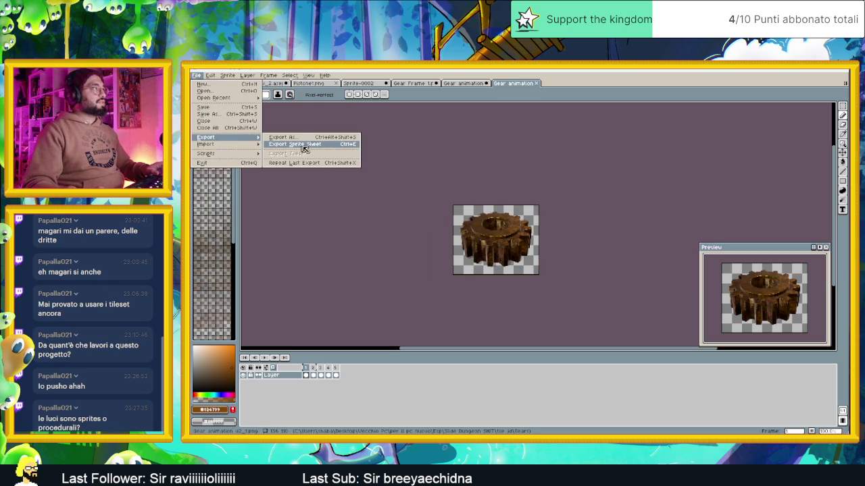
click(297, 138)
click(647, 223)
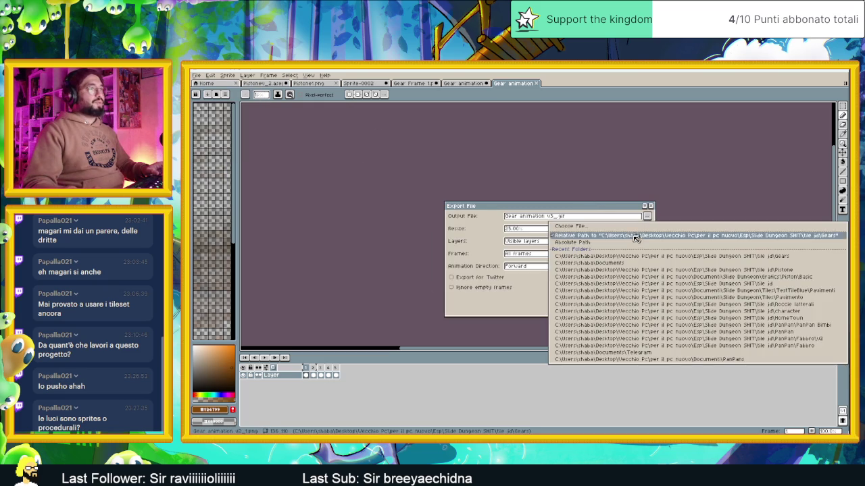
click(604, 228)
click(349, 261)
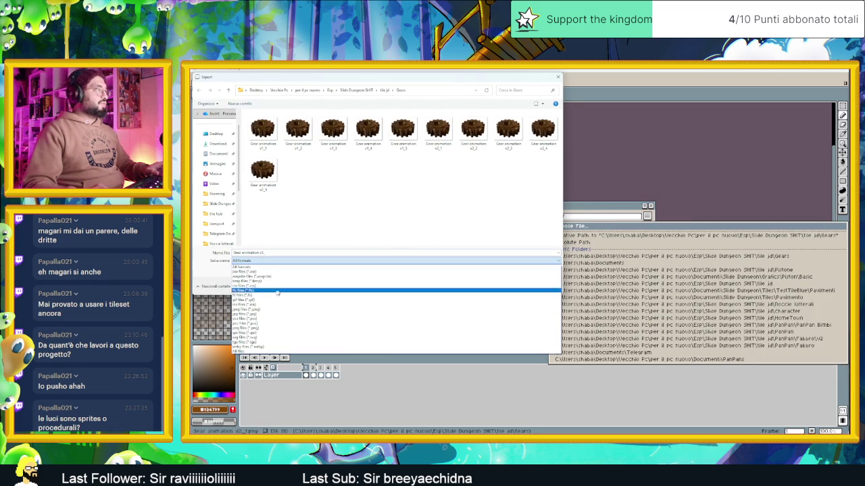
click(271, 328)
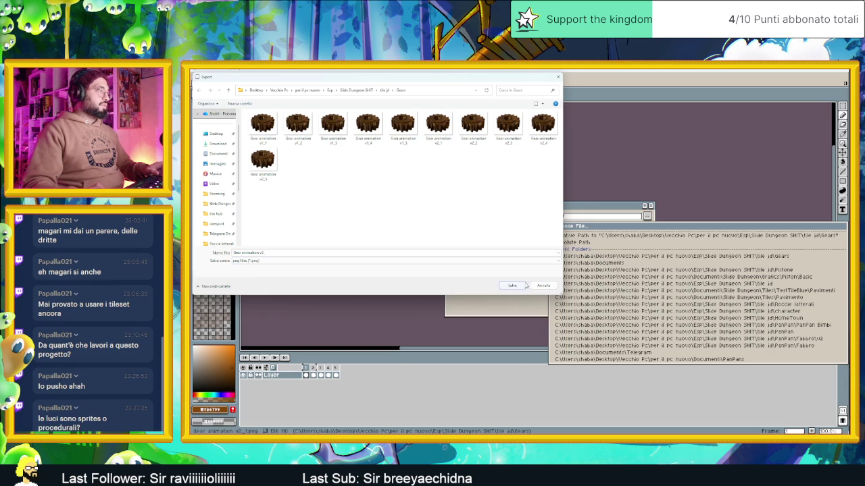
click(512, 286)
click(592, 297)
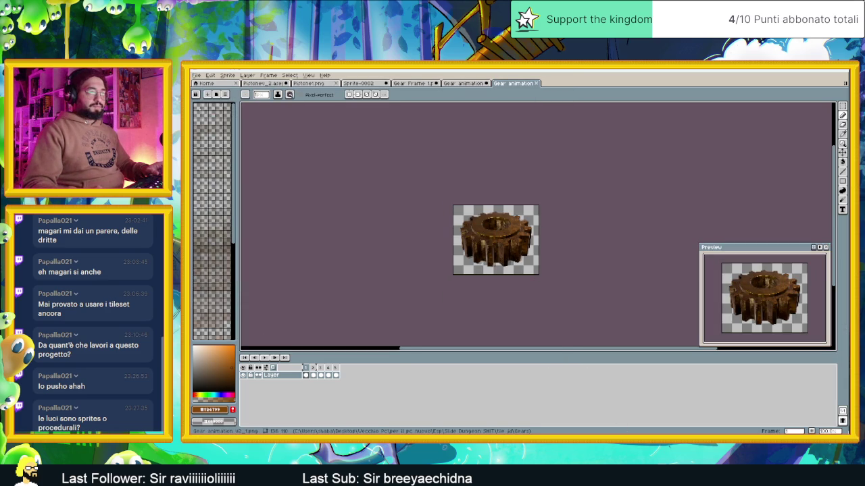
click(531, 300)
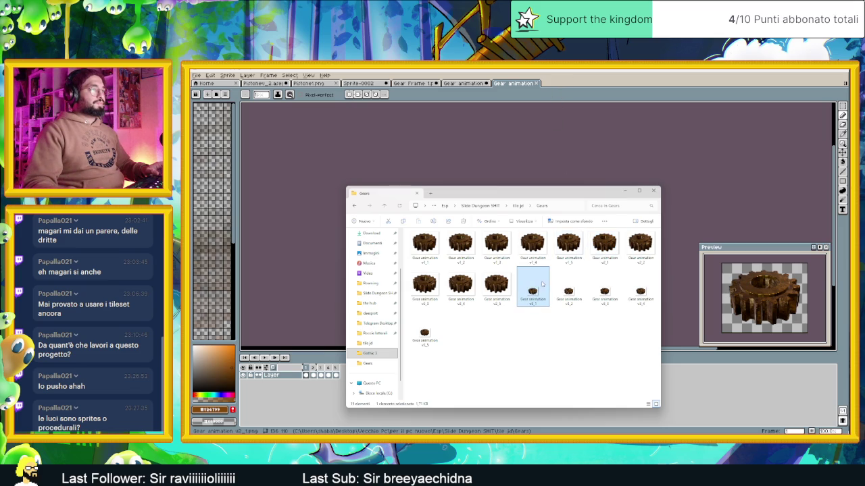
Load Gear animation v3_1.png as a five-frame animation, play it, and copy the frames.
key(Return)
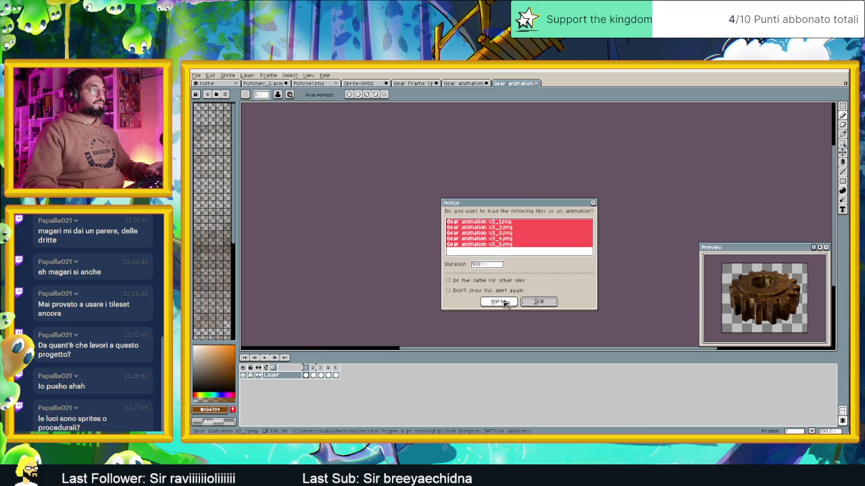
click(500, 302)
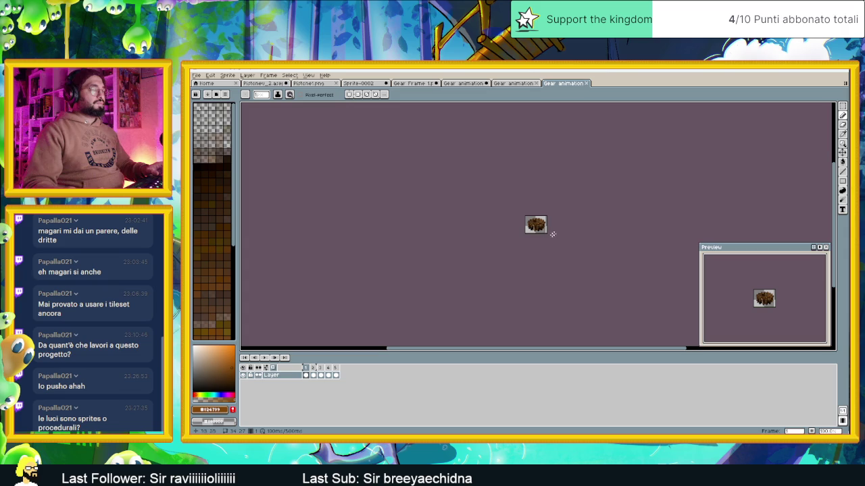
scroll(523, 232, up, 3)
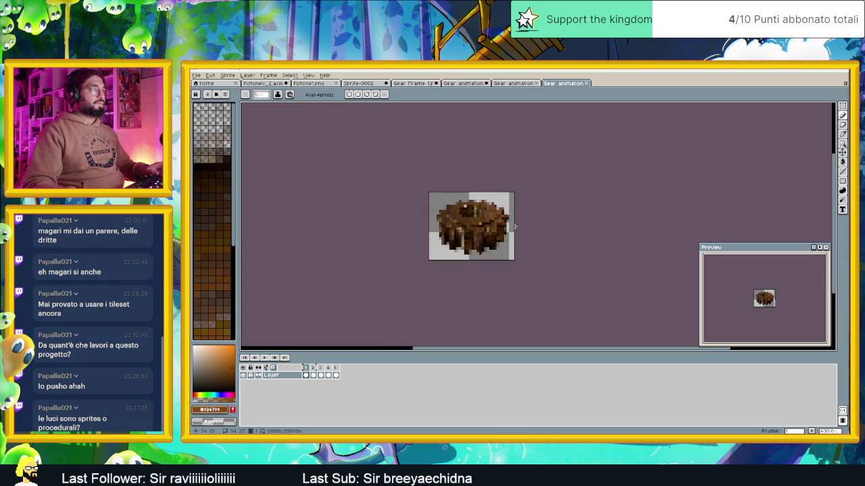
click(267, 360)
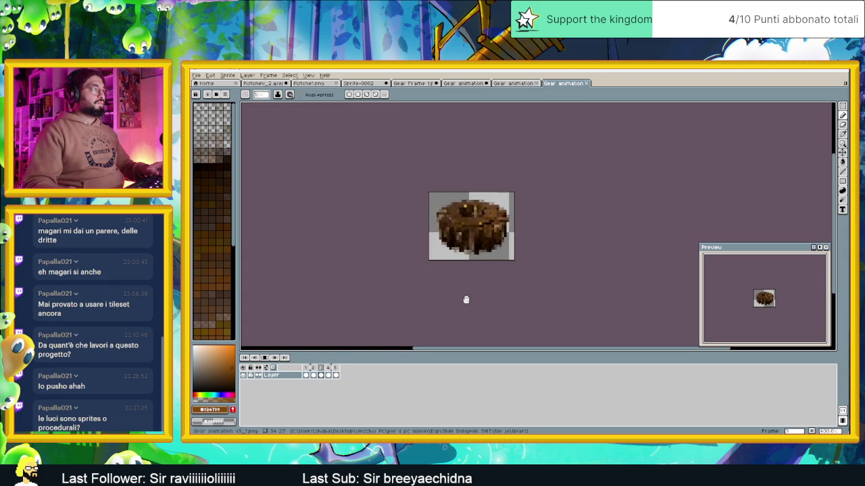
scroll(465, 299, down, 3)
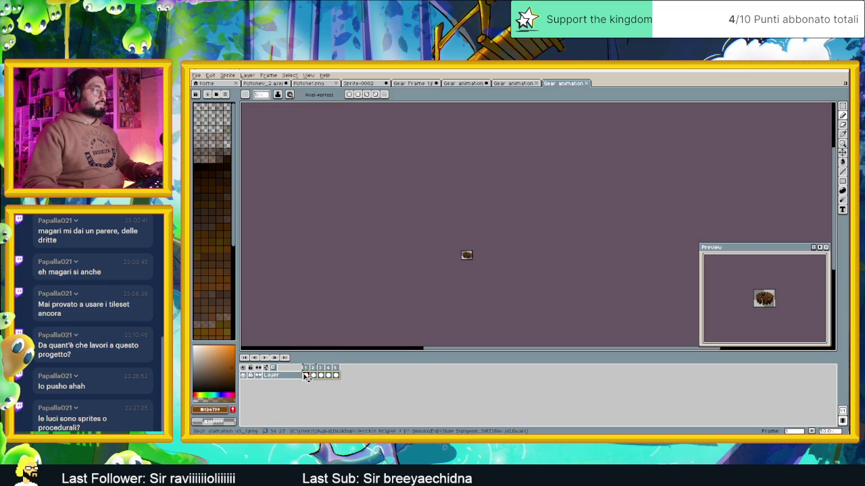
key(ctrl+c)
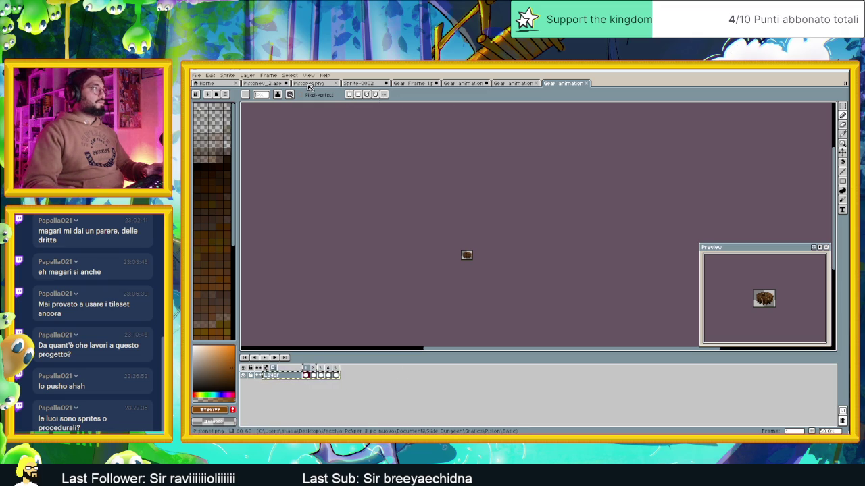
Paste the gear frames into the Pistonev_2 block sprite and move the gear onto the lower brown section.
click(308, 83)
click(263, 83)
key(v)
key(b)
key(ctrl+v)
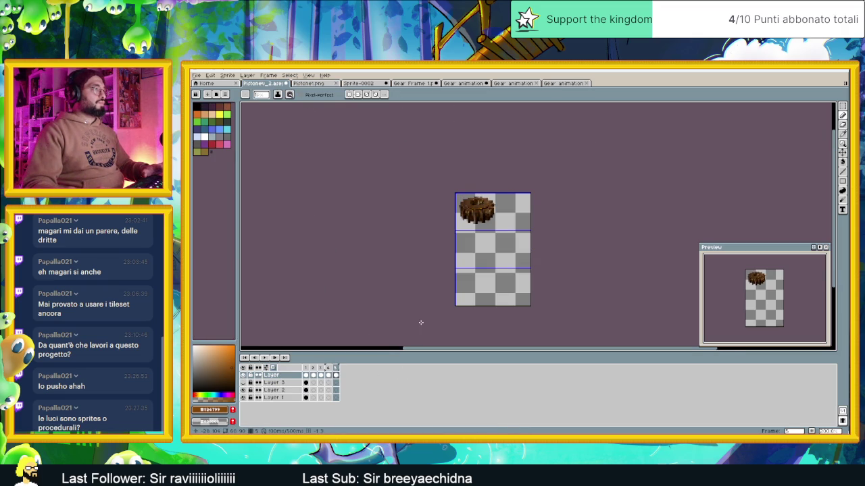
click(308, 368)
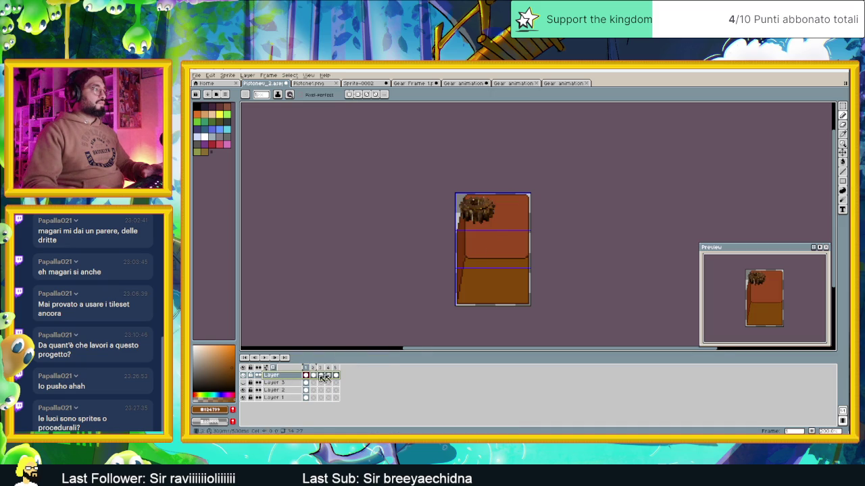
click(842, 153)
mouse_move(496, 216)
mouse_down()
mouse_move(502, 270)
mouse_move(515, 291)
mouse_up()
Play and then stop the block sprite's animation.
scroll(516, 291, up, 2)
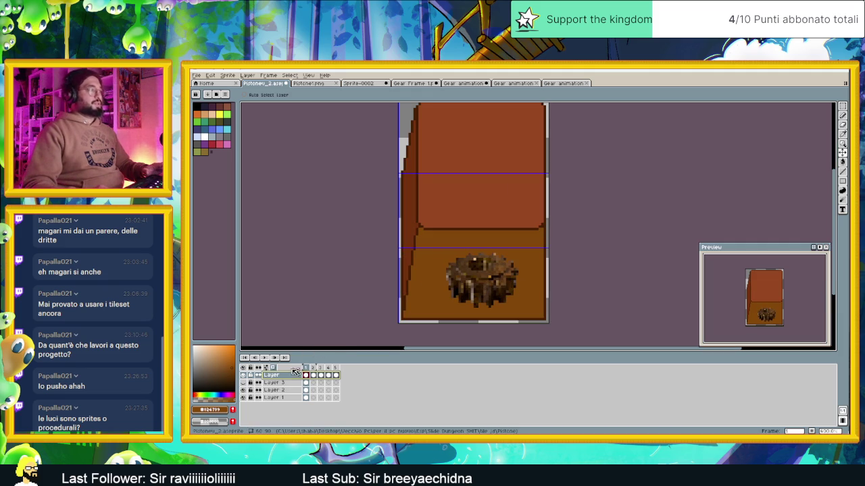
click(264, 358)
click(265, 358)
Check the gear on Layer 2 across frames 1 to 5, then select the gear layer.
click(295, 397)
click(295, 391)
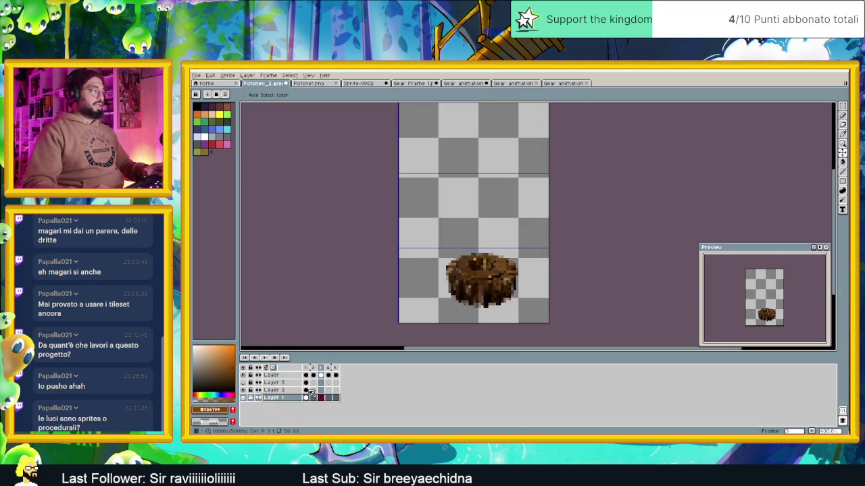
click(306, 390)
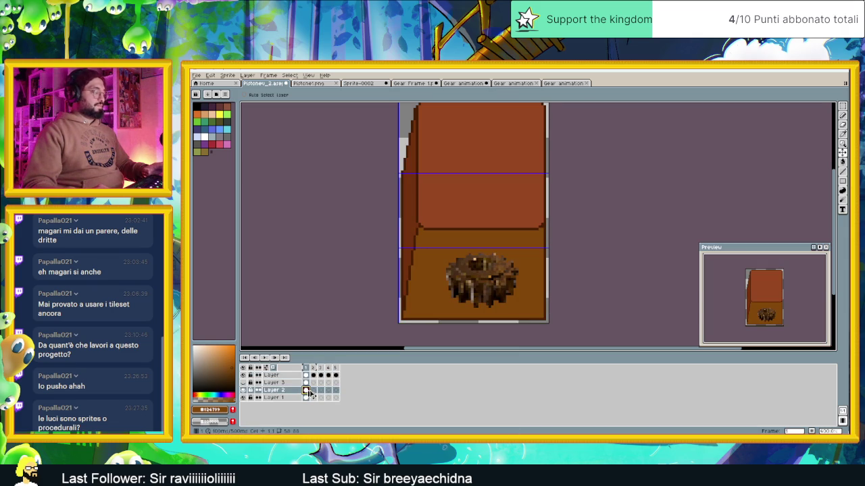
click(313, 390)
click(321, 390)
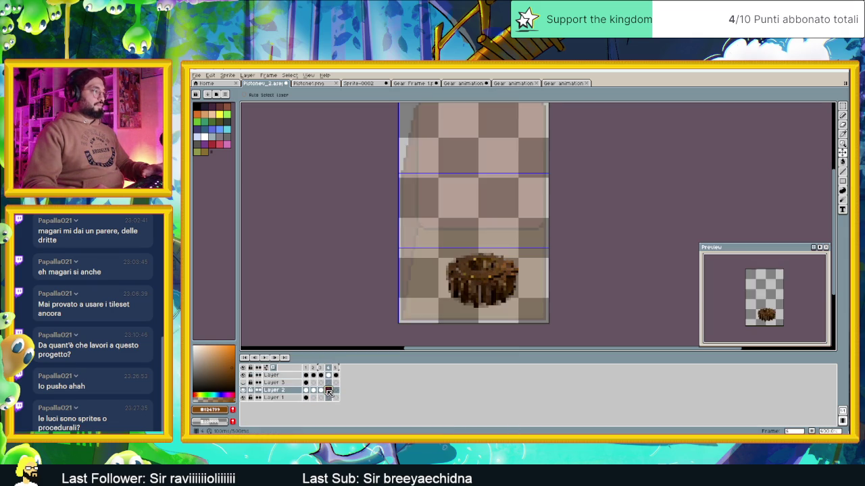
click(329, 391)
click(336, 390)
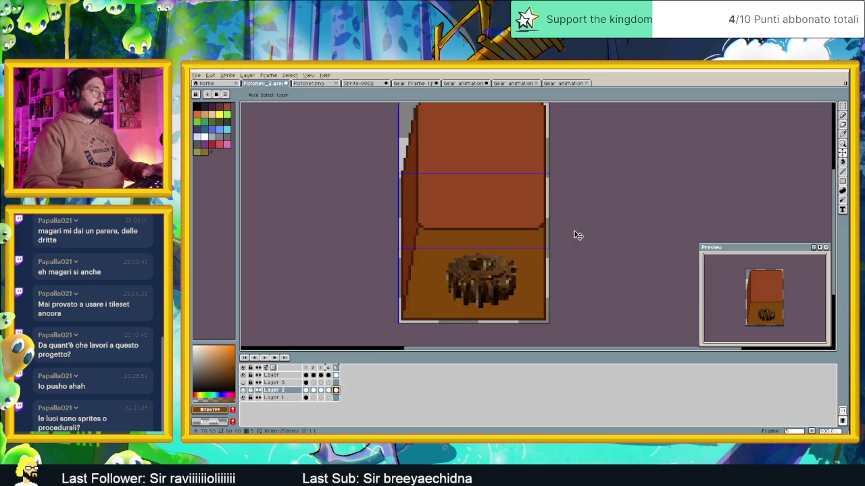
scroll(578, 235, down, 2)
scroll(496, 251, up, 2)
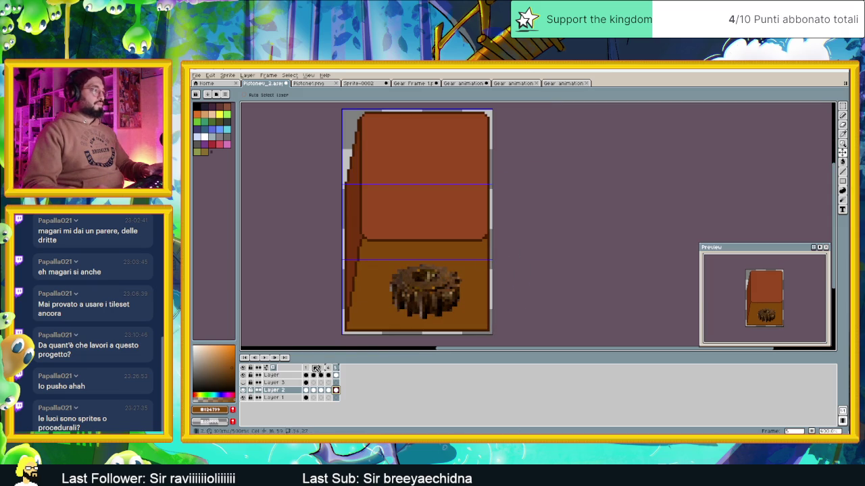
click(271, 375)
Move the gear layer below Layer 3 and rename the top layer to 'Layer 4'.
mouse_move(270, 383)
mouse_down()
mouse_move(289, 377)
mouse_move(287, 388)
mouse_move(283, 378)
mouse_up()
right_click(284, 377)
click(316, 378)
text(Layer 4)
key(Return)
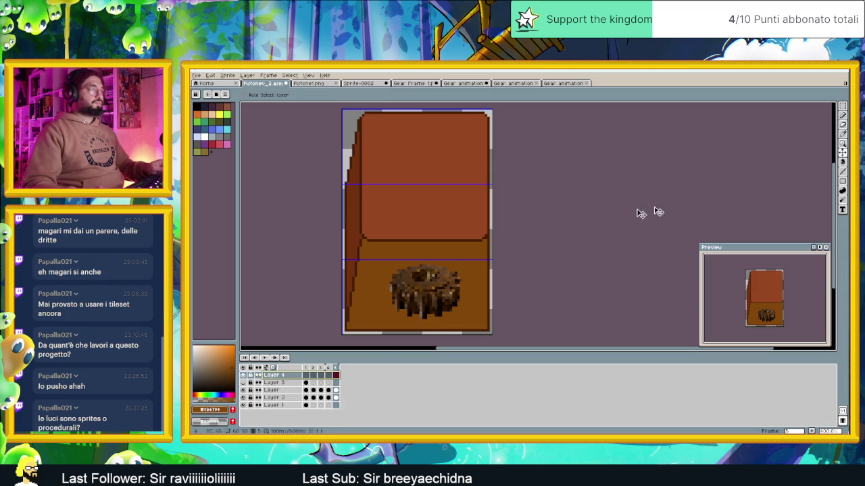
Cover the gear's top with a rectangle strip filled with the background orange.
click(847, 182)
drag(455, 281, 477, 286)
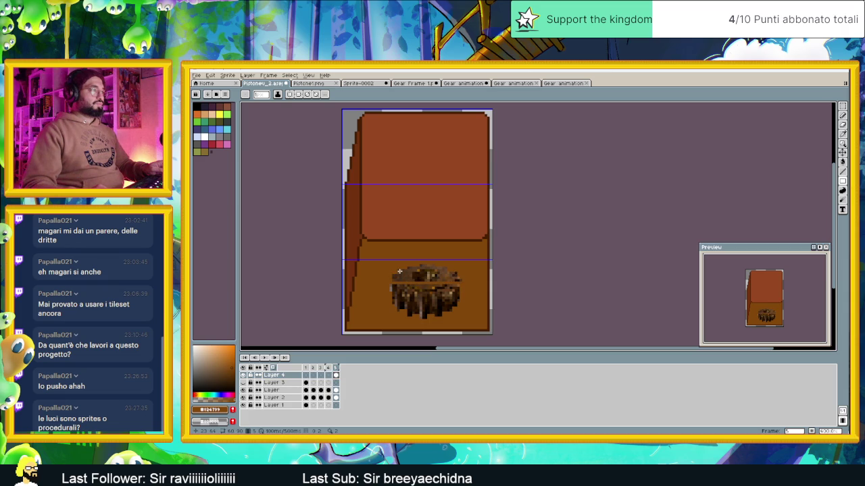
click(843, 162)
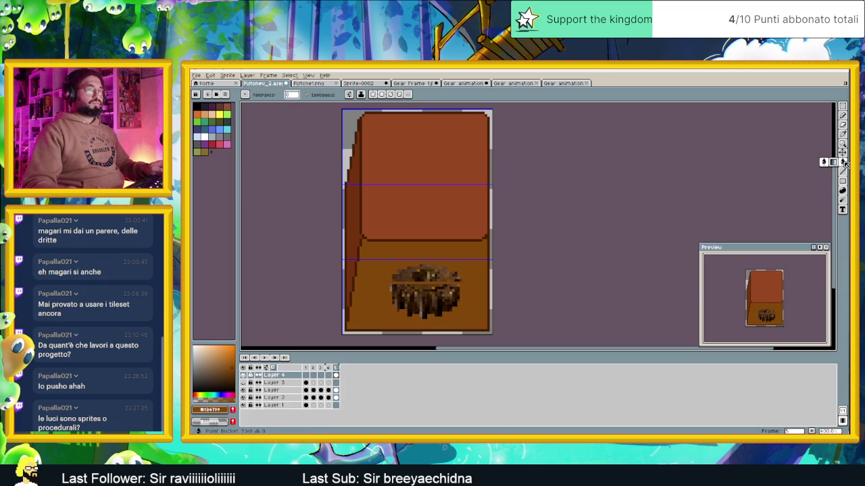
click(469, 304)
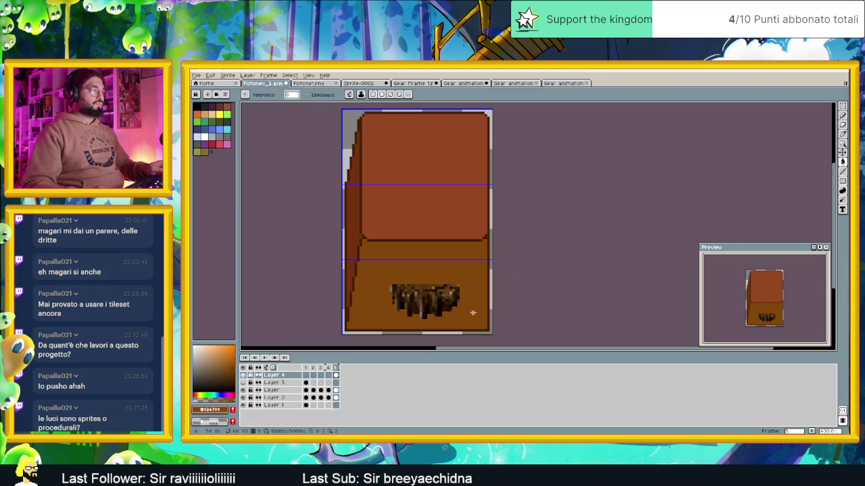
Frame the gear with a dark brown rectangle outline.
scroll(447, 307, down, 2)
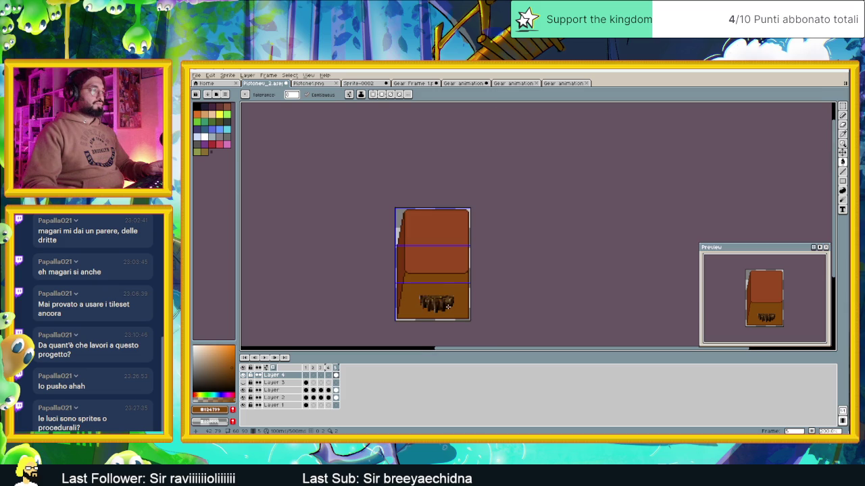
scroll(447, 307, up, 3)
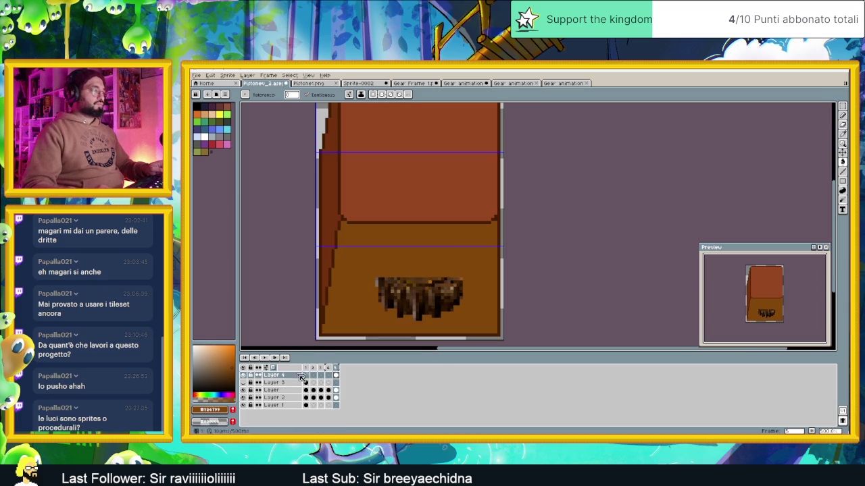
click(843, 183)
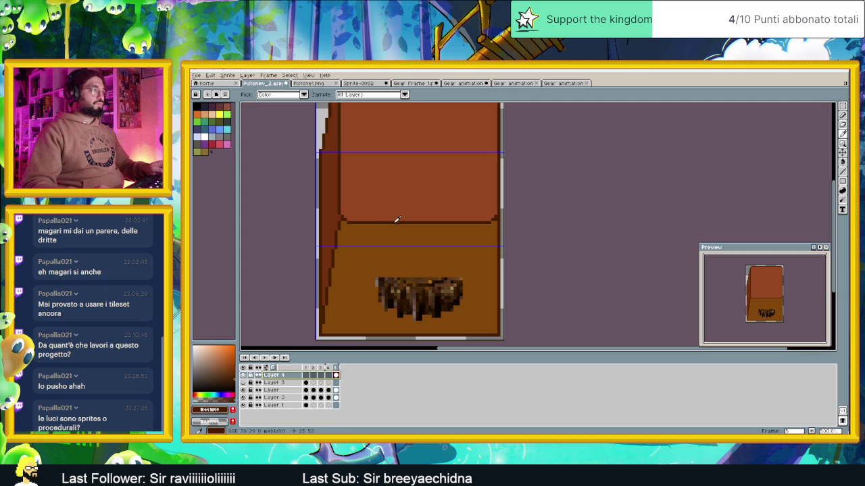
drag(369, 271, 464, 310)
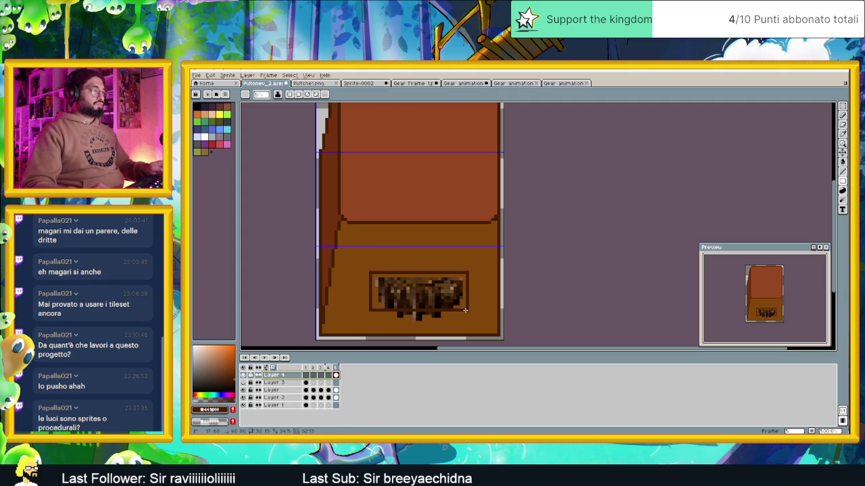